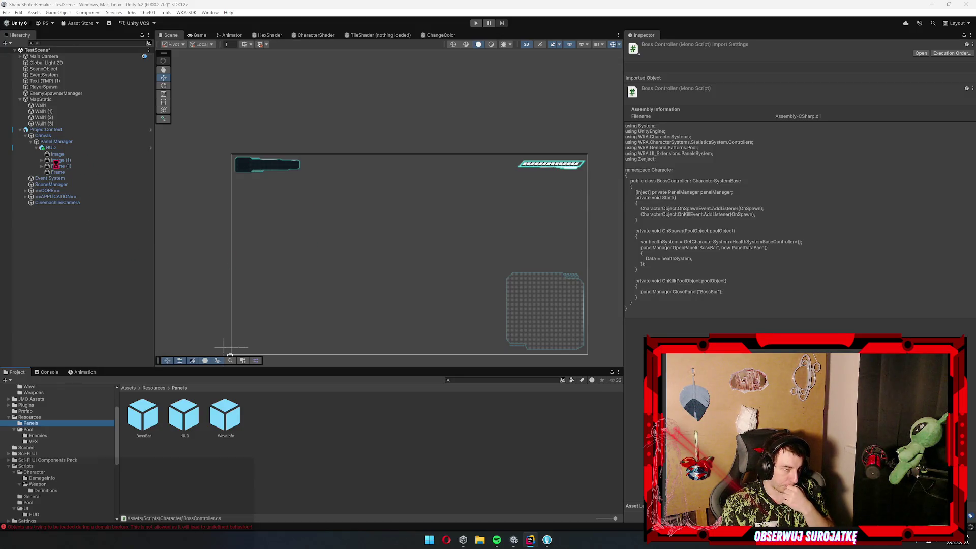
Inspect the HUD object's Fragments list to find the health image in the hierarchy
left_click(61, 148)
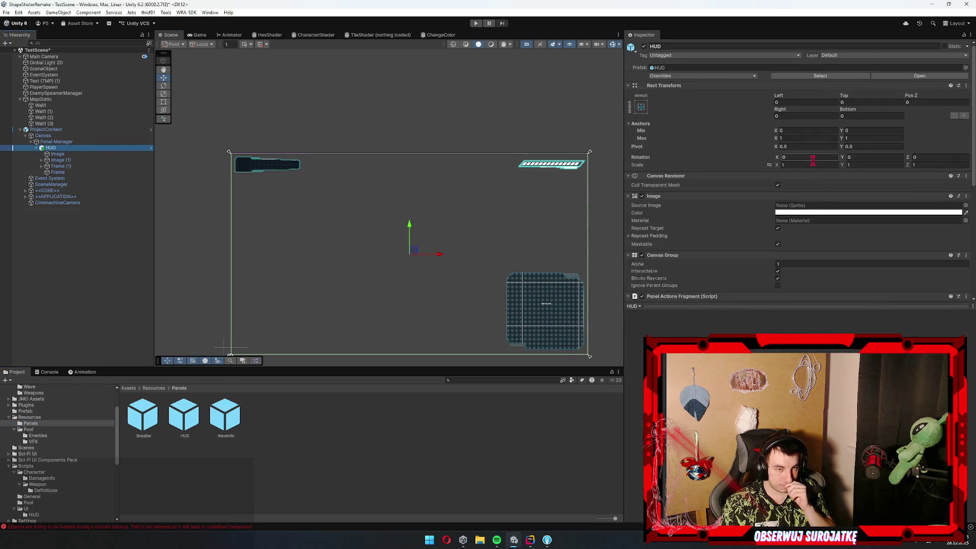
scroll(791, 204, "down", 5)
left_click(715, 253)
left_click(800, 259)
left_click(785, 263)
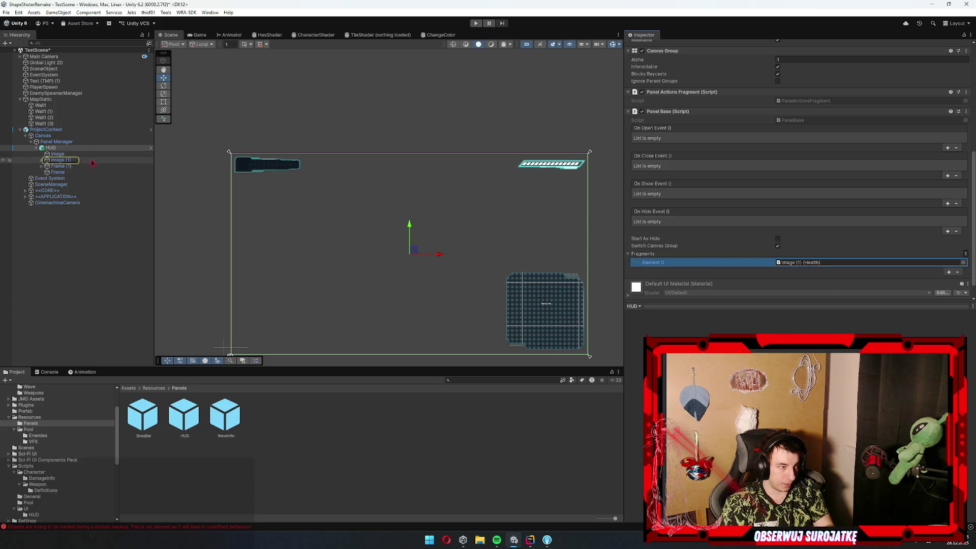
Rename Image (1) to HealthBar and rename its child Image (3) as well
left_click(77, 160)
key("F2")
type("HealthBar")
key("Return")
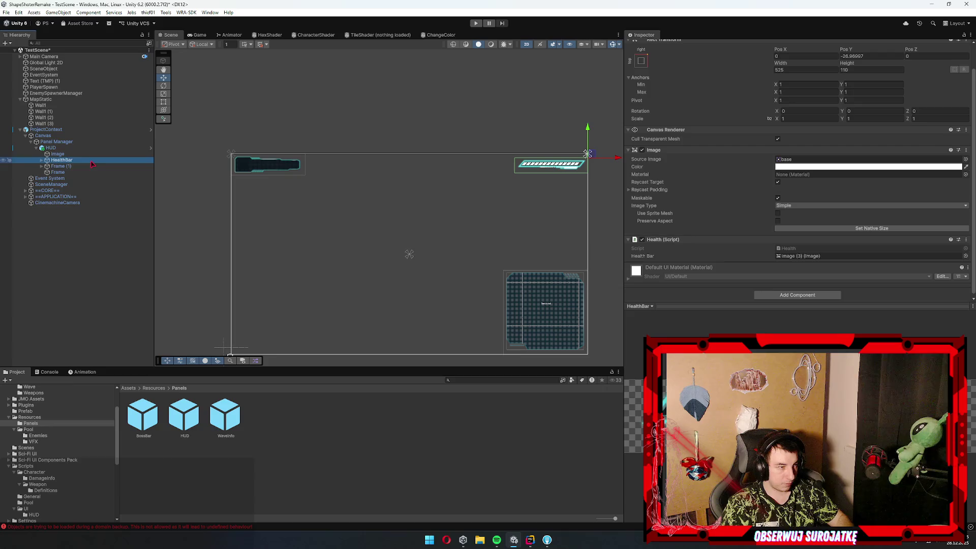
key("Right")
key("Down")
key("F2")
type("H")
type("Bar")
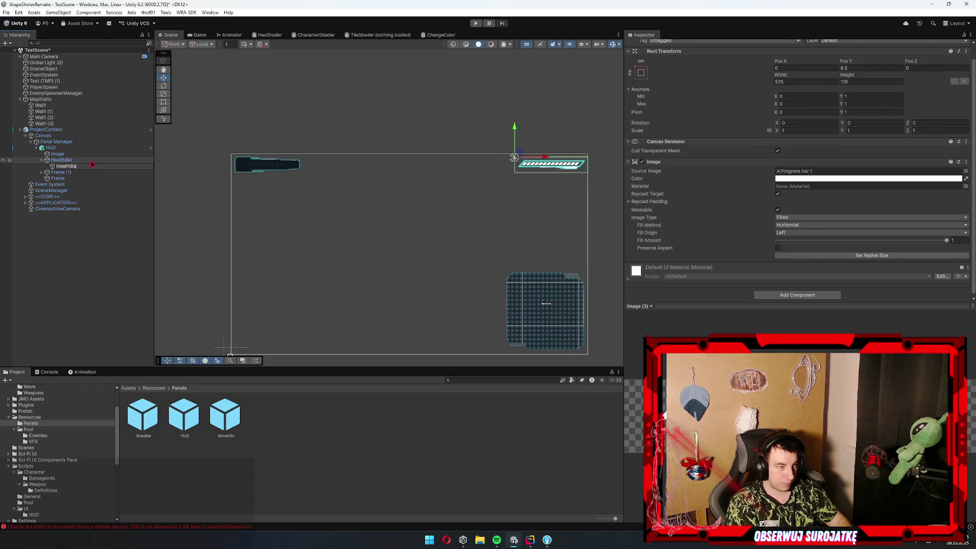
key("Return")
Rename the parent object to HealthBarBG
key("Up")
key("F2")
type("BG")
key("Return")
key("Left")
Delete Frame, rename Frame (1) to MiniMap, and delete the Image object
key("Down")
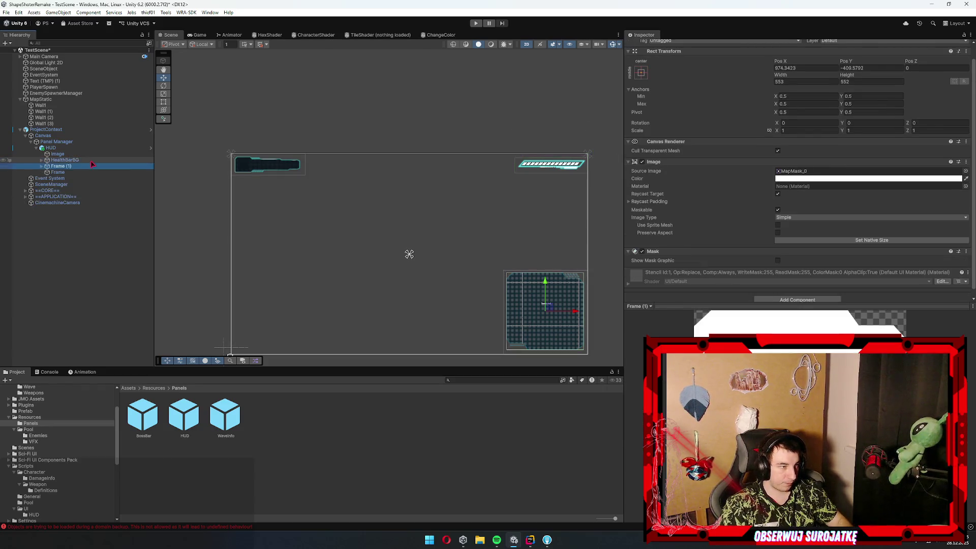
key("Down")
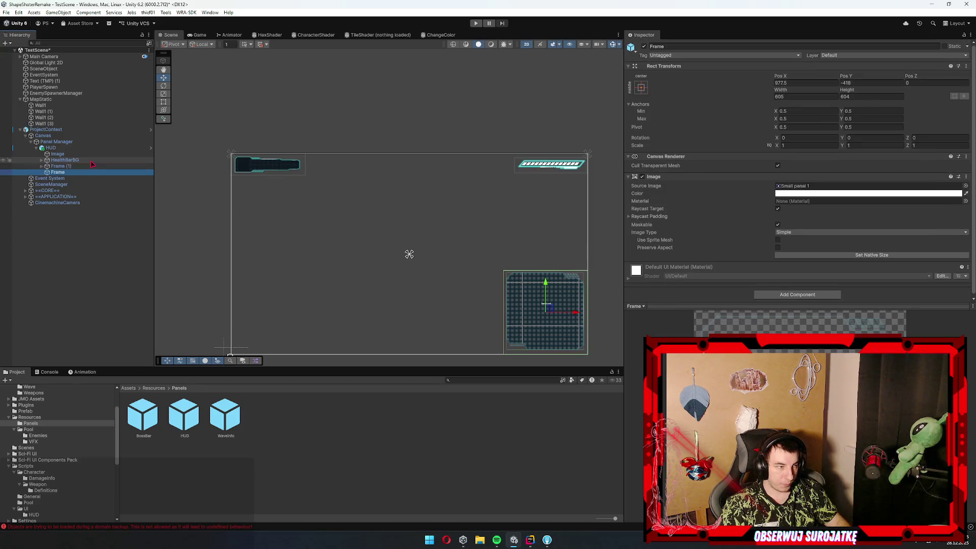
key("Delete")
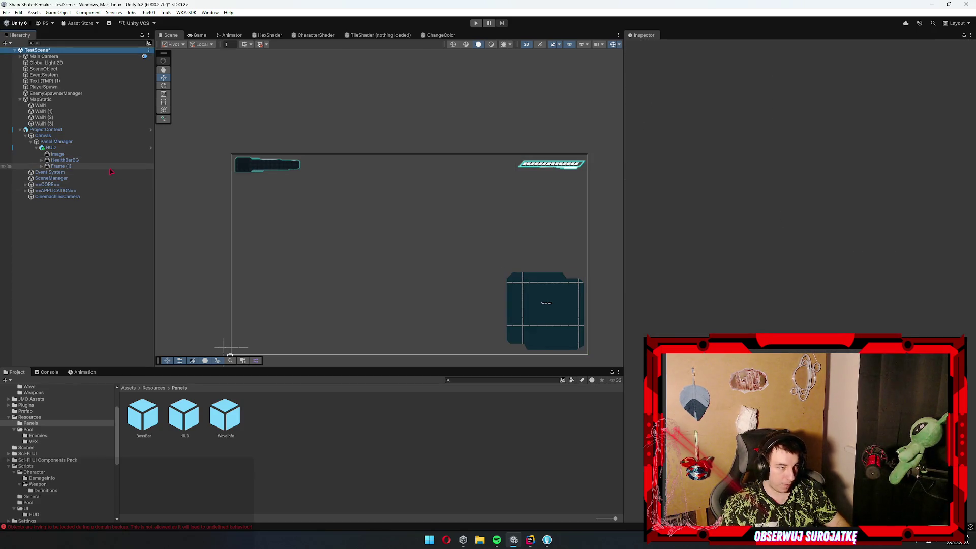
left_click(99, 166)
key("F2")
type("MiniMap")
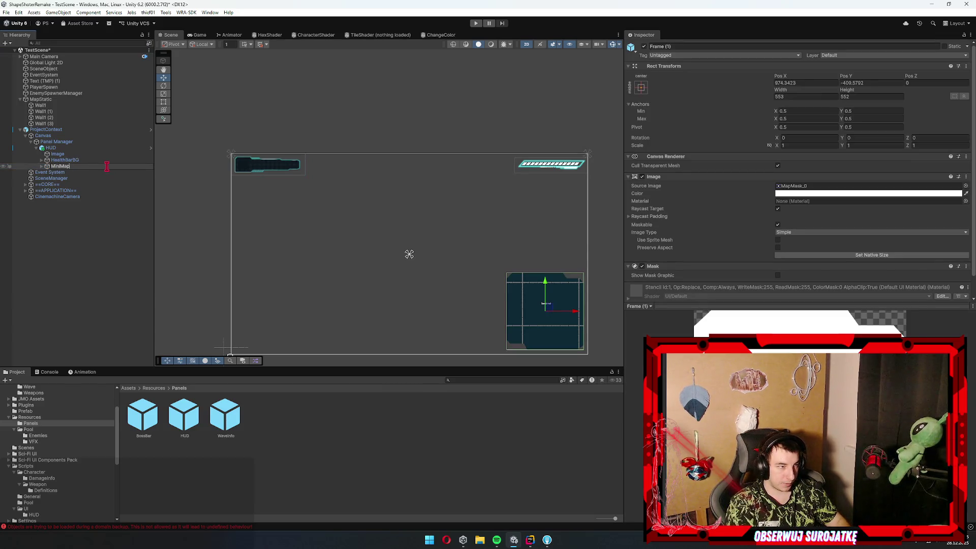
key("Return")
key("Up")
key("Up")
key("Delete")
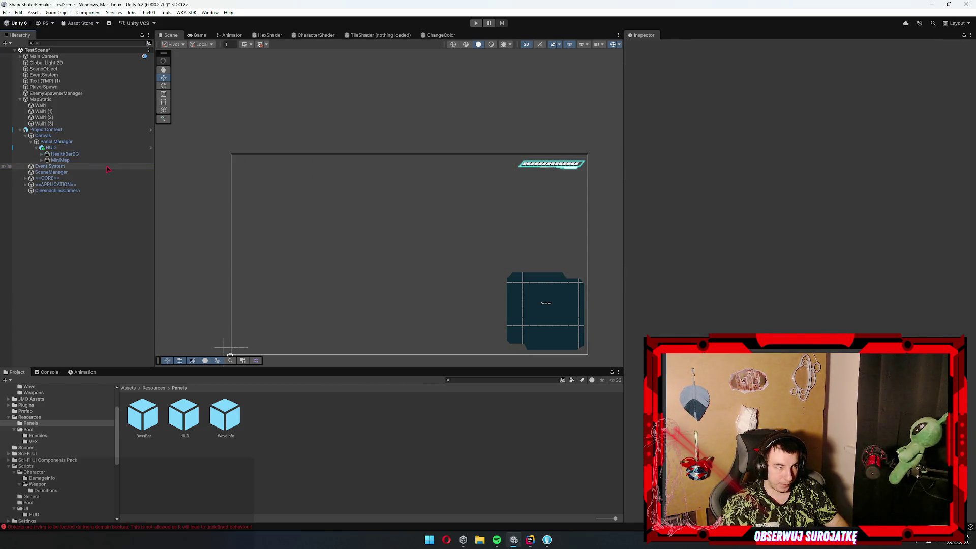
Check HUD's prefab overrides, then delete HUD from the scene
left_click(76, 148)
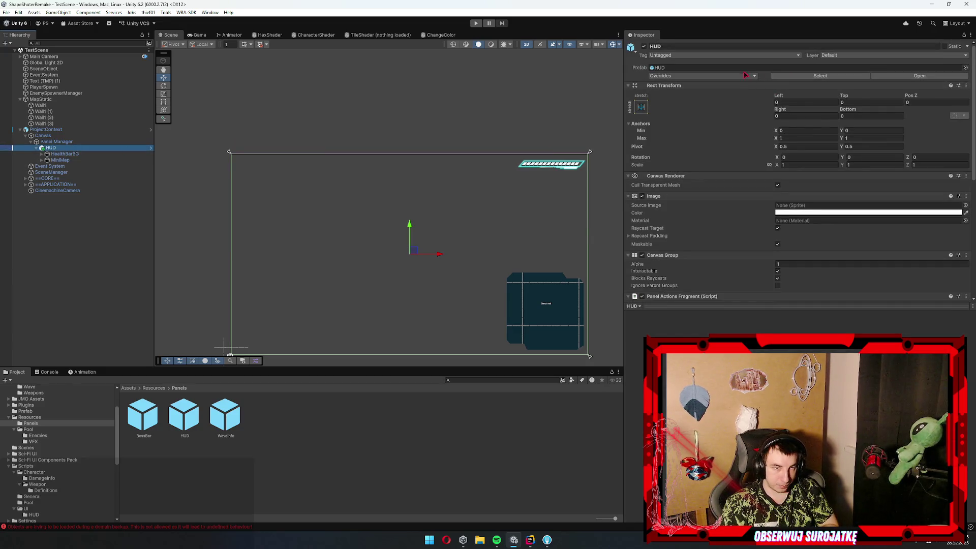
left_click(748, 76)
left_click(739, 157)
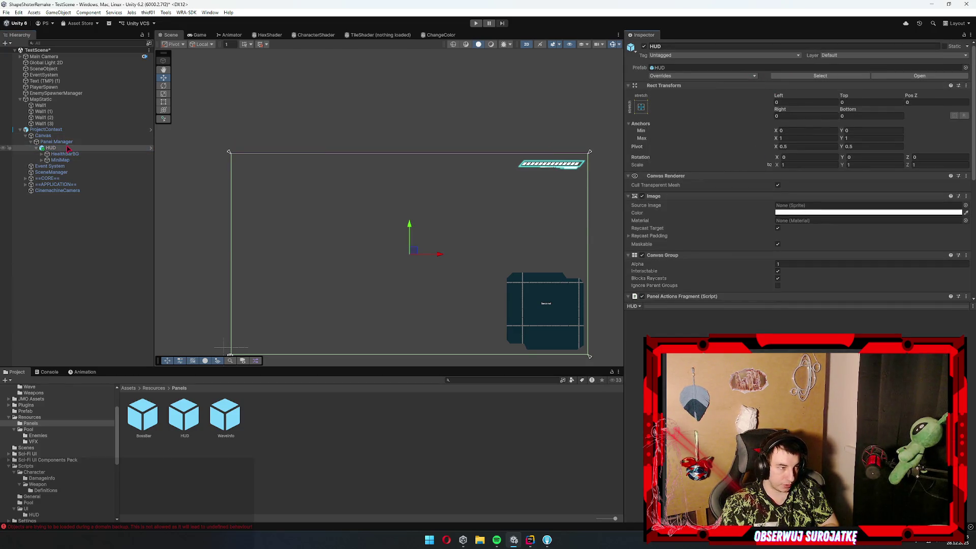
key("Delete")
Apply all ProjectContext prefab overrides, delete ProjectContext, and save the scene
left_click(65, 129)
left_click(748, 75)
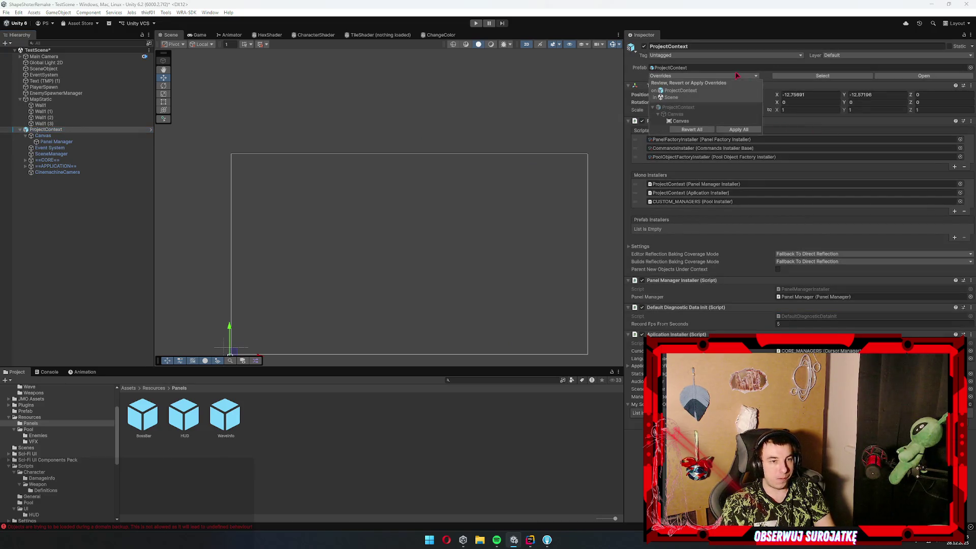
left_click(747, 130)
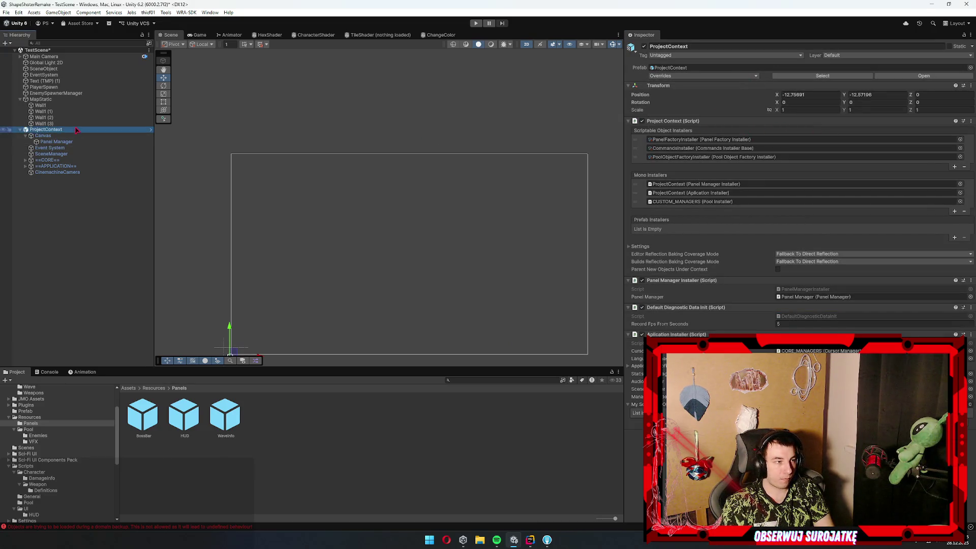
key("Delete")
key("ctrl+s")
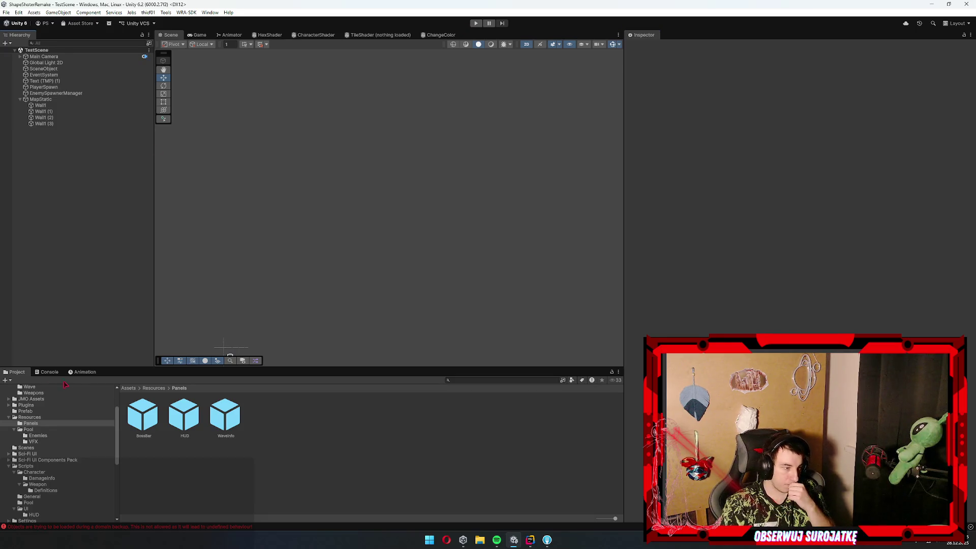
left_click(57, 372)
left_click(13, 372)
left_click(475, 23)
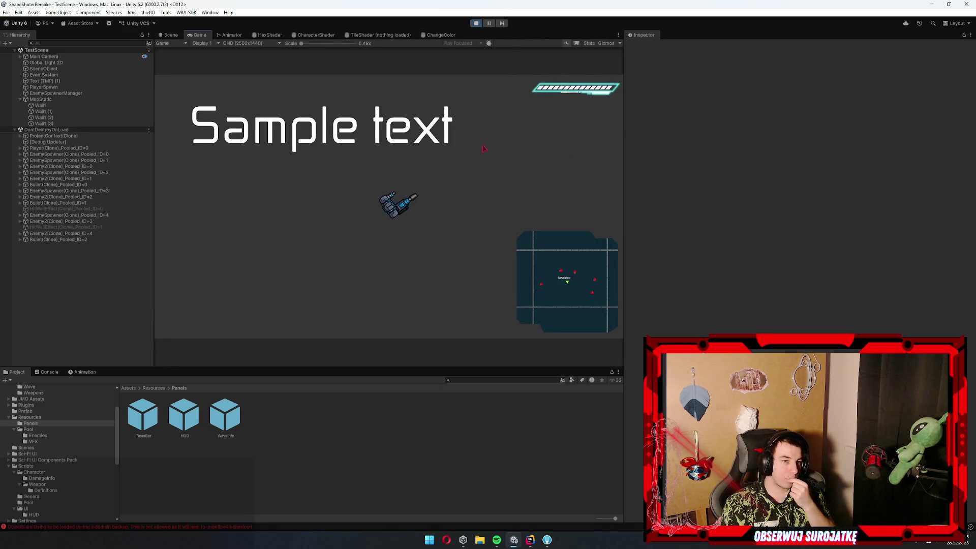
left_click(476, 23)
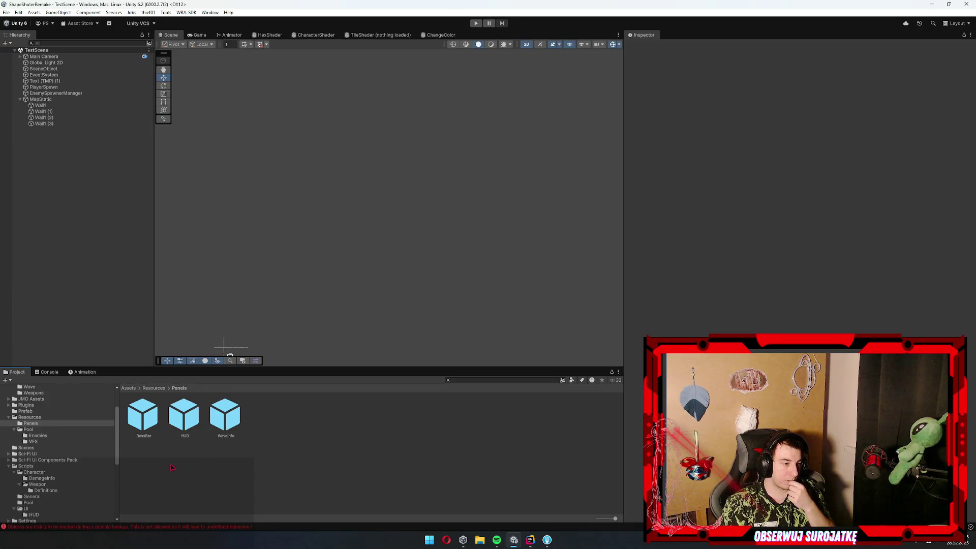
left_click(143, 428)
Add the Boss Controller script component to the Boss2 prefab in the Pool folder
left_click(37, 436)
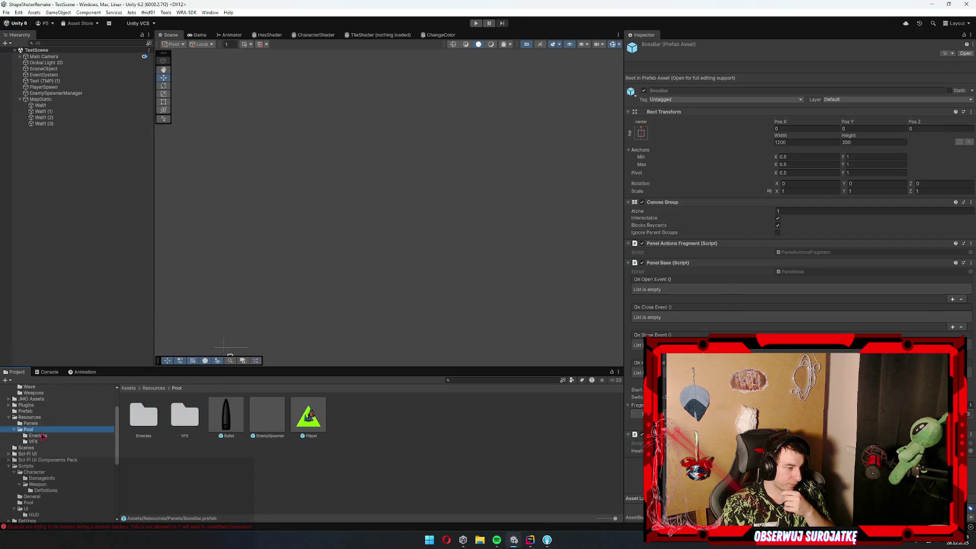
left_click(138, 417)
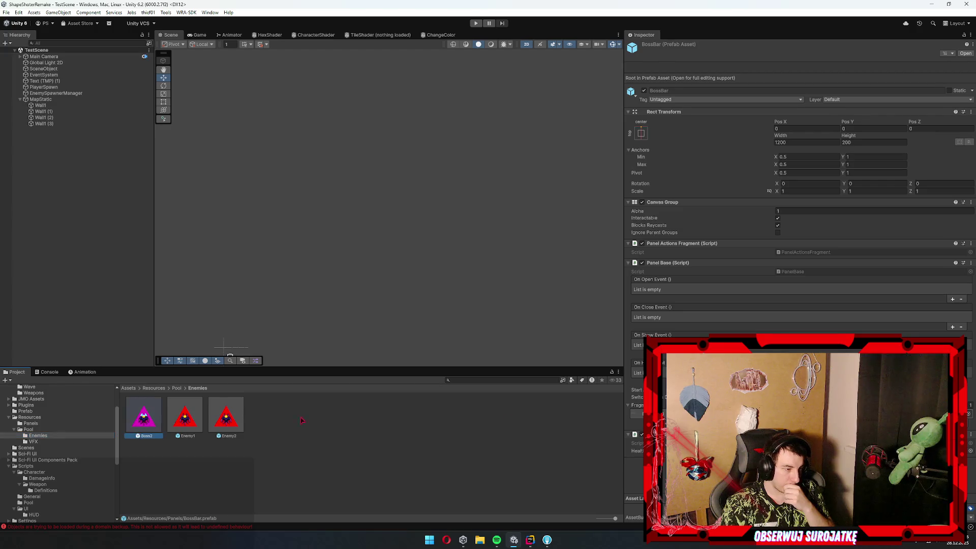
scroll(814, 254, "down", 1)
left_click(818, 293)
type("boss")
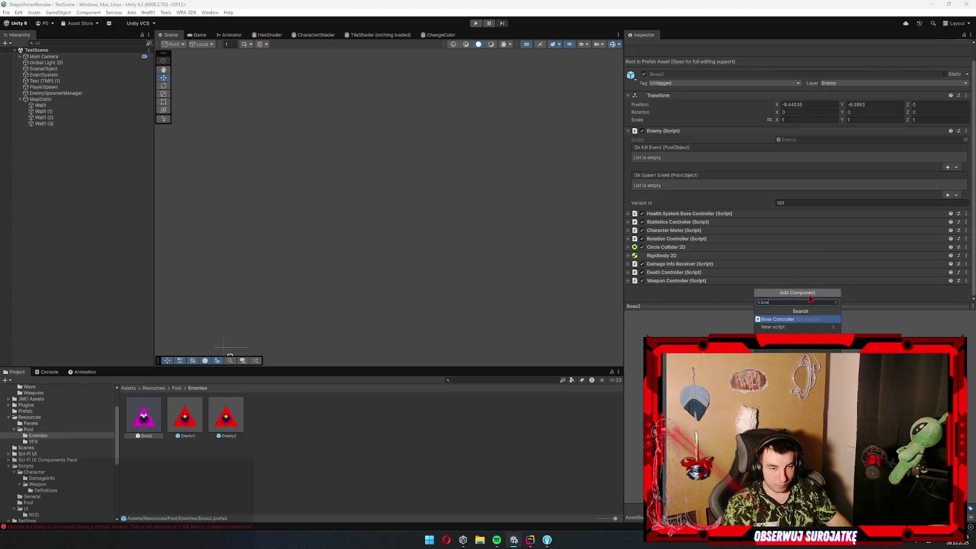
key("Return")
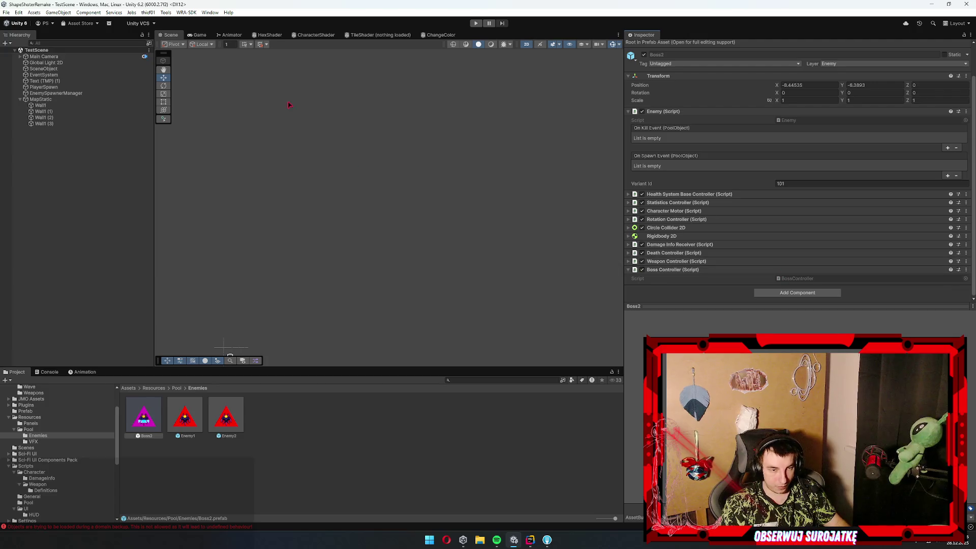
Clear the Console errors and start Play mode
left_click(48, 372)
left_click(8, 381)
left_click(476, 23)
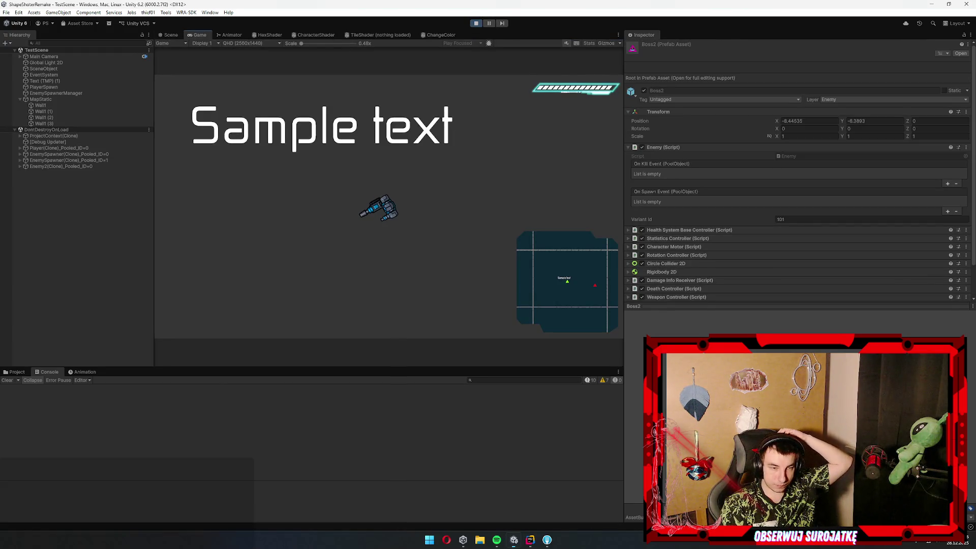
key("w")
key("a")
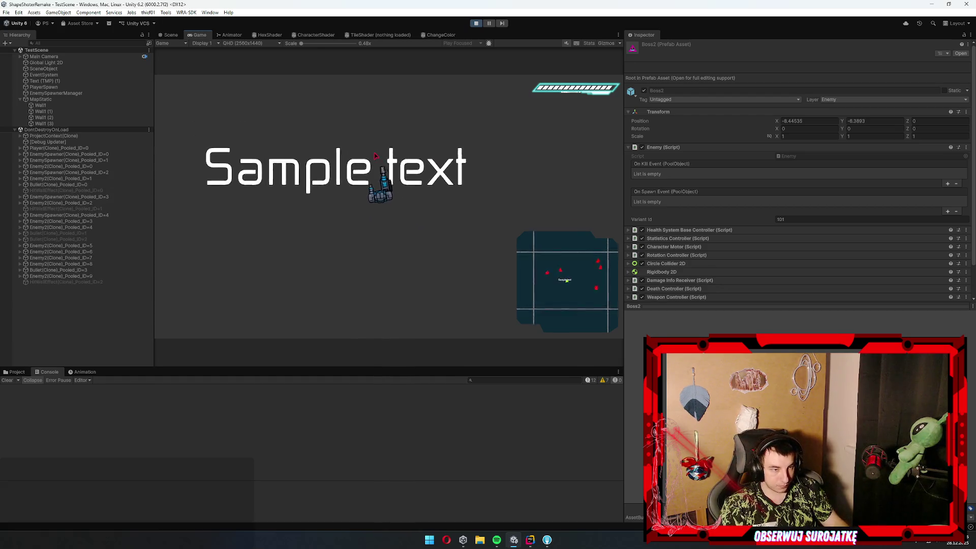
key("w")
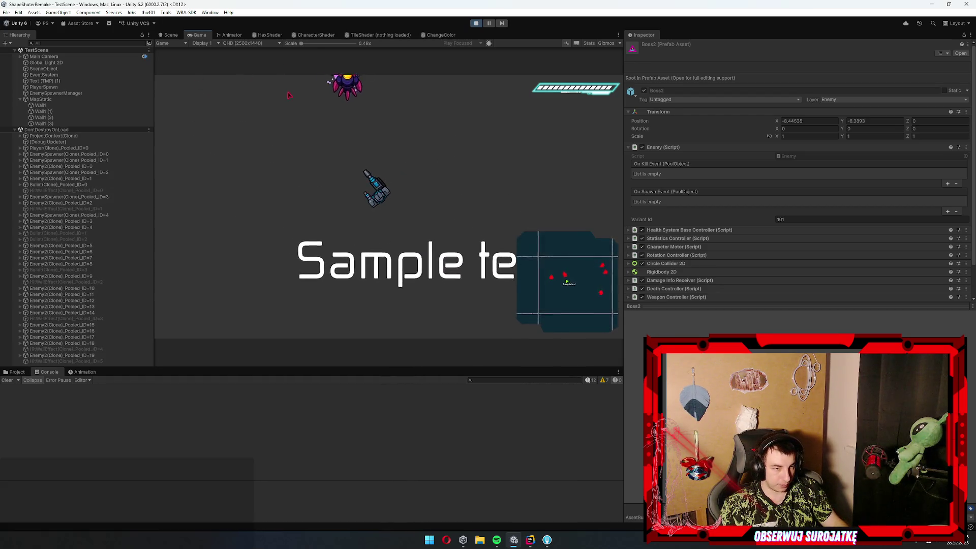
key("d")
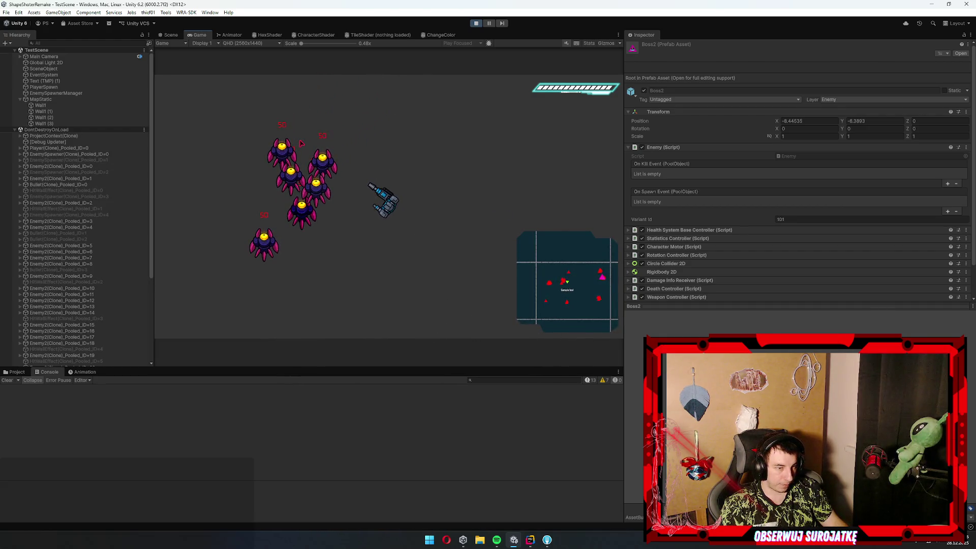
key("s")
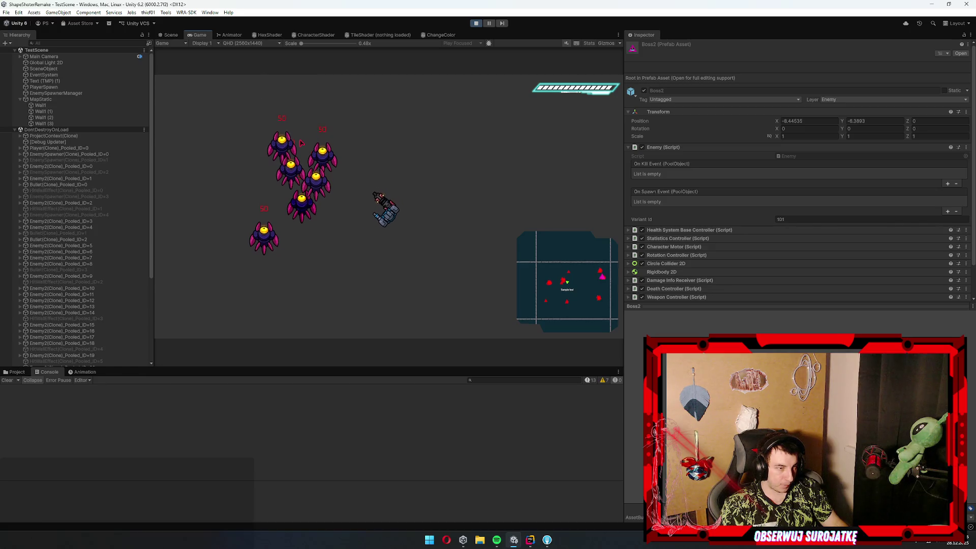
key("w")
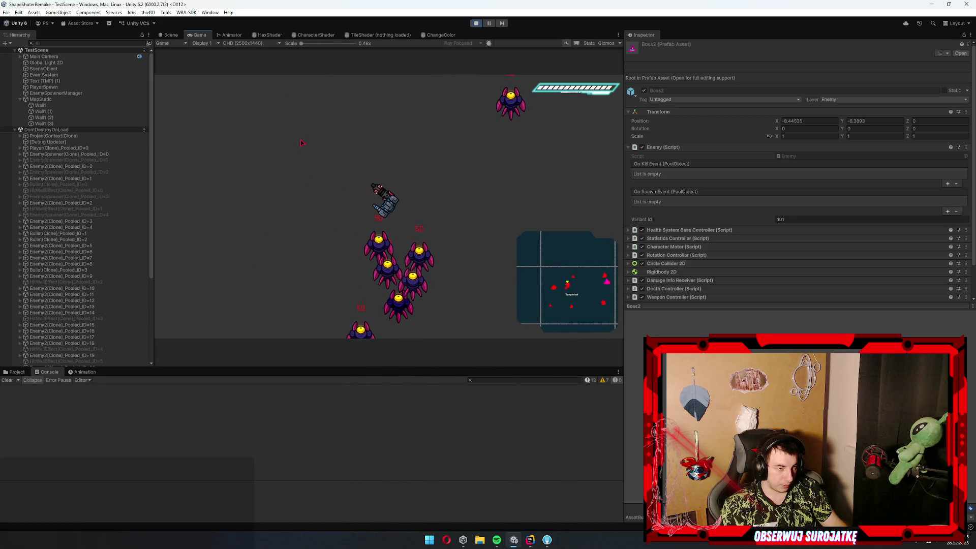
left_click(476, 22)
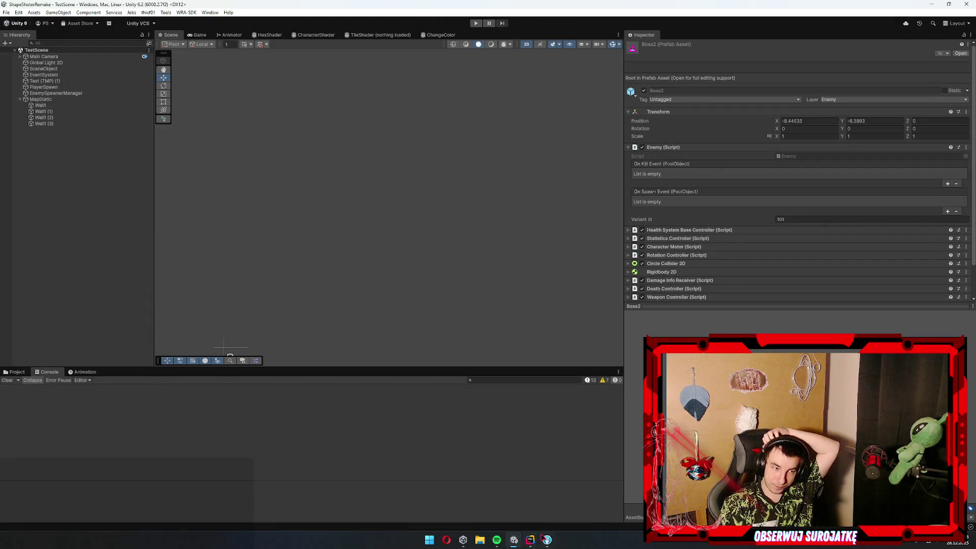
left_click(547, 539)
left_click(171, 97)
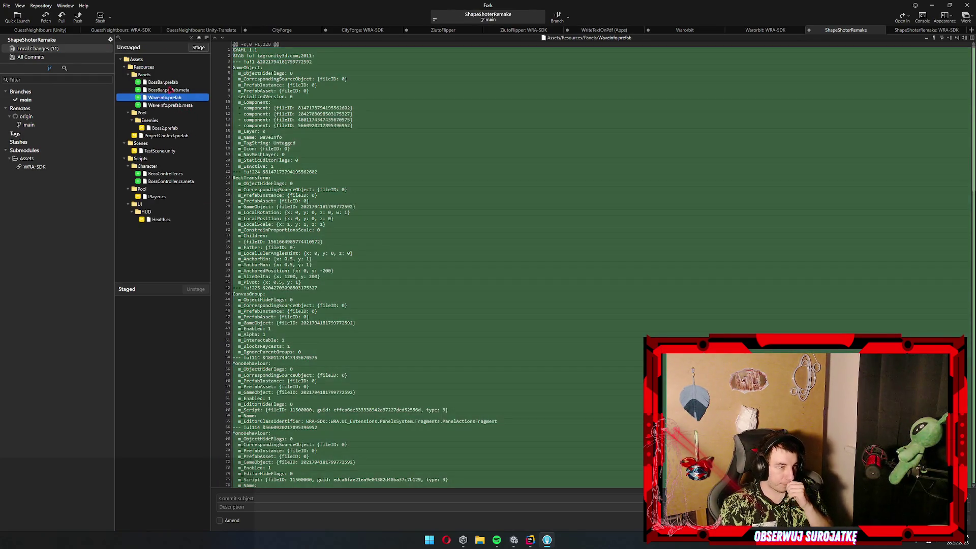
left_click(171, 89)
key("ctrl+a")
key("alt+Tab")
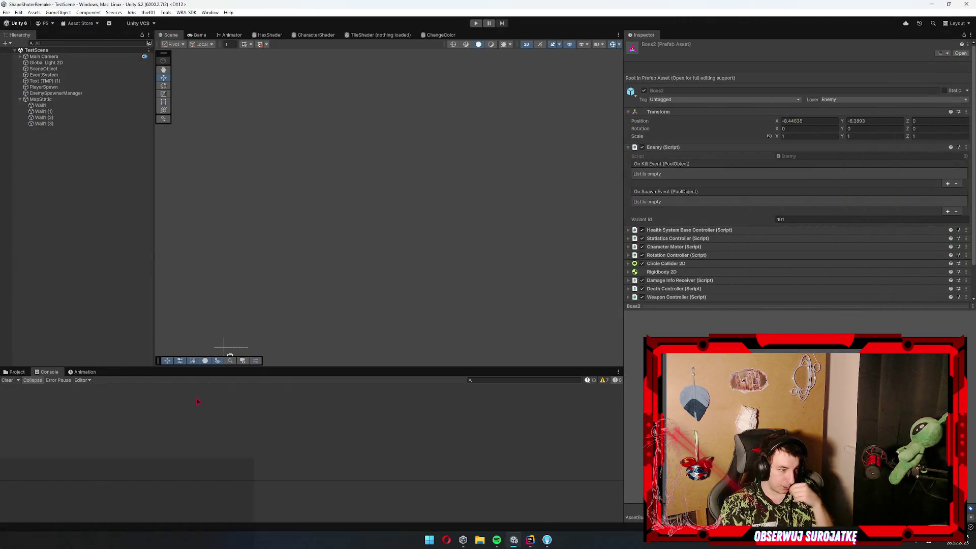
Select the Boss2 prefab in Enemies and open its BossController script in Rider
left_click(14, 372)
left_click(220, 468)
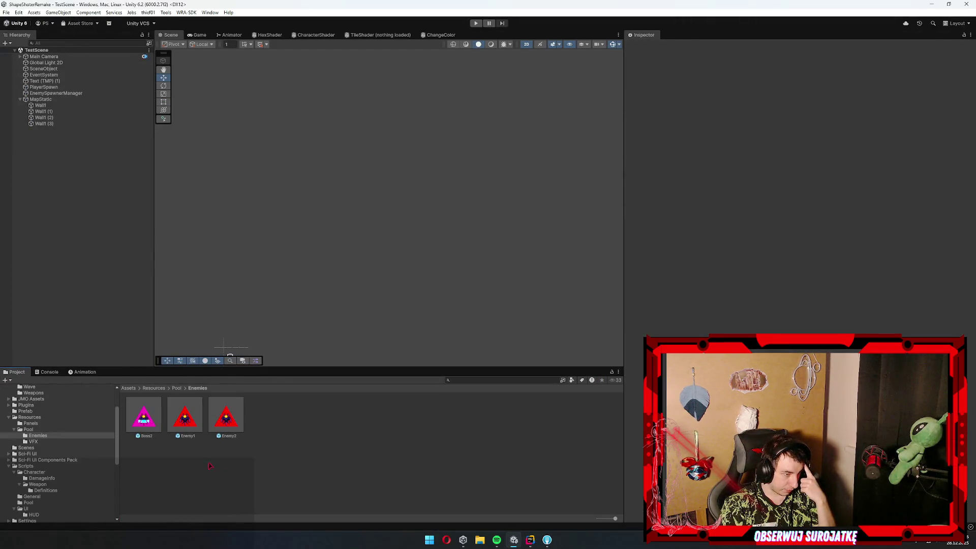
left_click(148, 415)
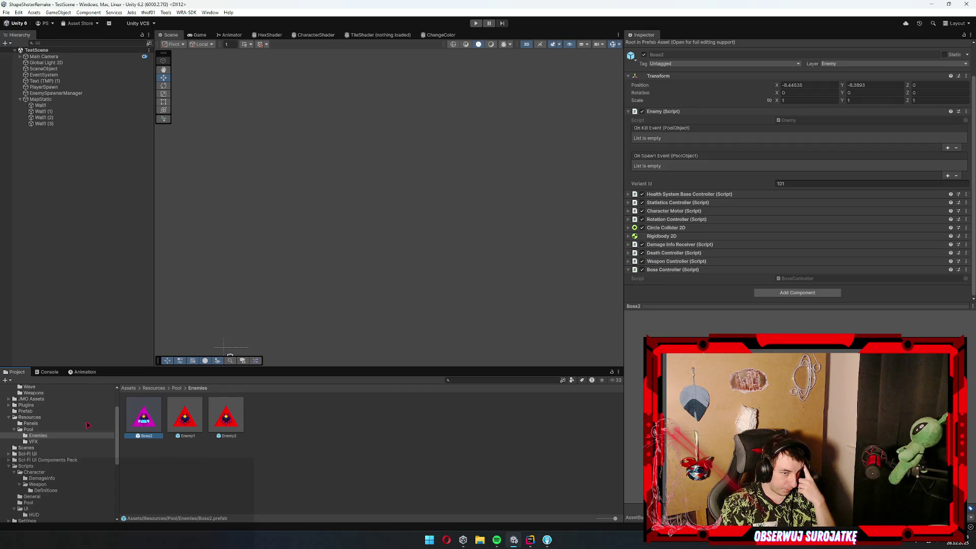
left_click(36, 472)
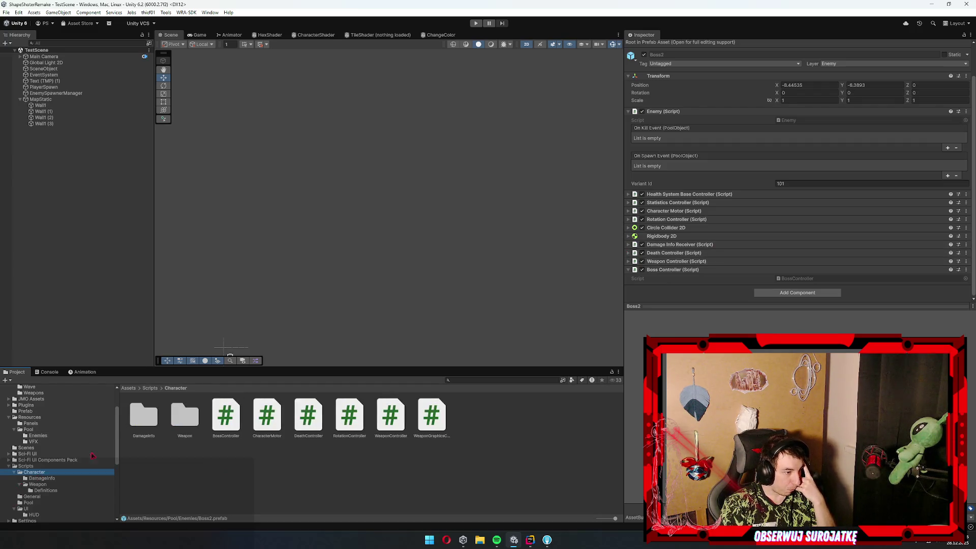
double_click(791, 280)
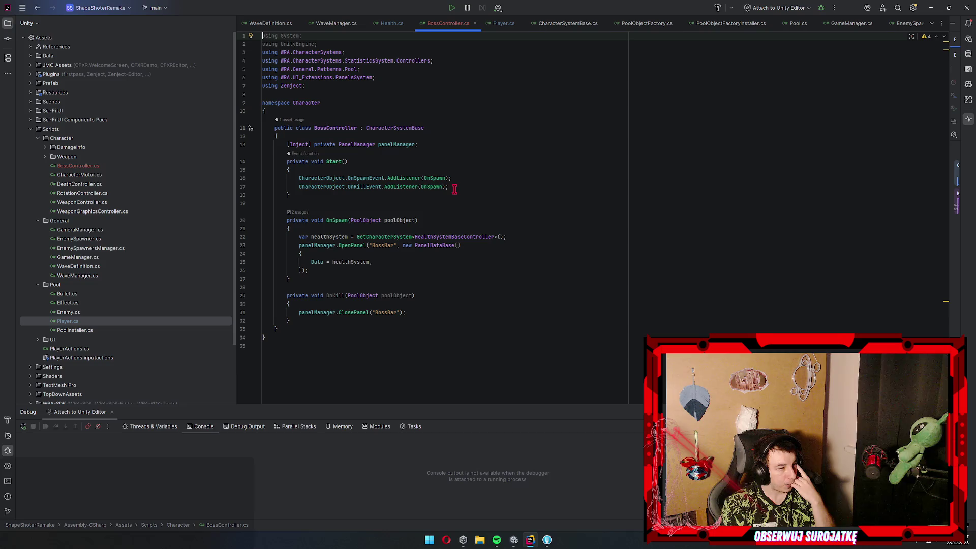
Add OnSpawn(null); on a new line after the kill-listener registration in Start
left_click(468, 187)
key("Return")
key("Return")
type("OnSpawn(null);")
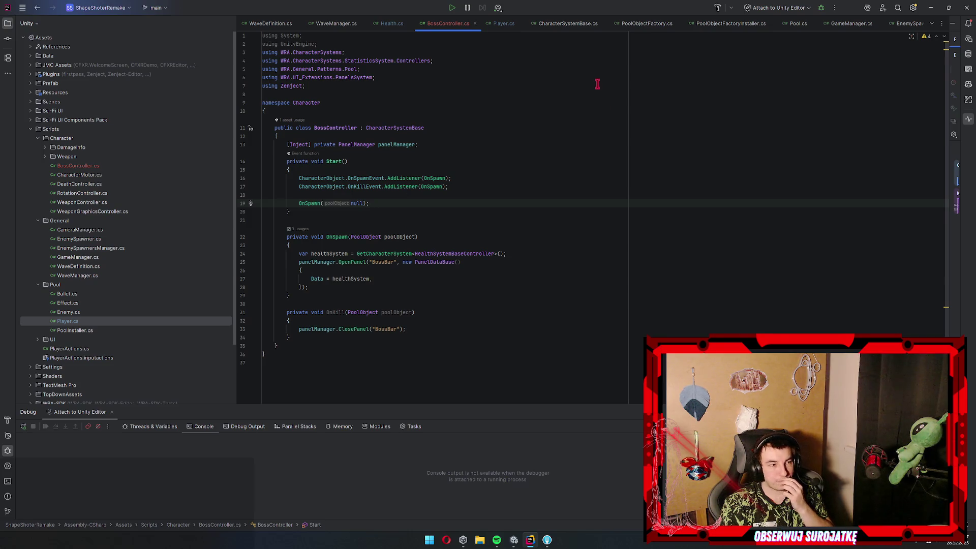
Flip between Rider's BossController code and Unity, then clear the Console errors
left_click(931, 7)
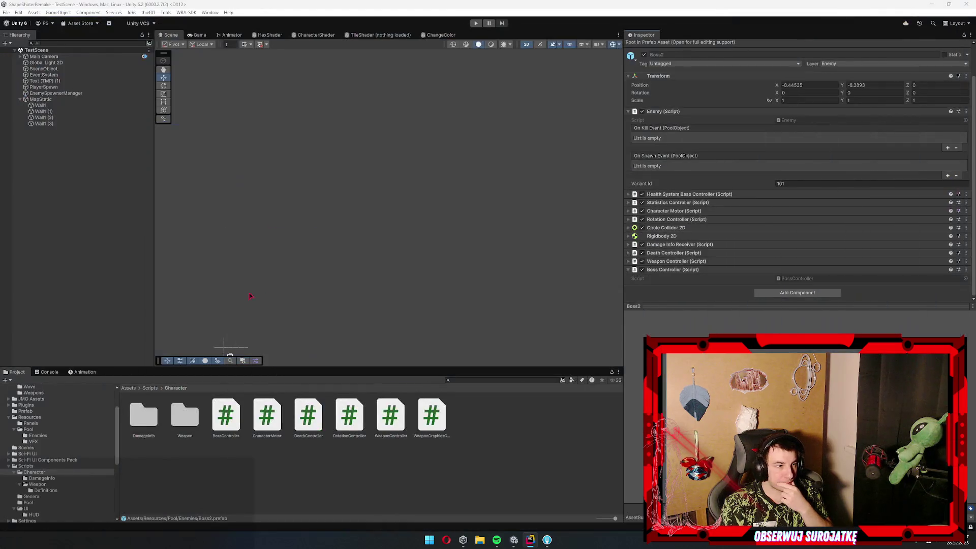
left_click(530, 540)
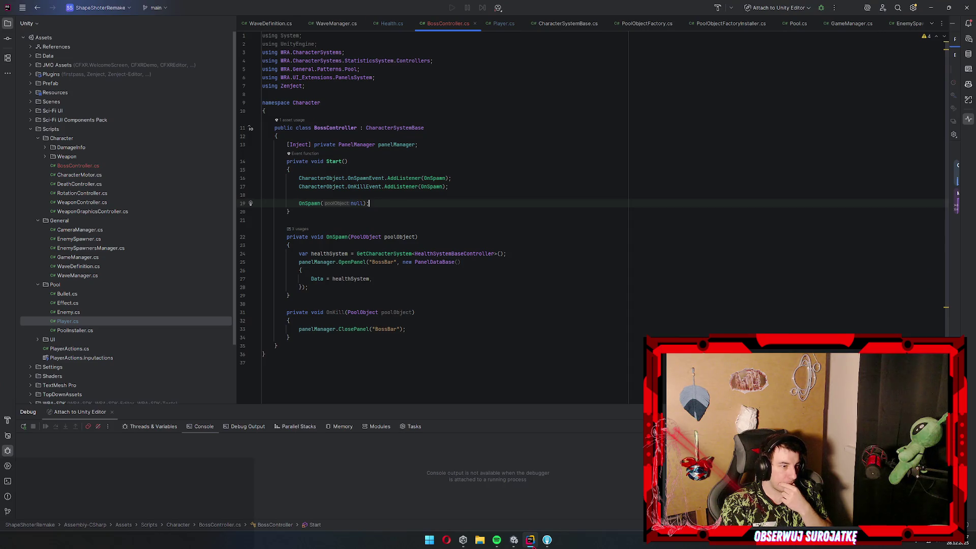
left_click(531, 541)
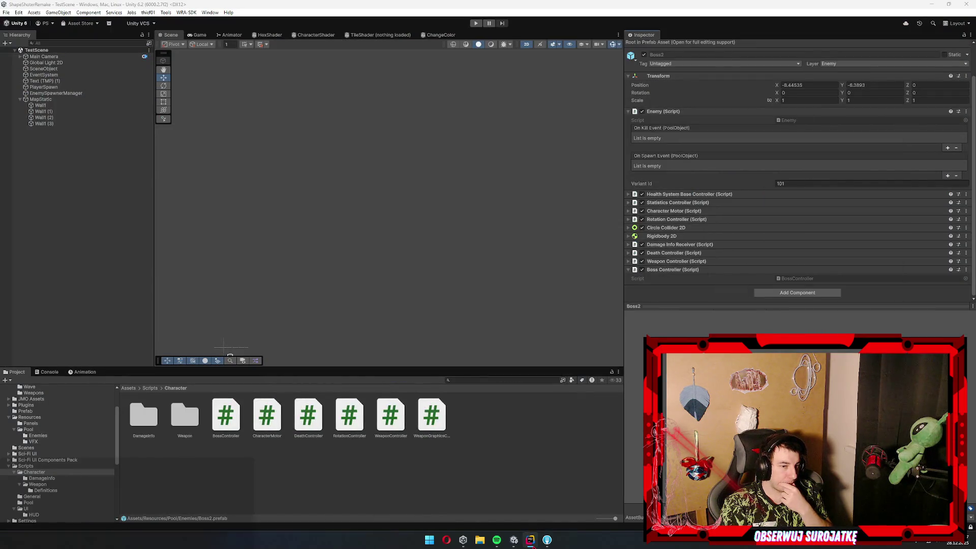
left_click(530, 540)
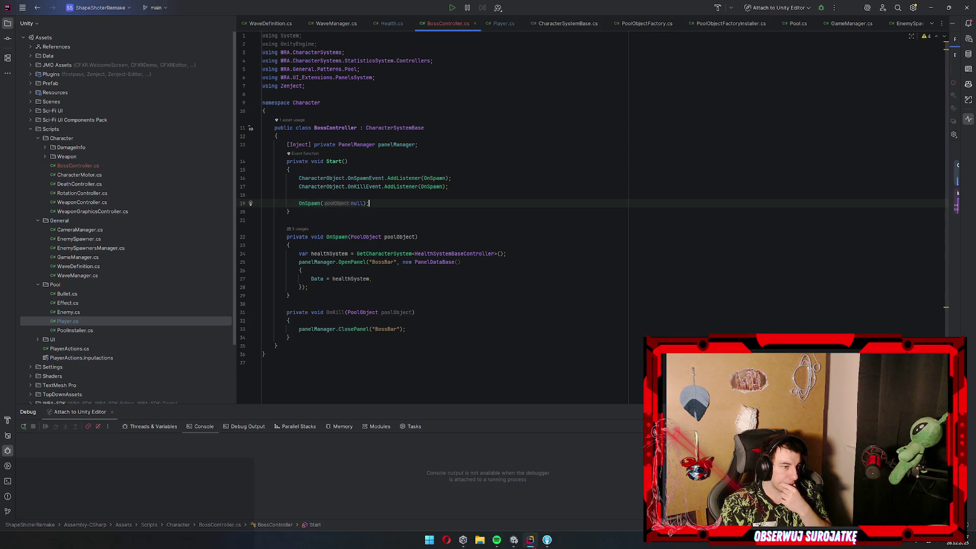
left_click(531, 540)
left_click(46, 371)
left_click(6, 380)
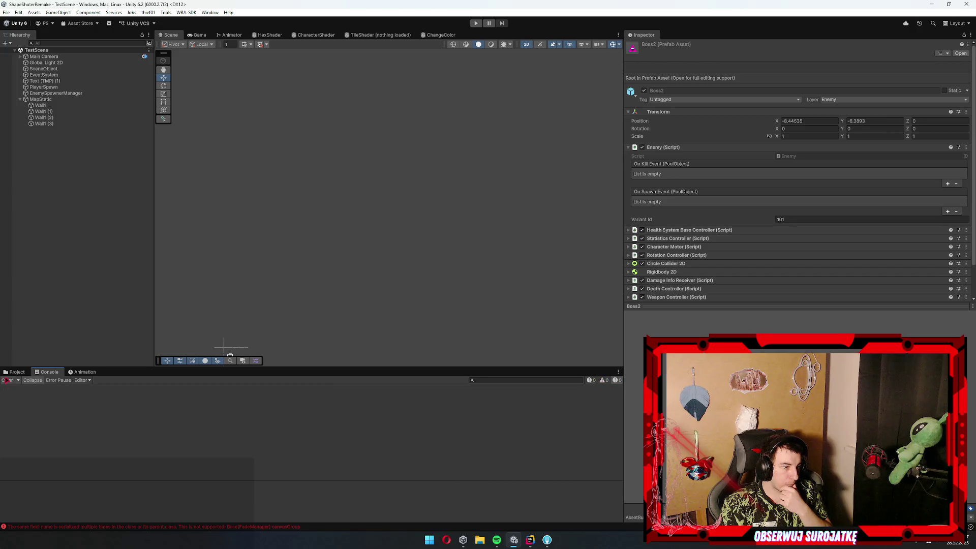
Browse the Enemies and Pool folders, inspect the Player prefab, then open the Panels folder
left_click(14, 372)
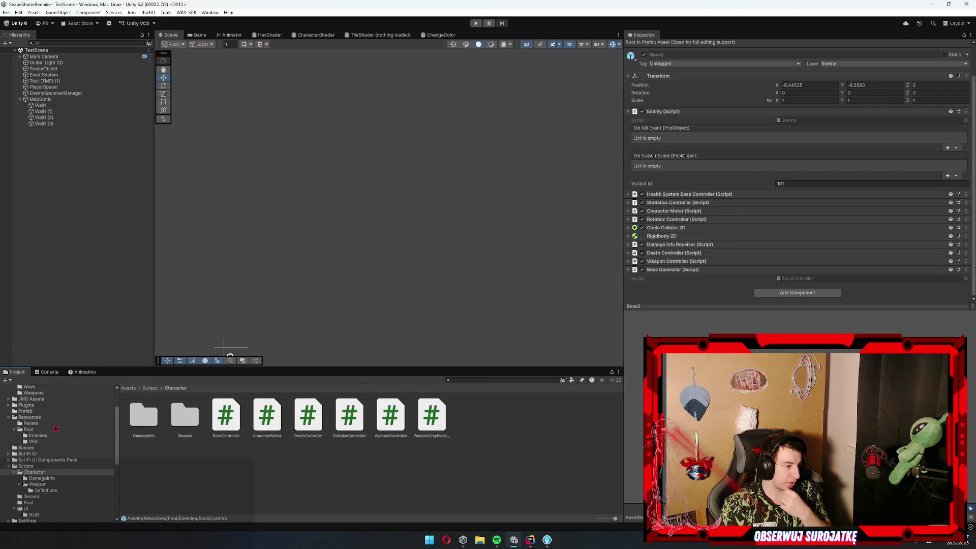
left_click(31, 424)
left_click(64, 436)
left_click(66, 429)
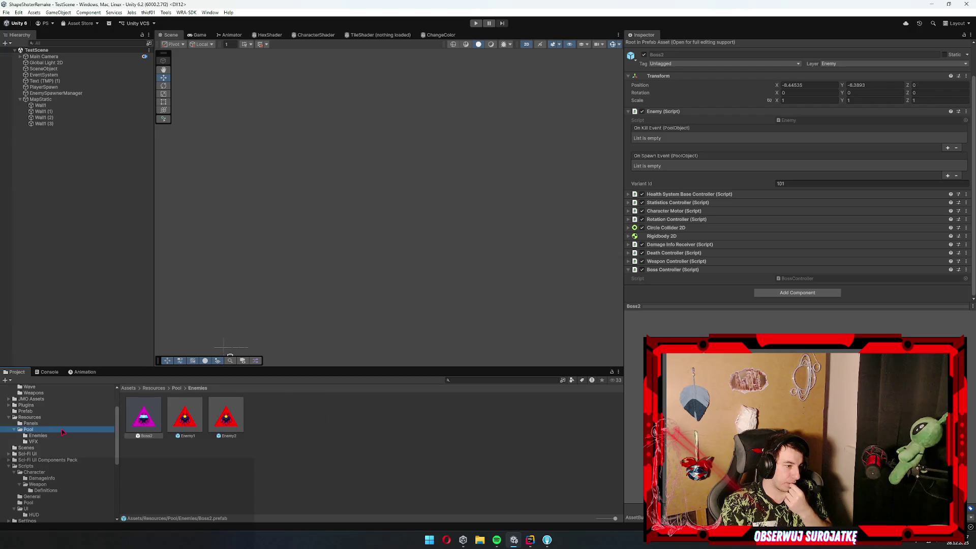
left_click(72, 436)
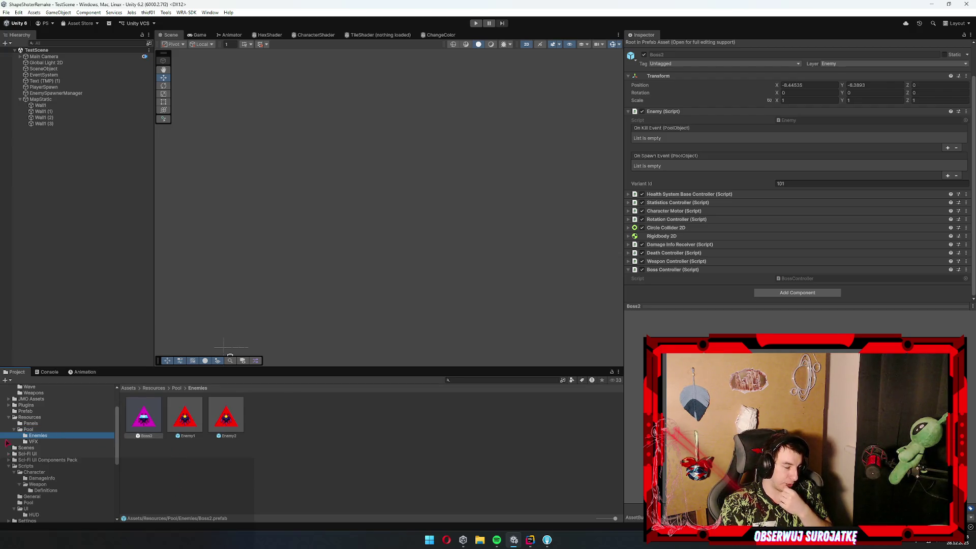
left_click(48, 429)
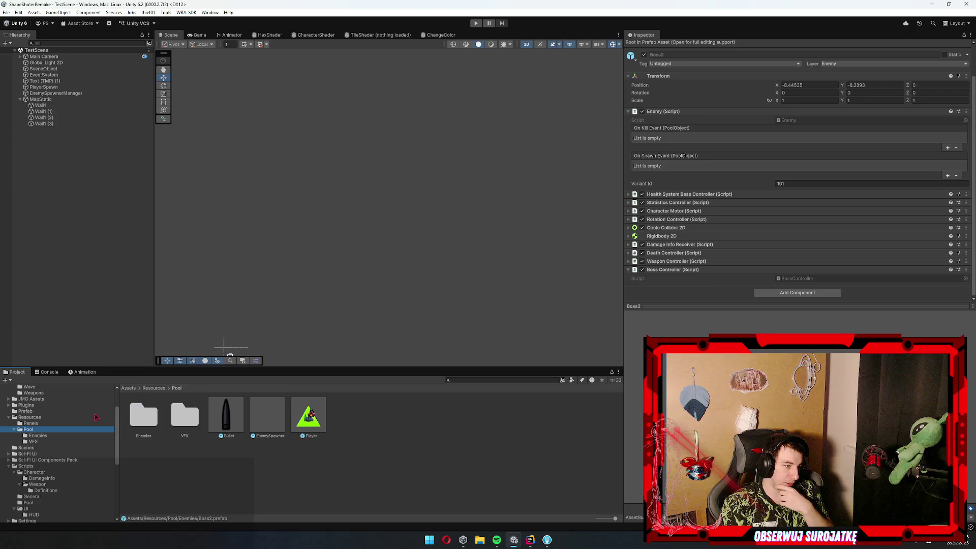
left_click(309, 418)
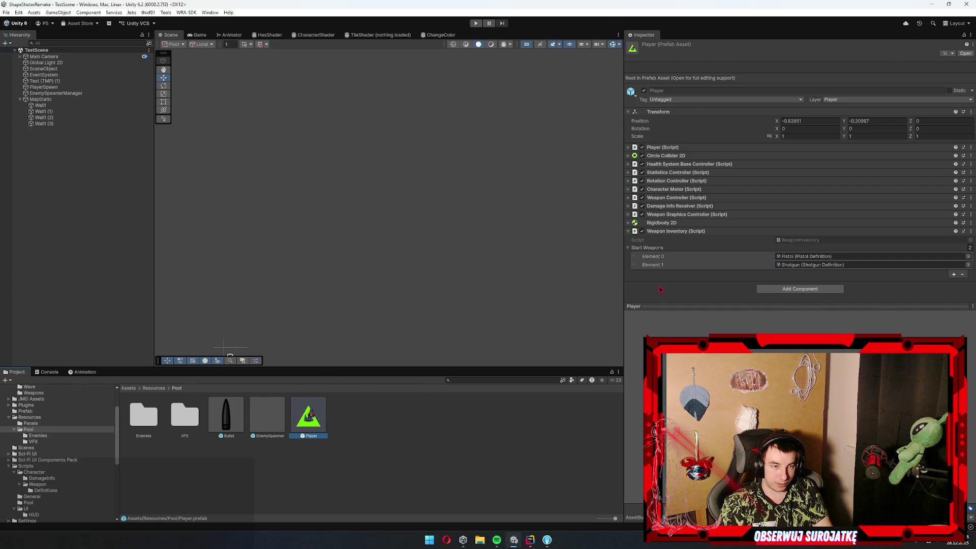
left_click(531, 540)
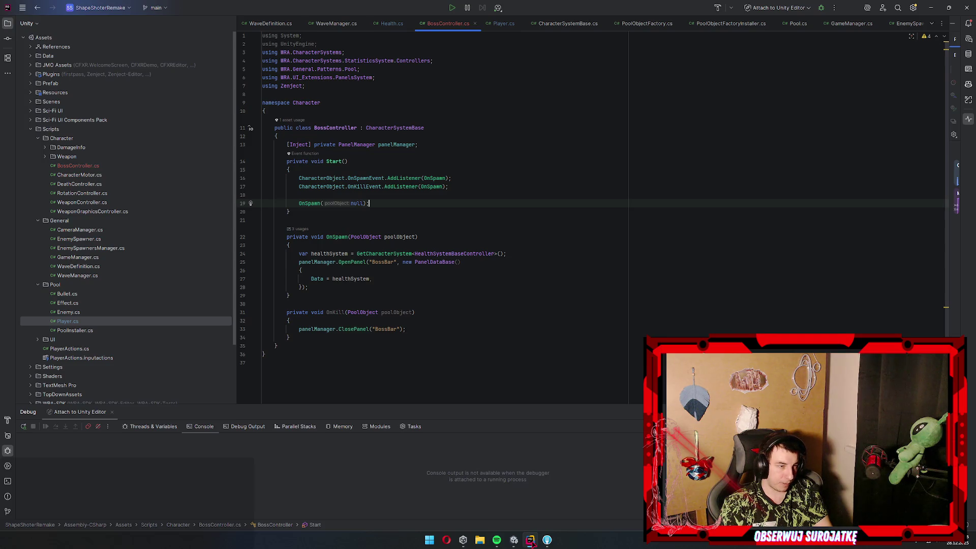
left_click(514, 540)
double_click(185, 416)
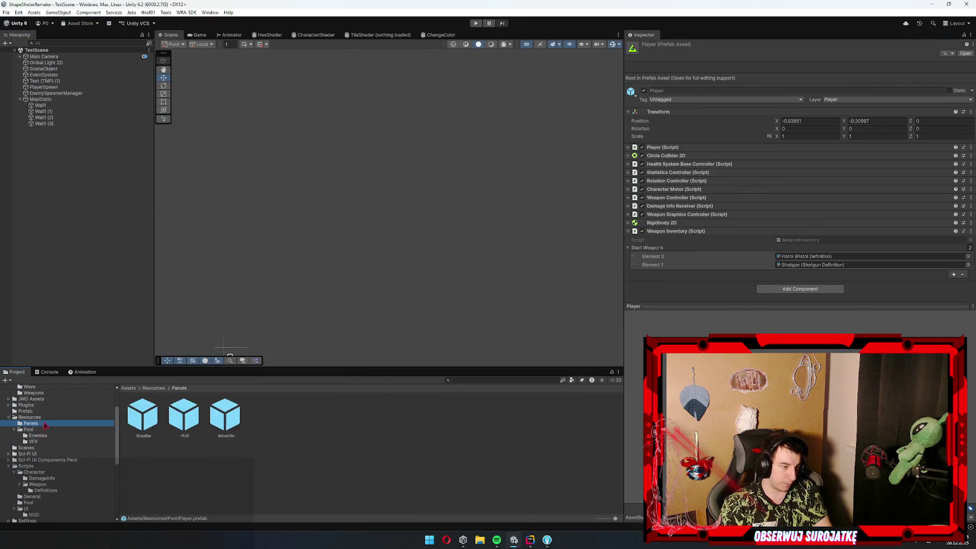
Open the HUD prefab and delete its two Image elements
double_click(185, 424)
scroll(395, 214, "down", 3)
left_click_drag(395, 213, 514, 268)
scroll(283, 193, "down", 2)
scroll(283, 193, "down", 2)
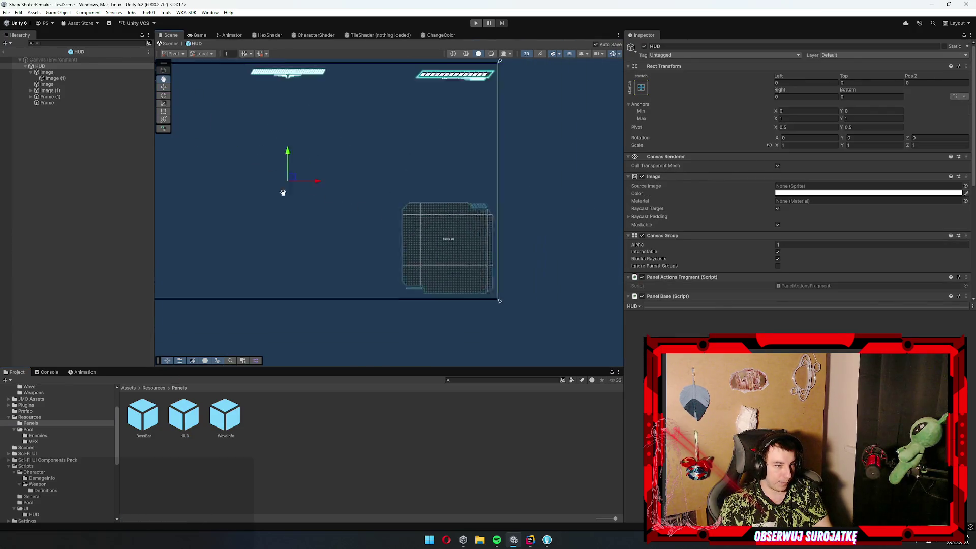
left_click(97, 90)
key("w")
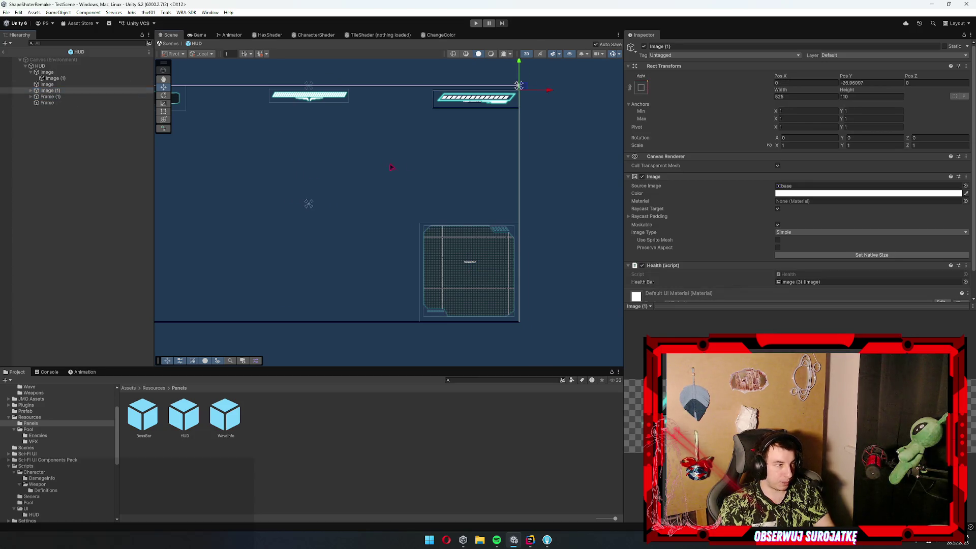
left_click_drag(388, 163, 453, 163)
left_click(46, 84)
left_click_drag(343, 111, 386, 110)
key("Delete")
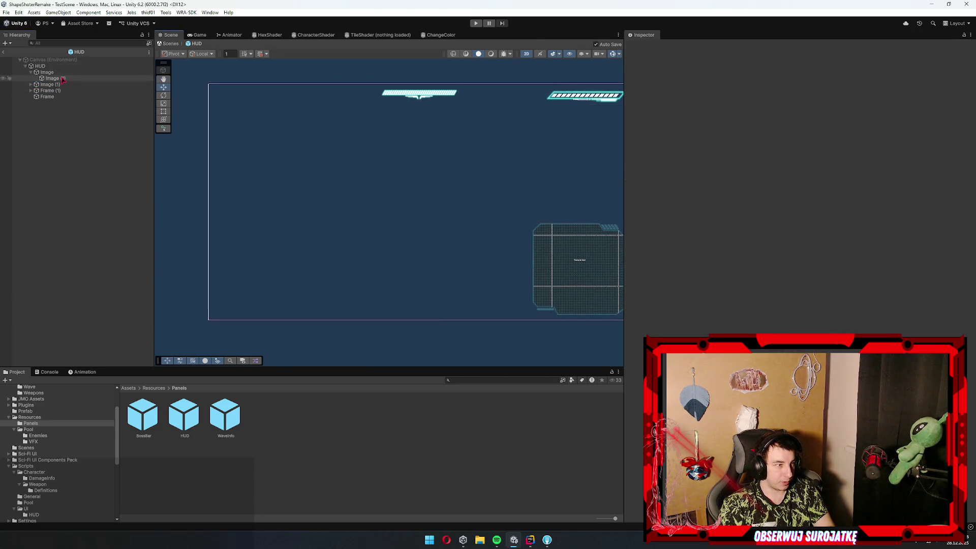
left_click(47, 72)
key("Delete")
Rename Frame to MinimapFrame and Frame (1) to Mask
left_click(46, 84)
key("F2")
type("Minimap")
key("Return")
key("Up")
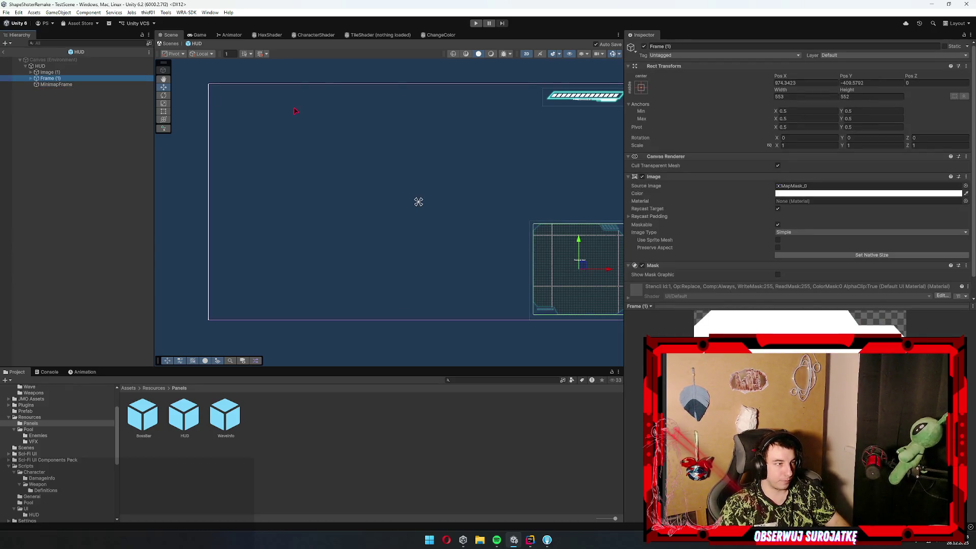
key("Right")
key("Down")
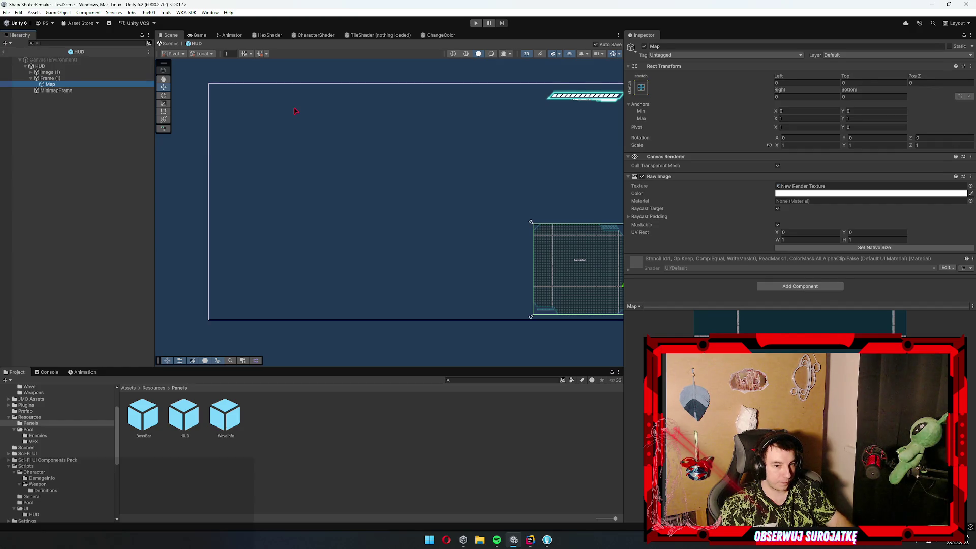
key("Up")
key("F2")
type("Mask")
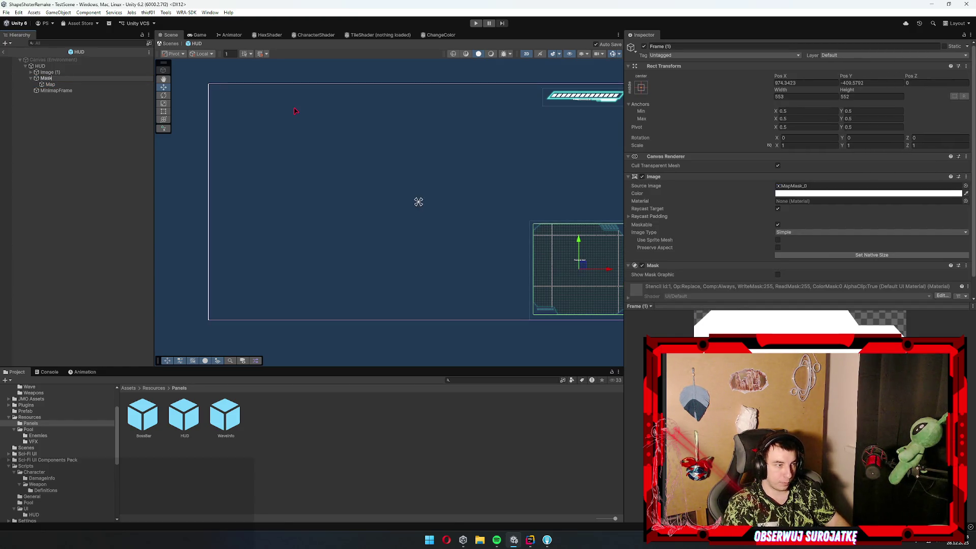
key("Return")
Rename Image (1) to Health and leave the prefab back to the scene
key("Up")
key("F2")
type("Health")
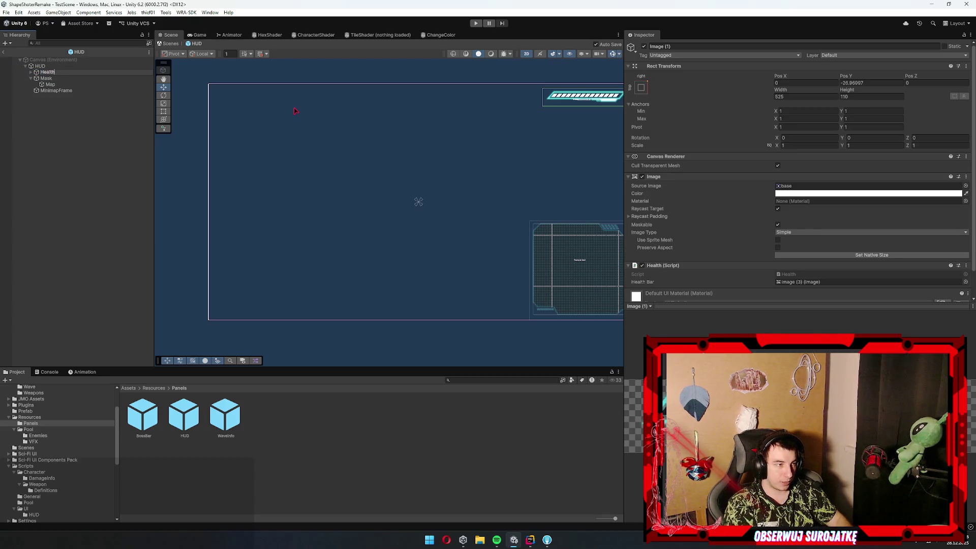
key("Return")
key("Down")
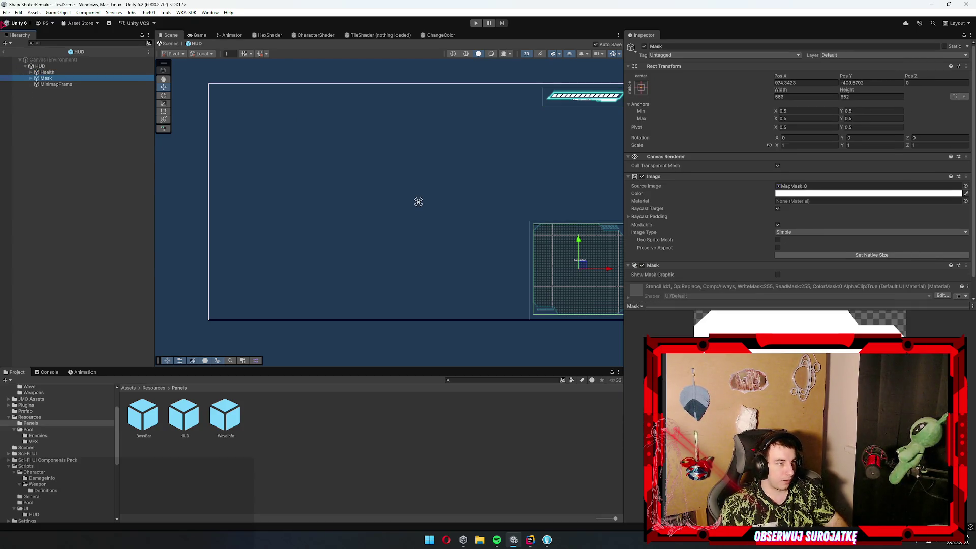
left_click(168, 43)
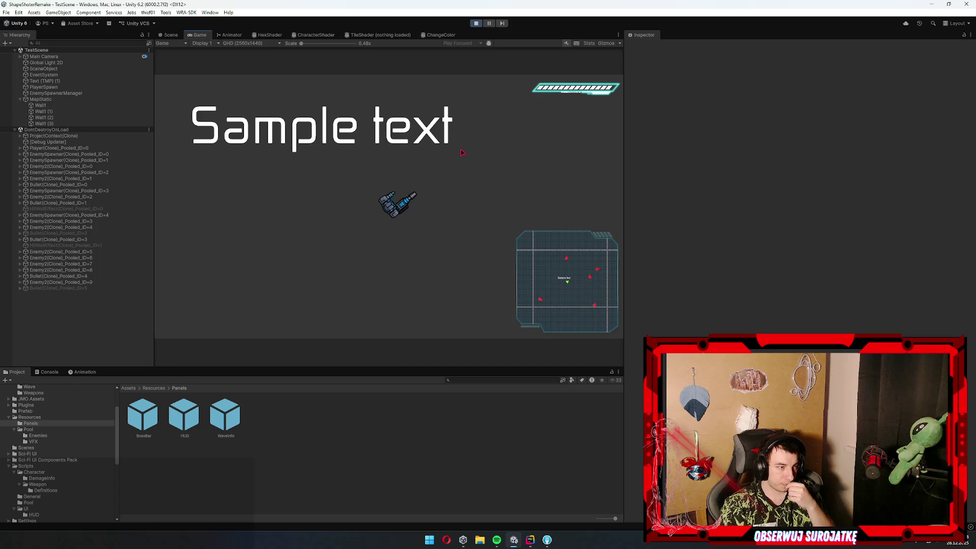
Fly the ship toward the boss, shoot the boss and enemy group, then bring Rider forward
key("d")
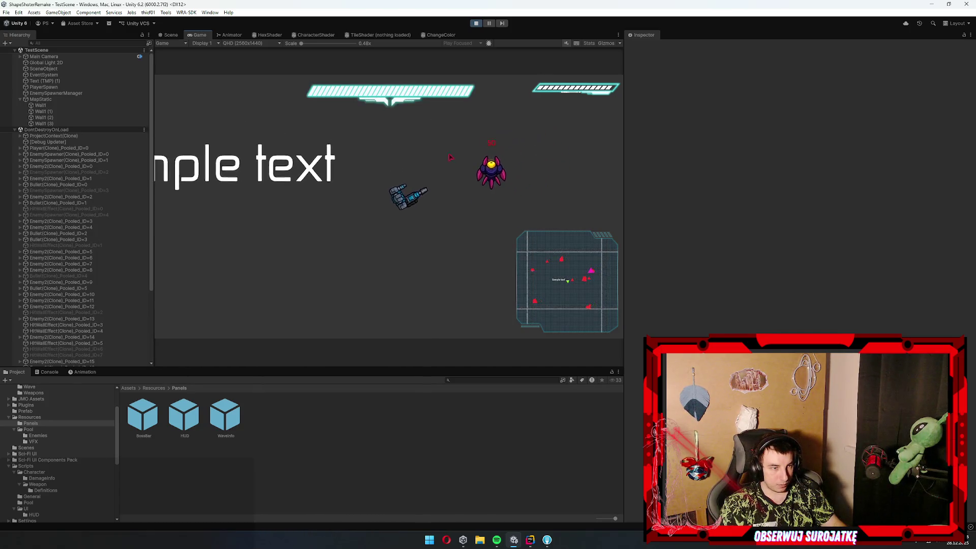
key("w")
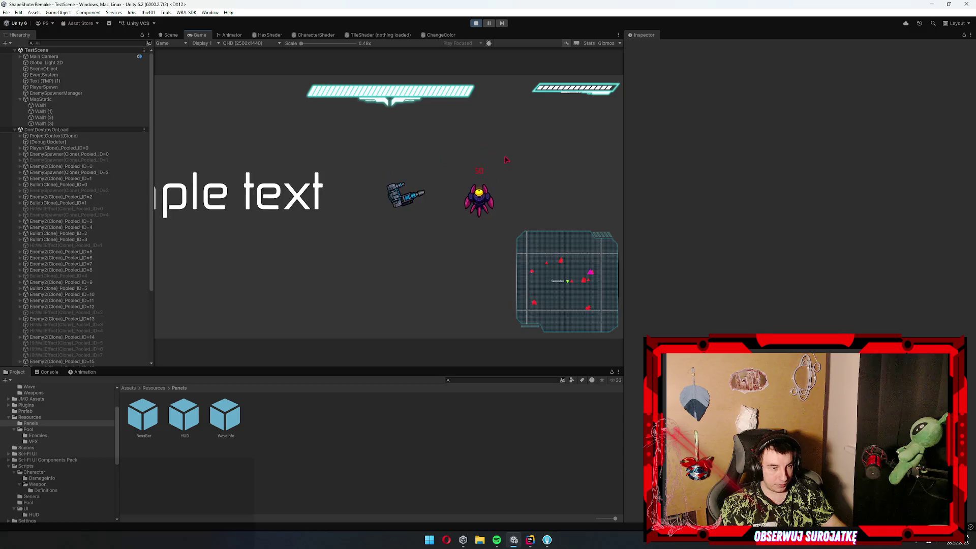
key("d")
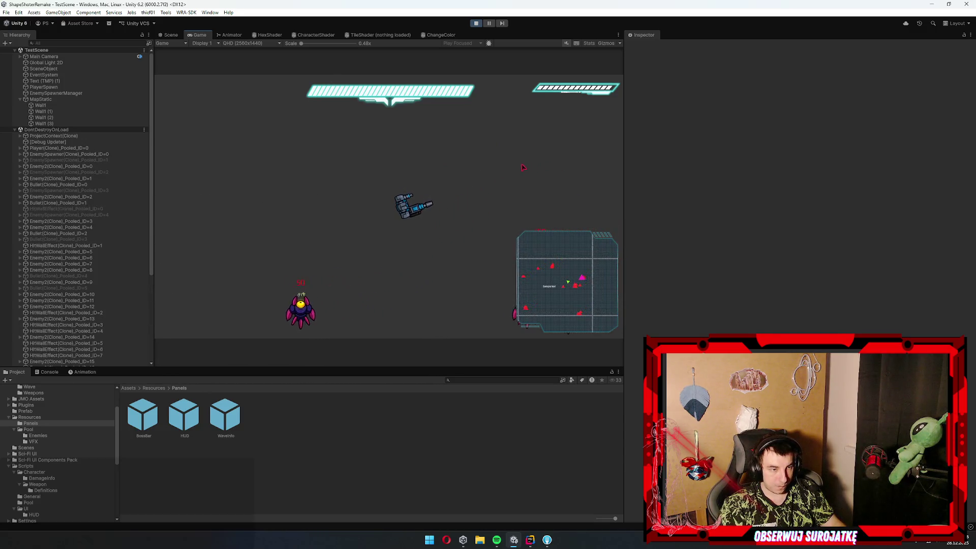
key("d")
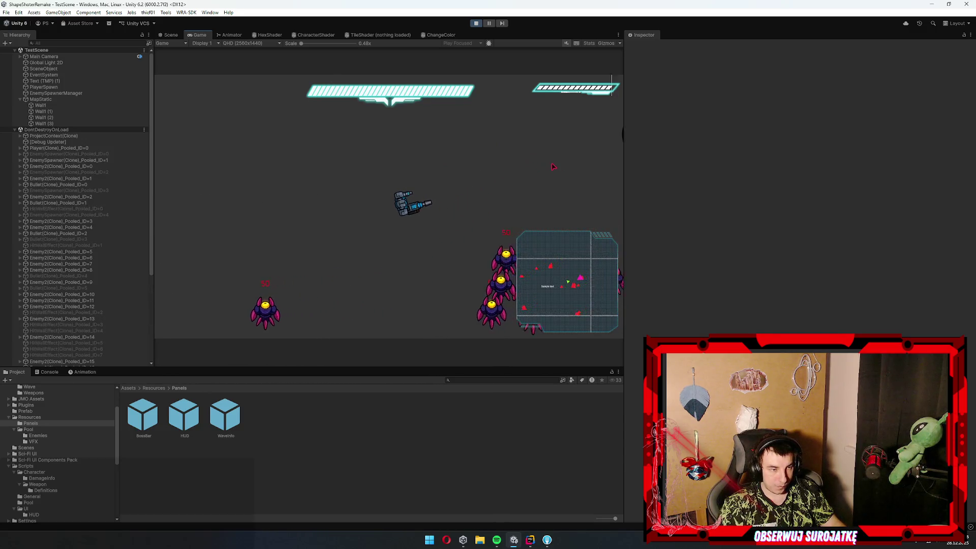
left_click(550, 197)
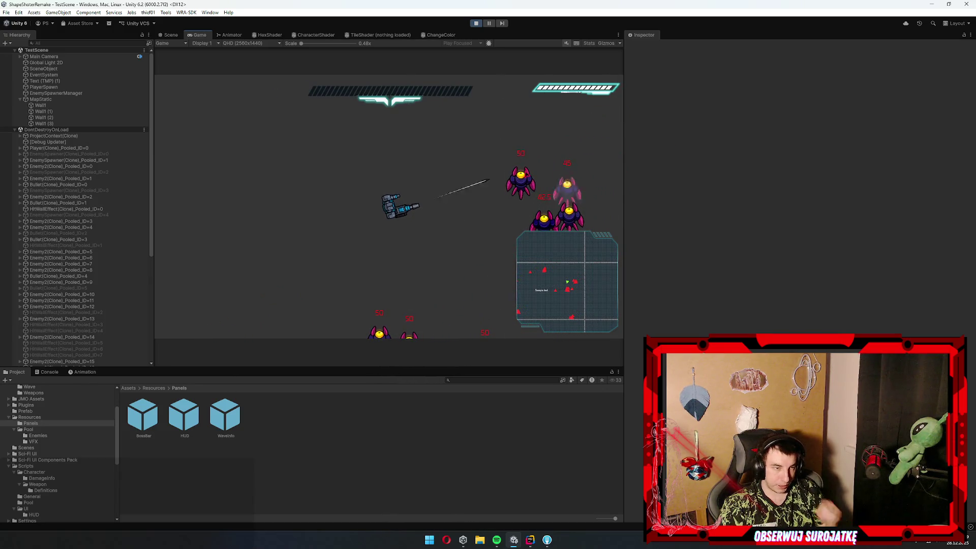
left_click(523, 162)
left_click(551, 212)
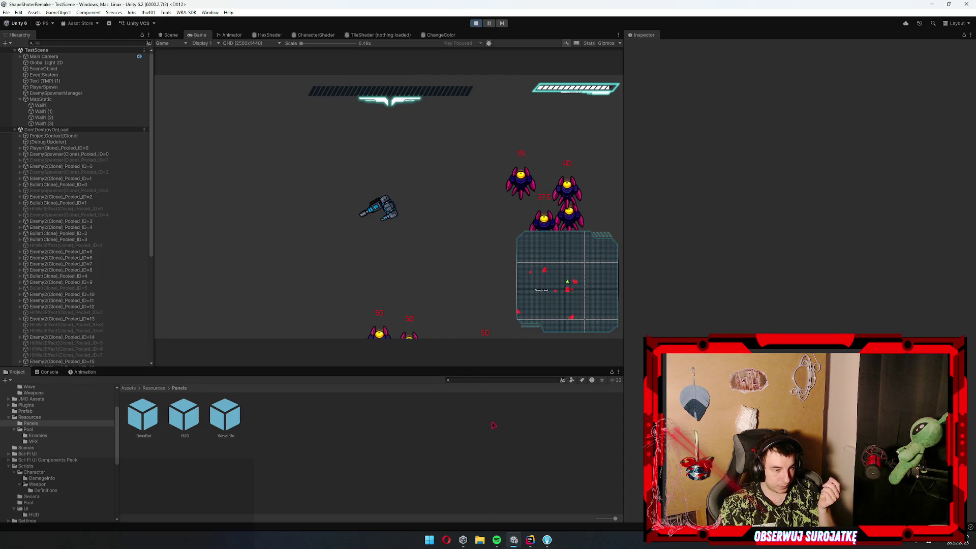
key("alt+Tab")
key("alt+Tab")
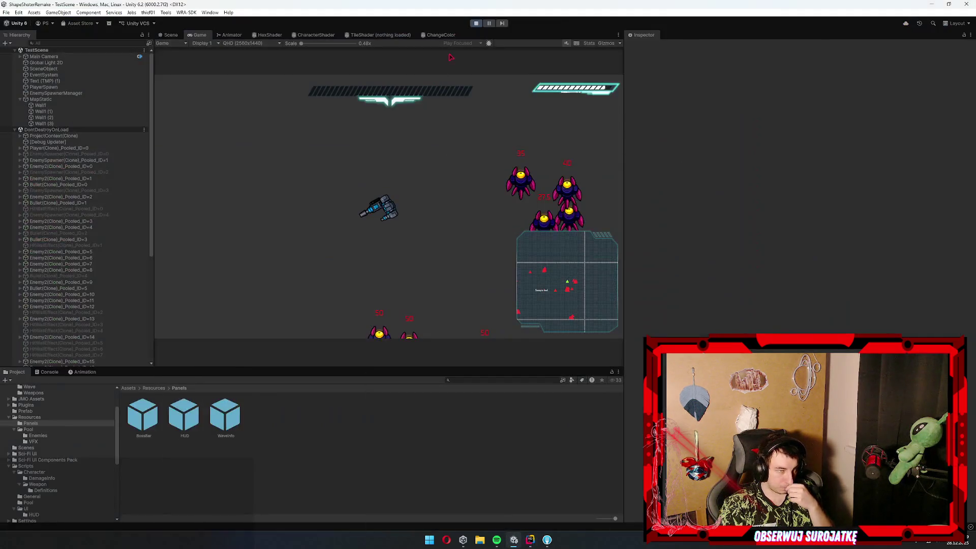
key("alt+Tab")
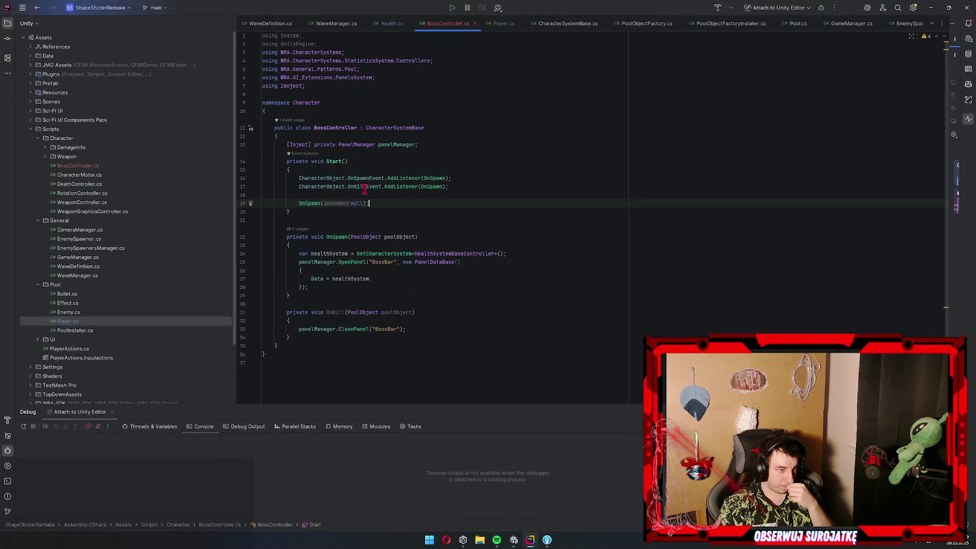
Find all usages of OnKillEvent, view where it is invoked, then return to BossController
left_click(366, 187, "ctrl")
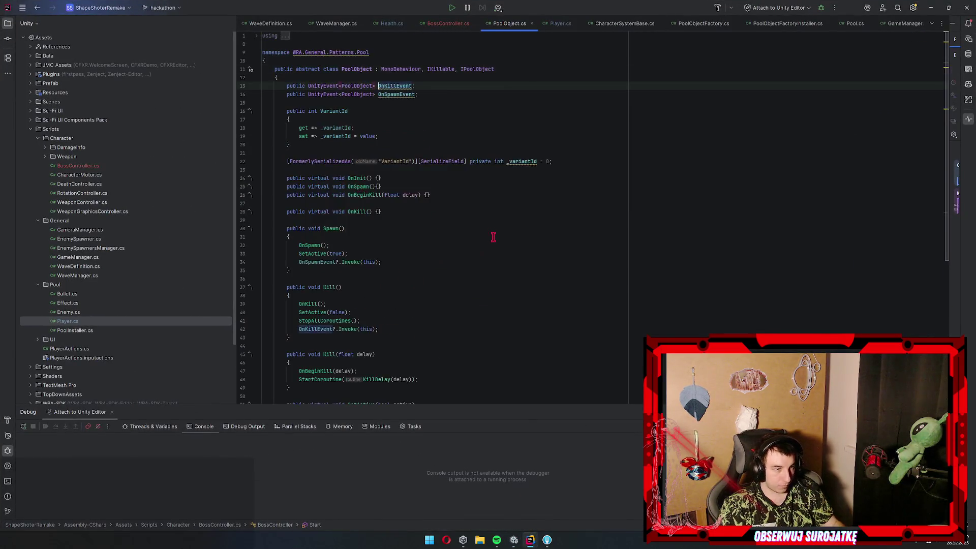
key("ctrl+alt+F7")
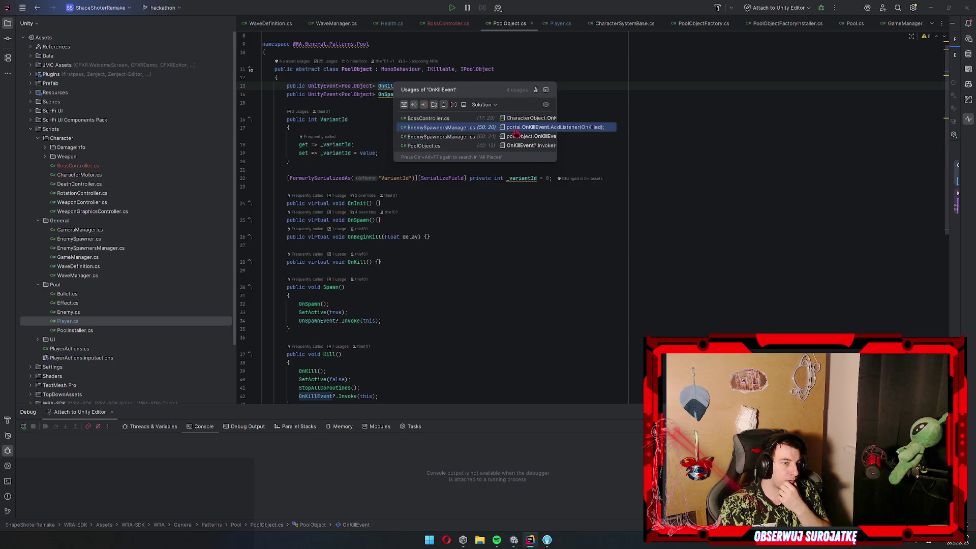
left_click(516, 146)
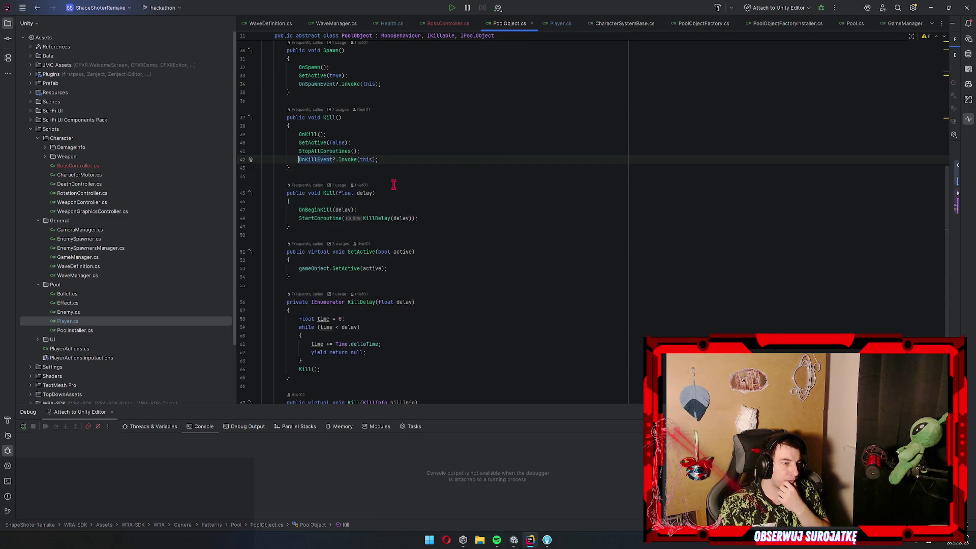
scroll(397, 188, "up", 4)
scroll(403, 197, "down", 2)
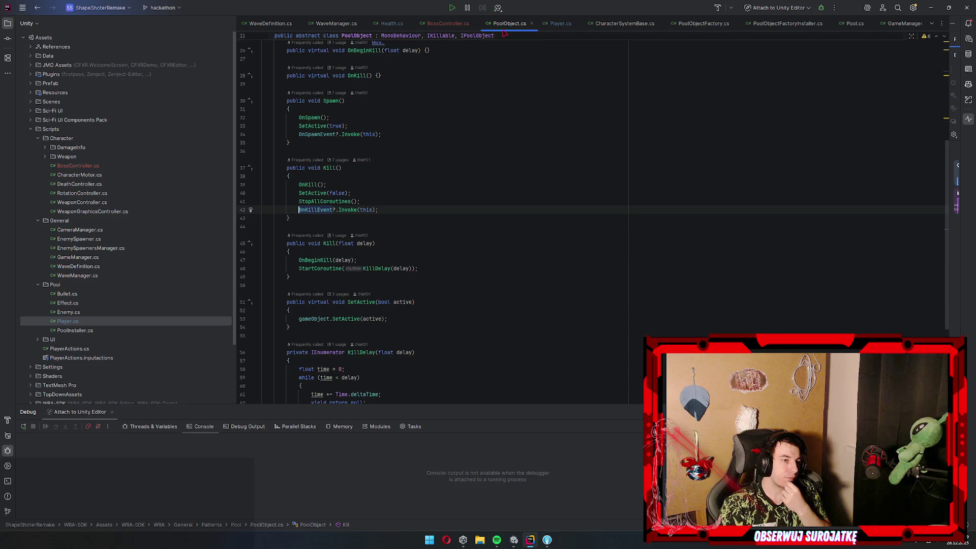
key("ctrl+minus")
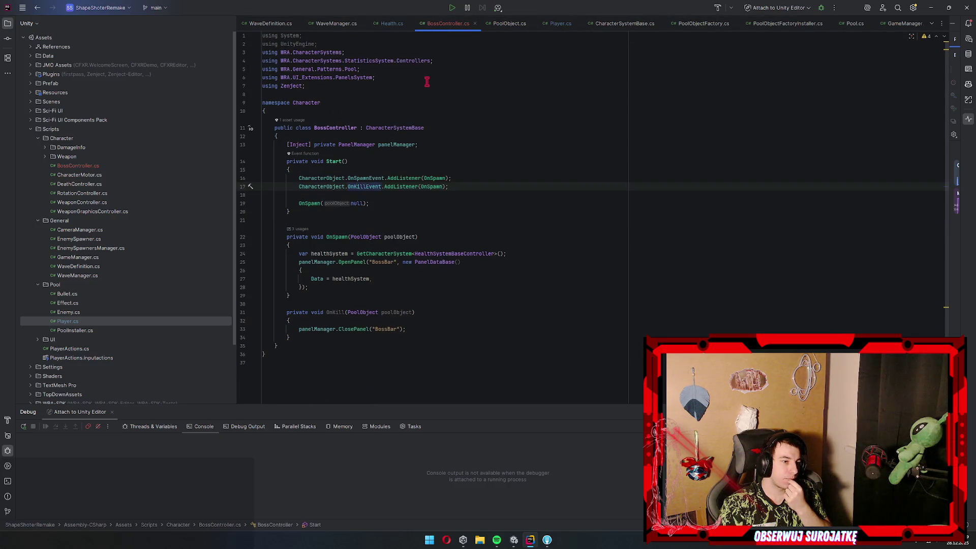
Replace the OnSpawn listener on line 17 with OnKill, then return to Unity
double_click(433, 187)
type("opn")
key("BackSpace")
key("BackSpace")
key("BackSpace")
type("onKi")
key("Return")
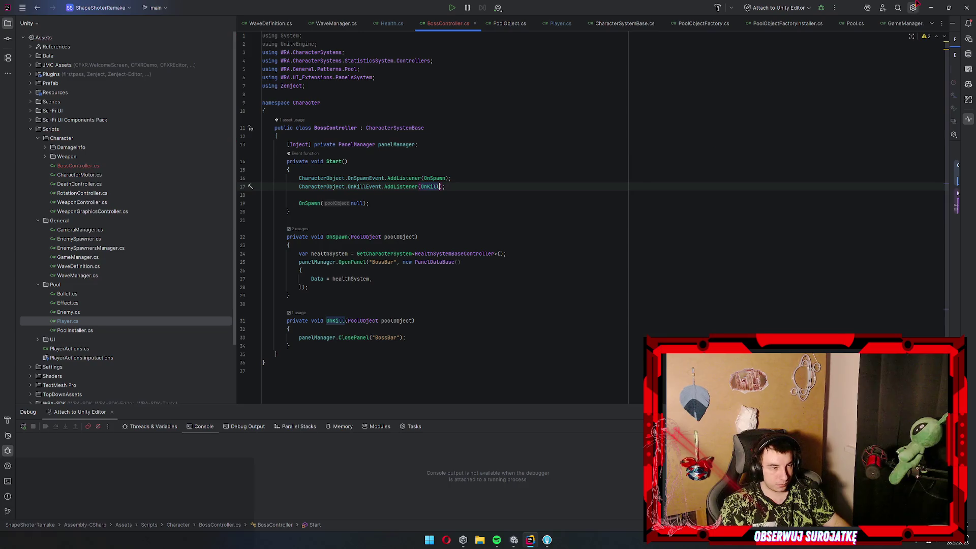
left_click(931, 8)
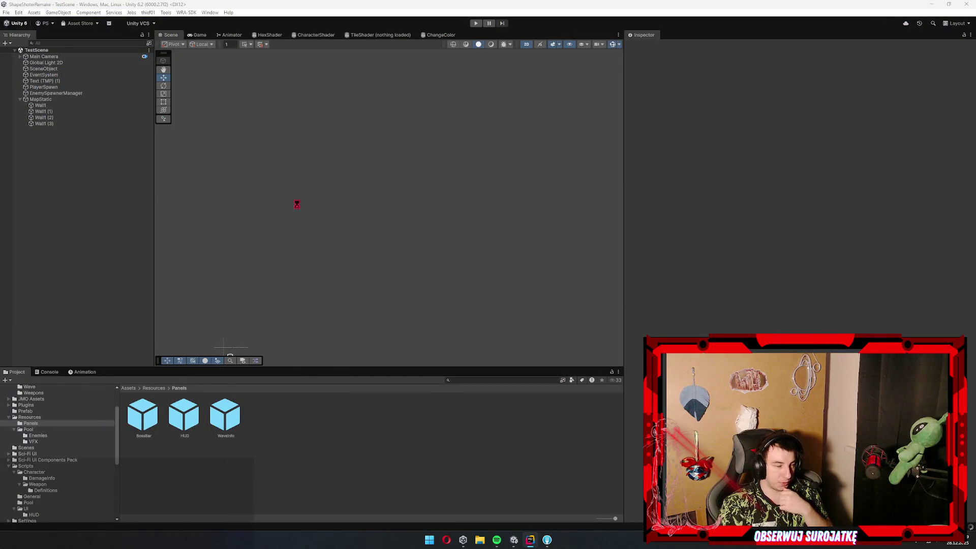
Stage all changes, commit them as 'add boss bar', push main to origin, and minimize Fork
left_click(548, 539)
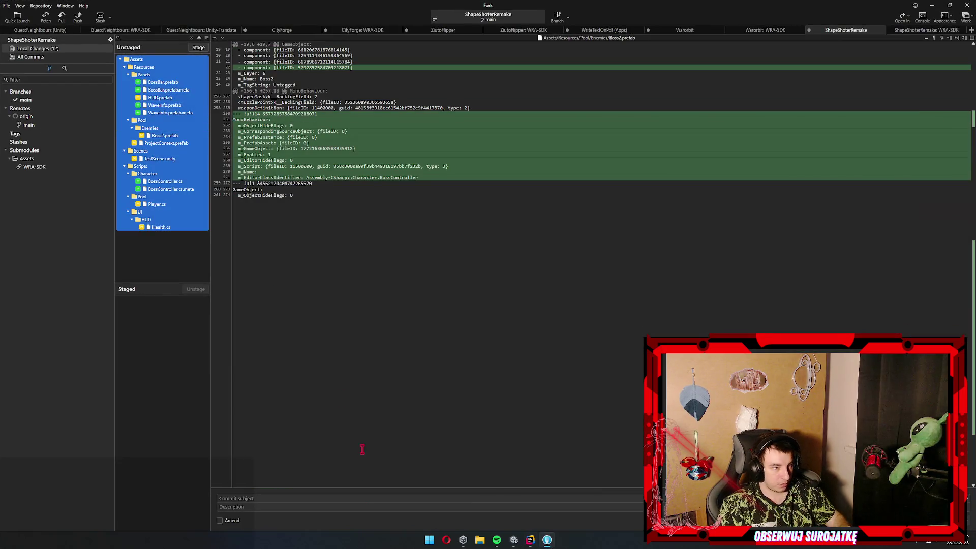
key("space")
left_click(316, 498)
type("add boss bar")
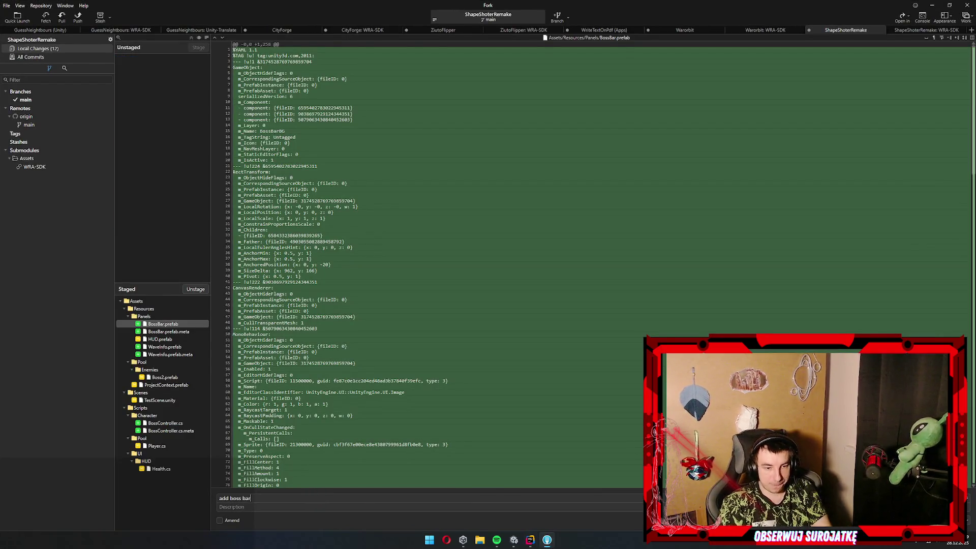
key("ctrl+Return")
left_click(78, 17)
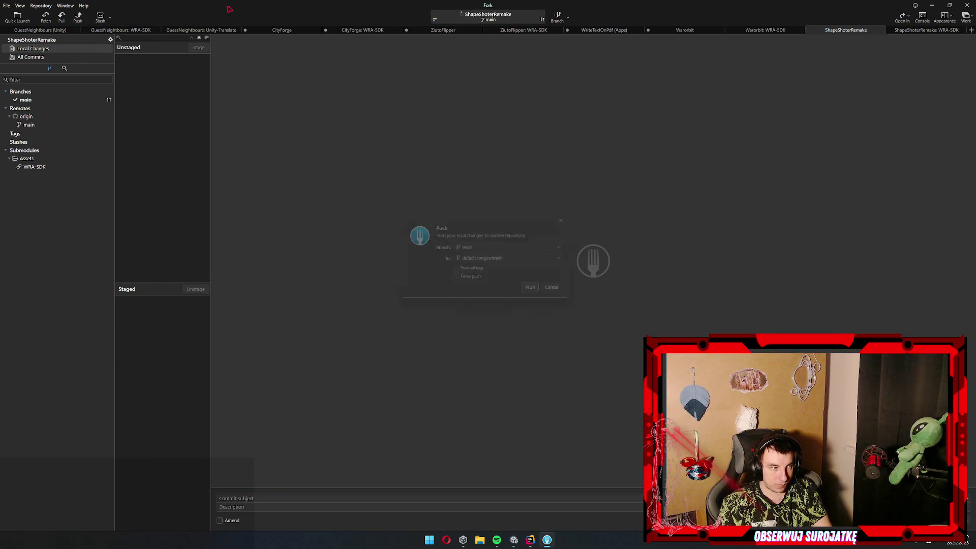
left_click(933, 5)
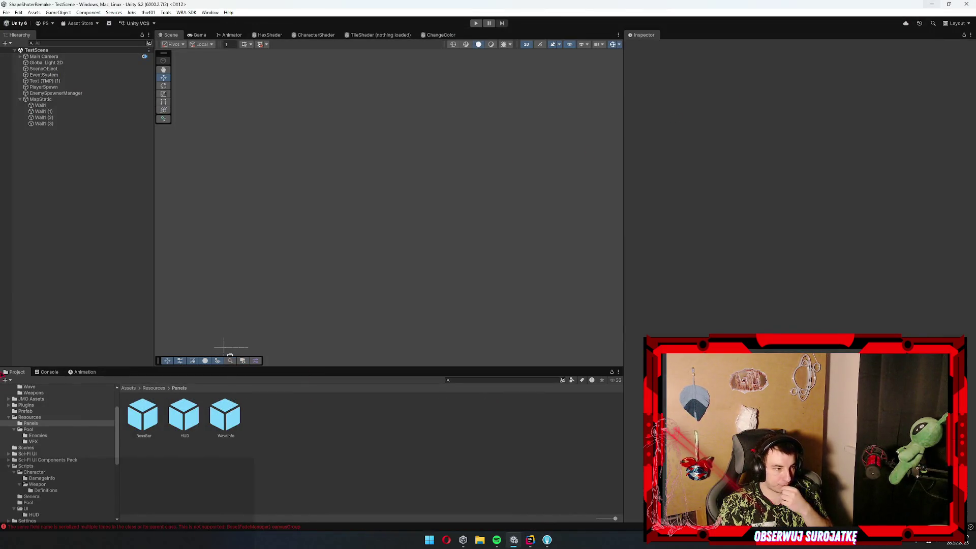
Clear the Console errors, then run TestScene in Play mode for about 35 seconds and stop
left_click(47, 372)
left_click(15, 372)
left_click(47, 372)
left_click(8, 381)
left_click(15, 373)
left_click(476, 23)
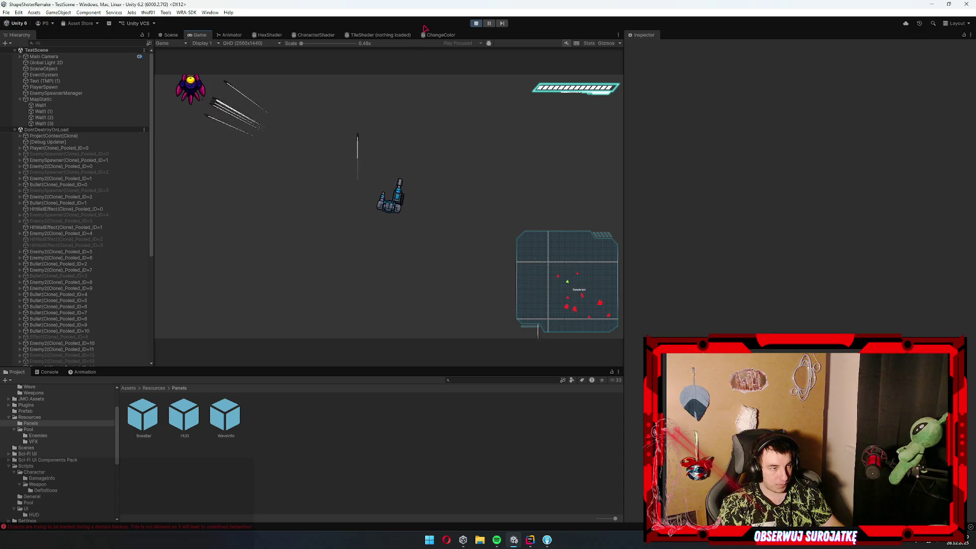
left_click(476, 23)
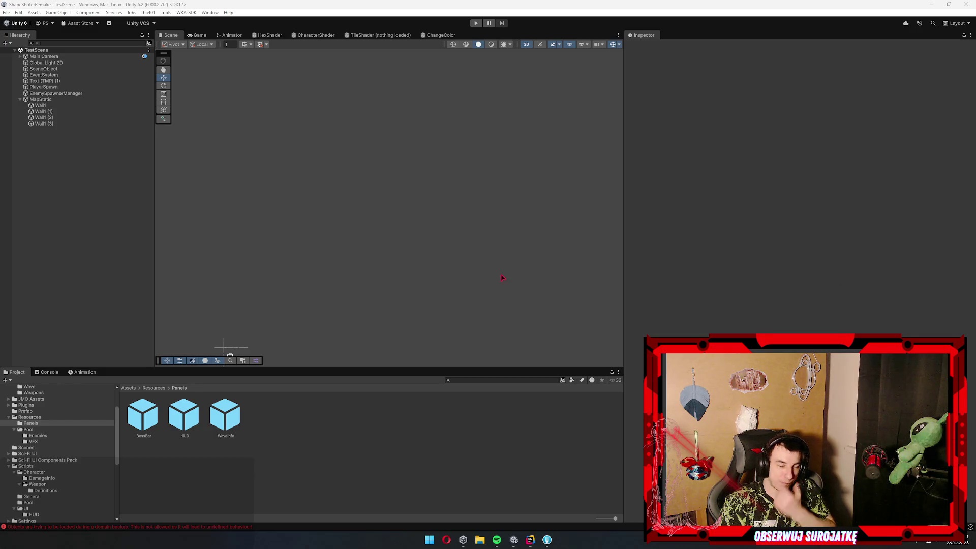
In WaveManager.cs, add an [Inject] private PanelManager panelManager field below gameManager
left_click(531, 539)
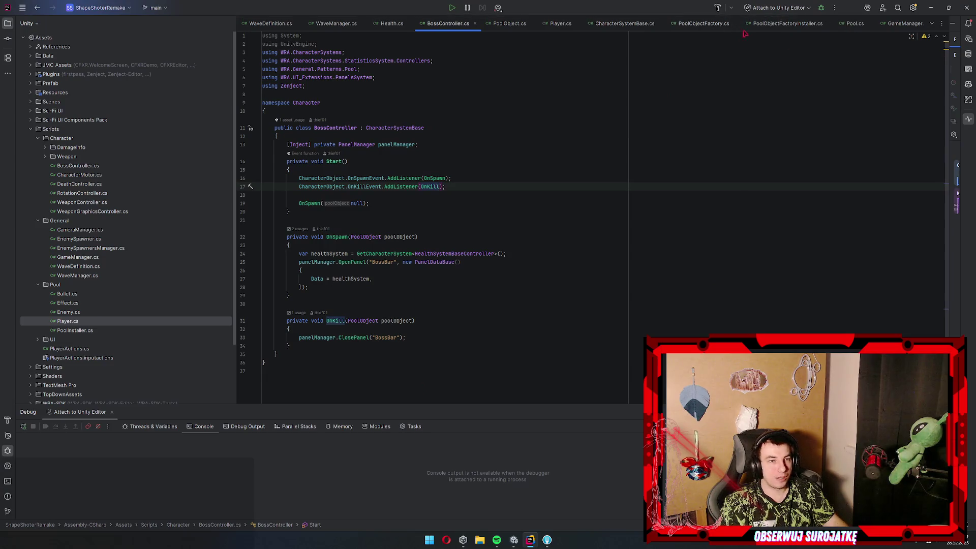
left_click(336, 23)
scroll(483, 132, "up", 10)
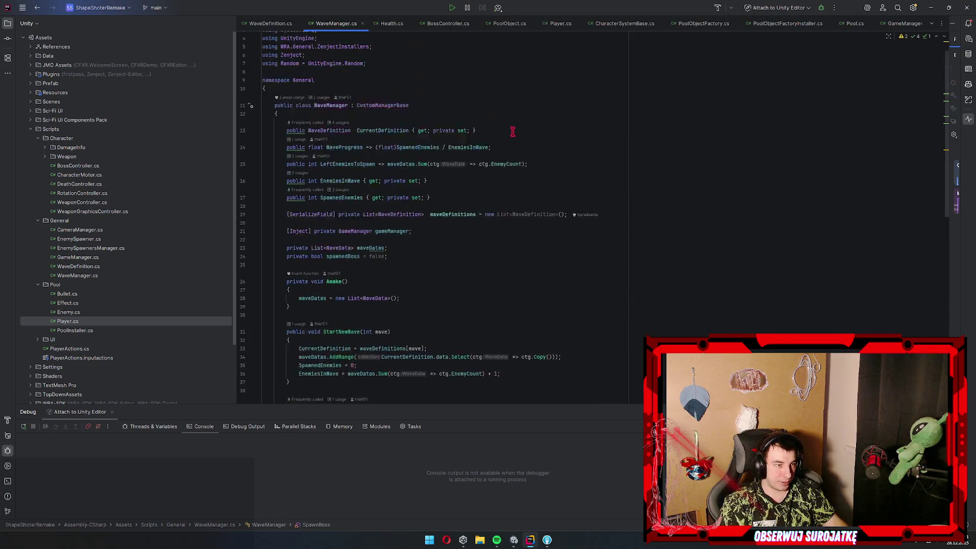
left_click(478, 253)
key("Return")
type("[in")
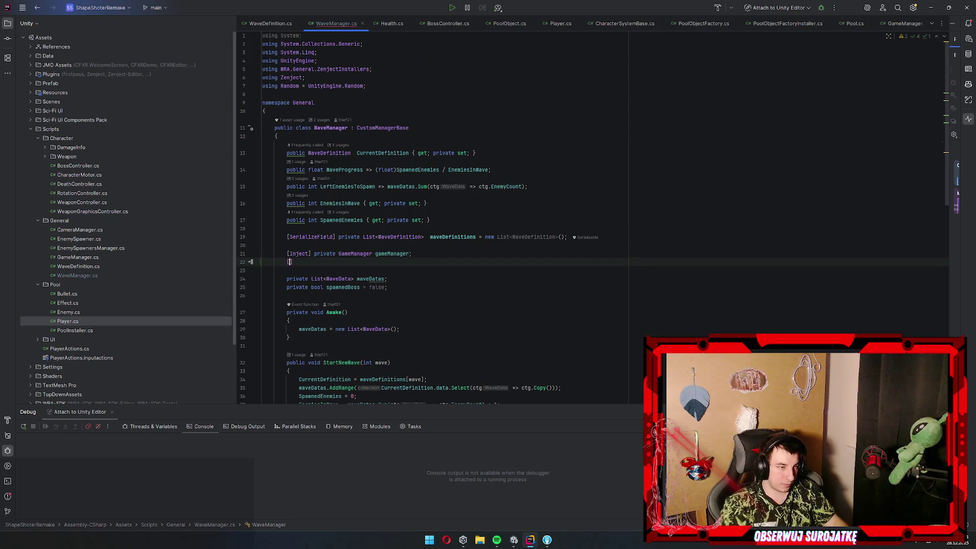
key("Return")
type("private WAv")
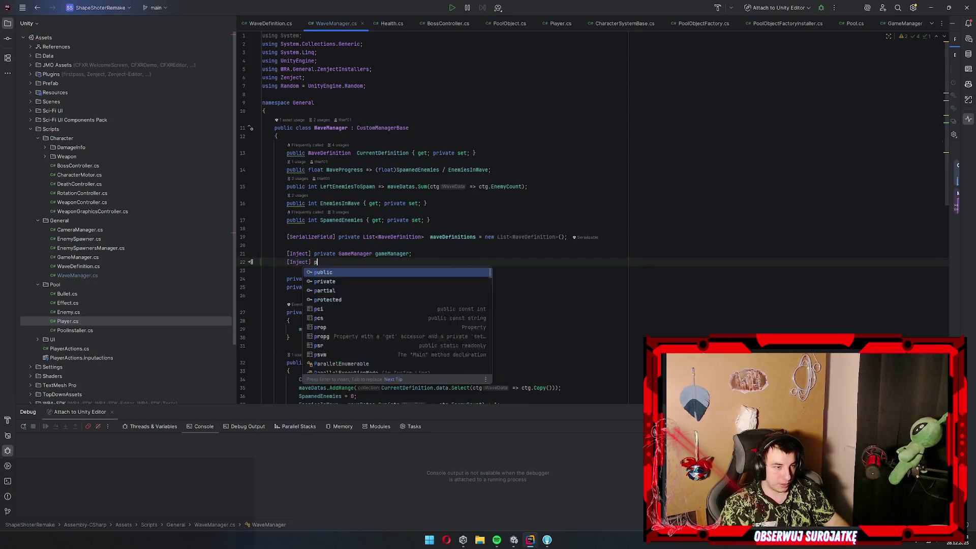
key("BackSpace")
key("BackSpace")
key("BackSpace")
type("PanelMa")
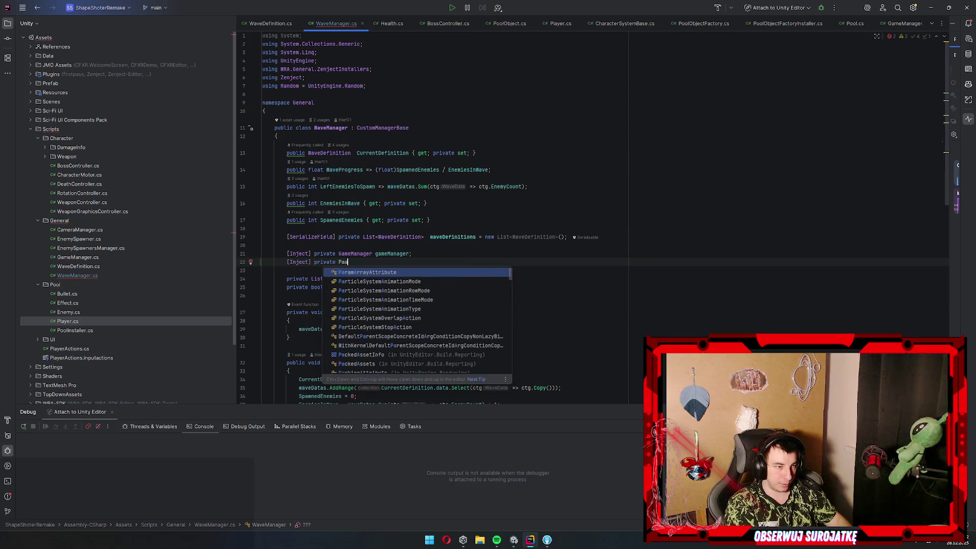
key("Return")
key("Return")
type(";")
At the end of StartNewWave, call panelManager.OpenPanel("WaveInfo", new PanelDataBase { ... })
scroll(388, 178, "down", 5)
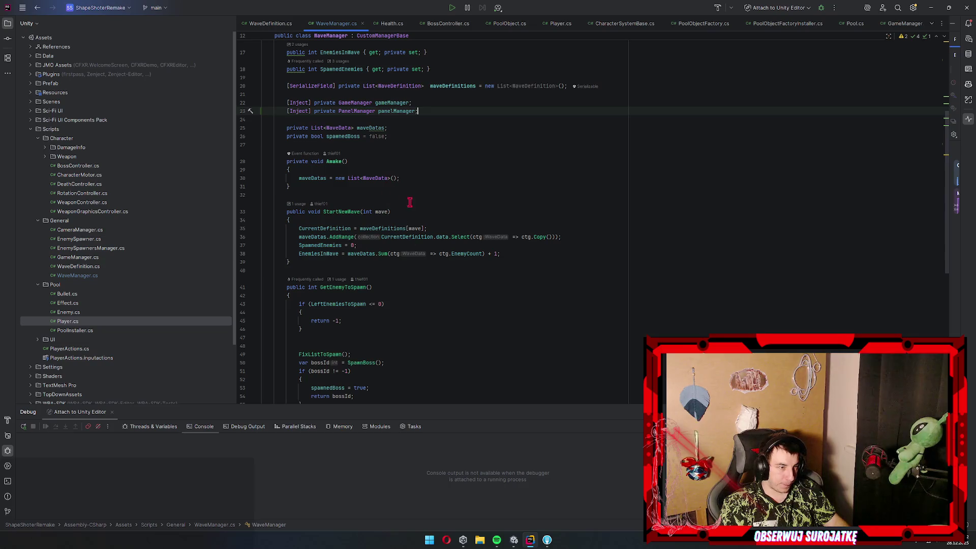
scroll(508, 236, "down", 3)
scroll(490, 226, "up", 3)
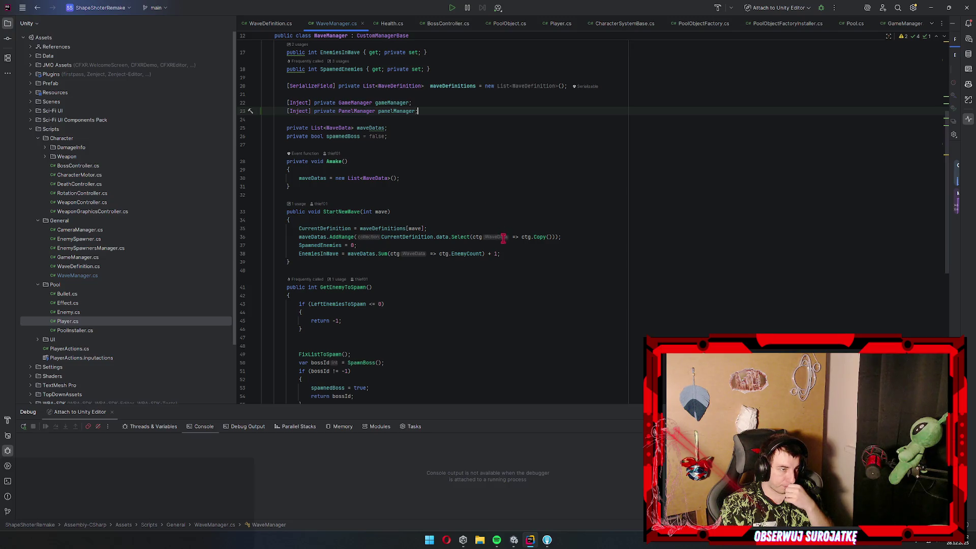
left_click(519, 255)
key("Return")
key("Return")
type("panelManager.OpenPanel(\"")
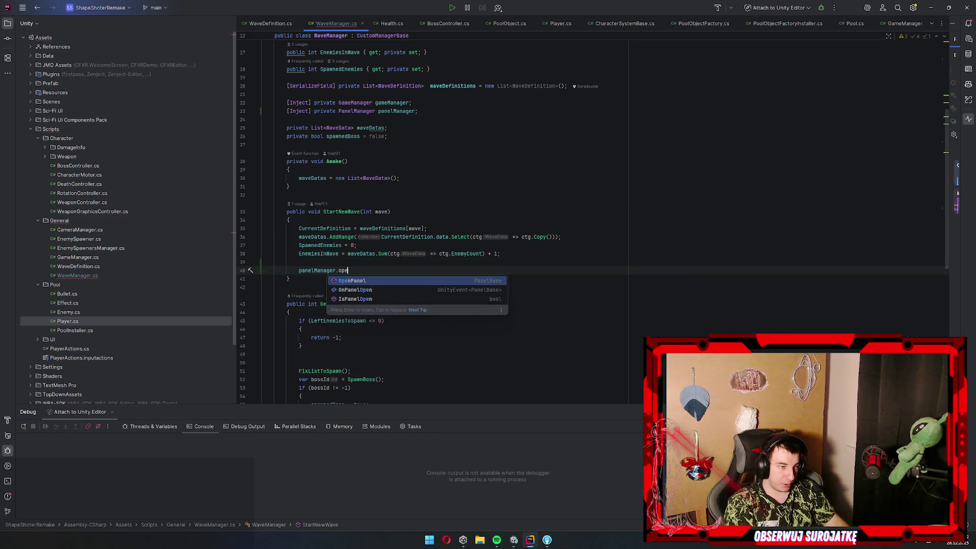
key("alt+Tab")
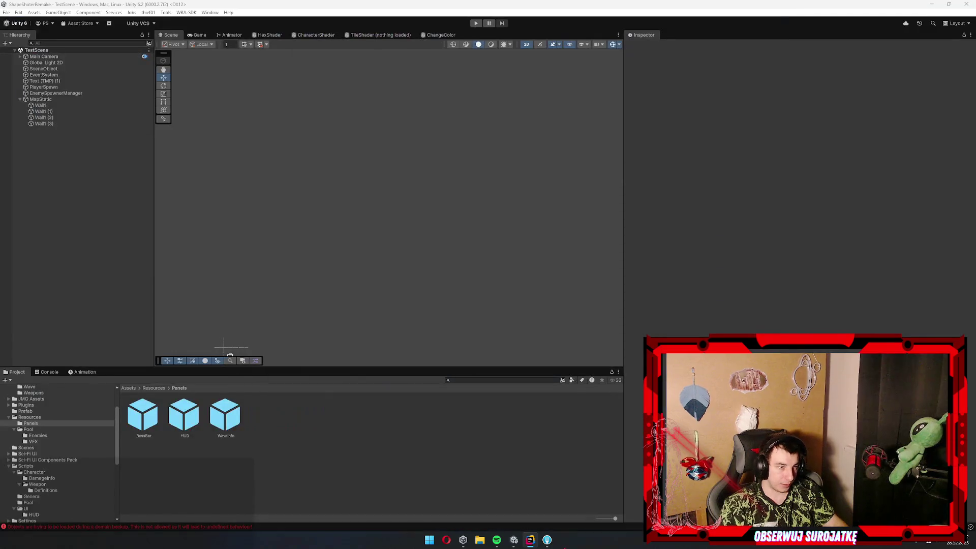
key("alt+Tab")
type("Wave")
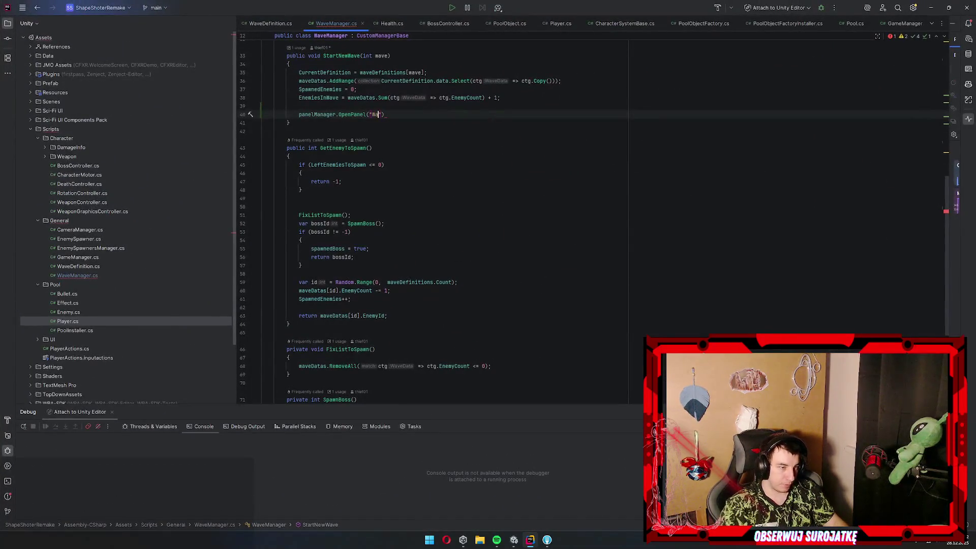
type("Info\")")
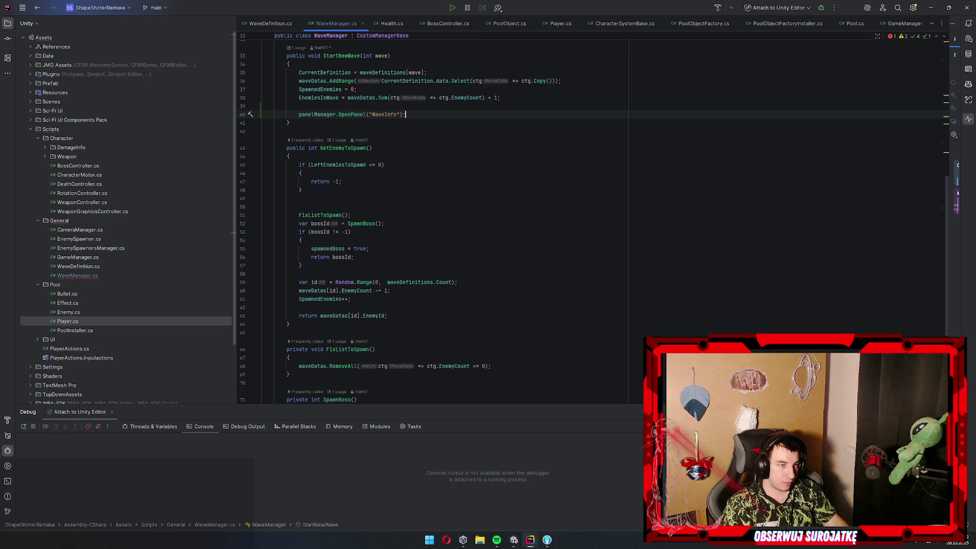
key("Left")
key("Left")
type(", new")
key("Return")
type("{")
key("Return")
key("Return")
Fill the panel data initializer with "Wave " + wave
type("\"Wave \" +")
key("Escape")
scroll(534, 147, "up", 2)
type("wave")
key("Escape")
type(".")
scroll(449, 198, "up", 3)
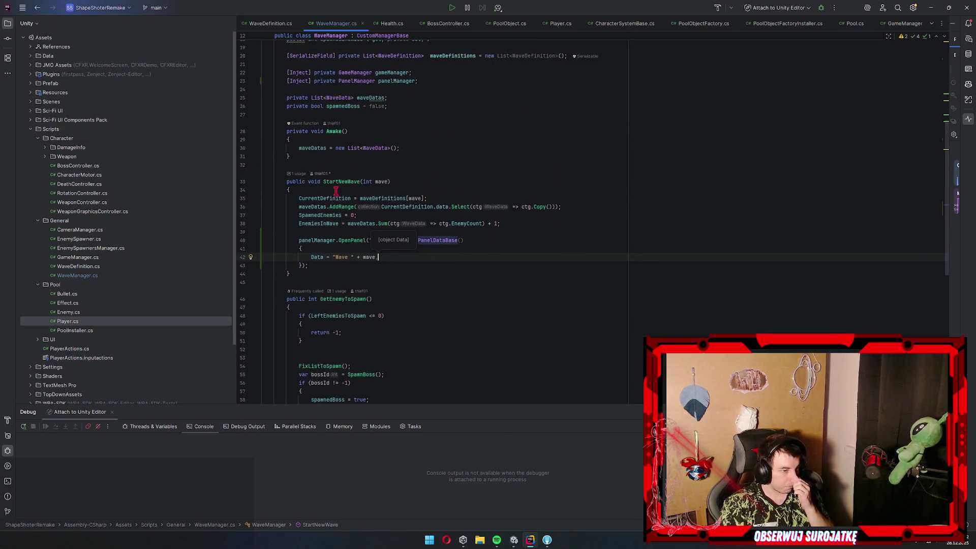
left_click(412, 266)
scroll(417, 264, "down", 3)
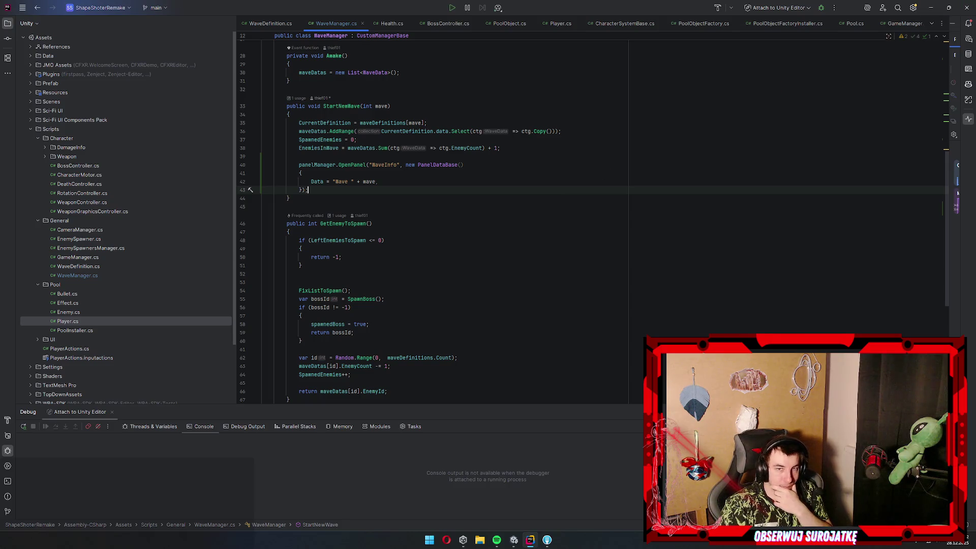
Review the finished StartNewWave code and minimize Rider to return to Unity
left_click(524, 189)
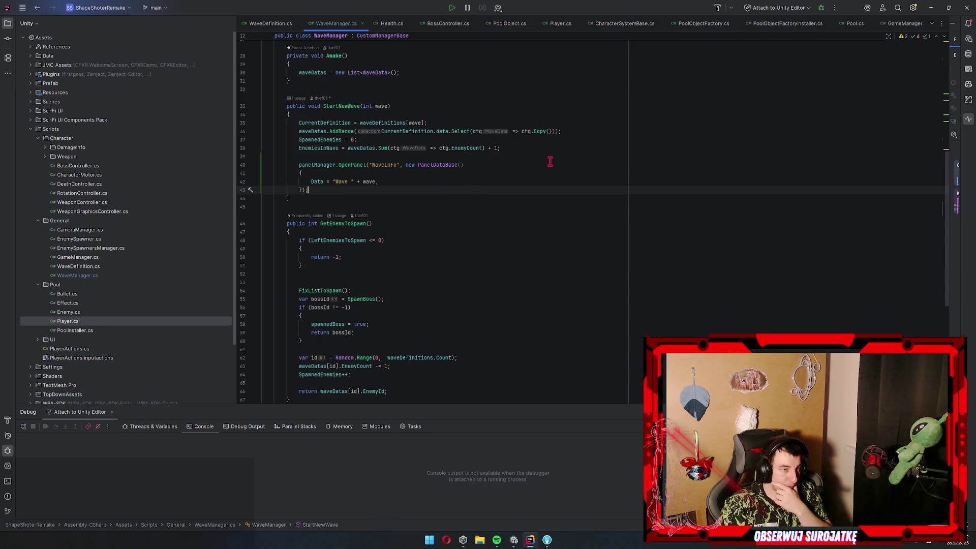
scroll(513, 170, "down", 3)
scroll(513, 169, "down", 3)
scroll(519, 168, "up", 5)
key("Left")
key("Left")
key("Right")
key("Right")
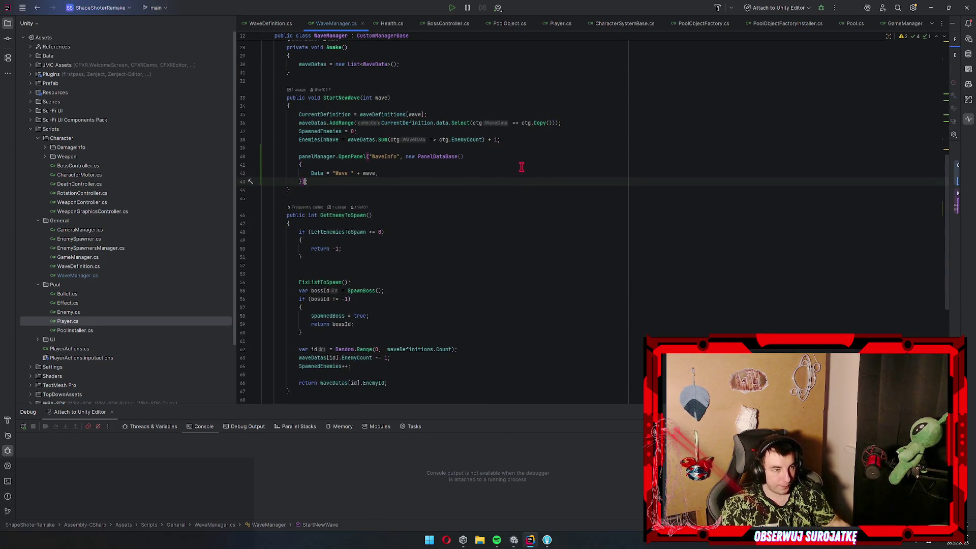
left_click(934, 7)
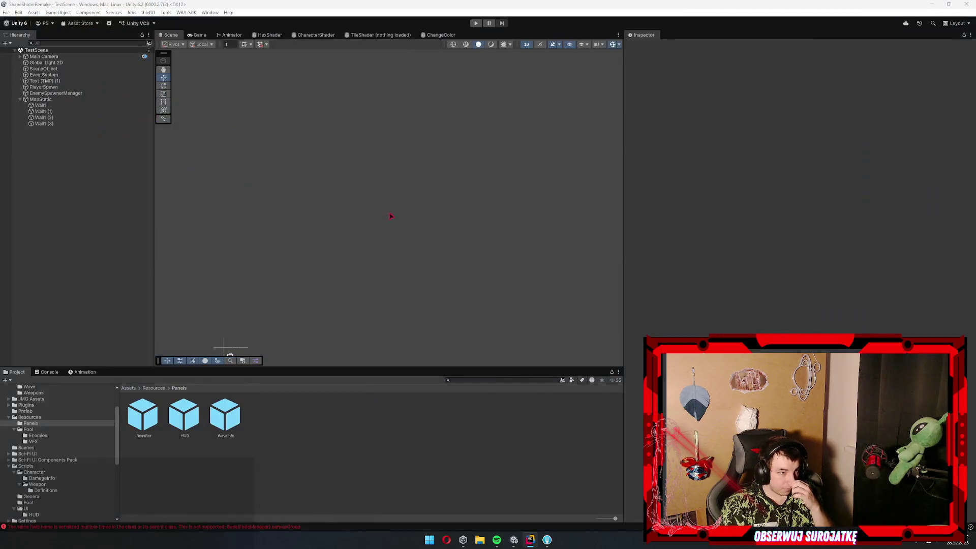
Open the WaveInfo prefab from Resources/Panels in Prefab Mode to view its contents
left_click(16, 371)
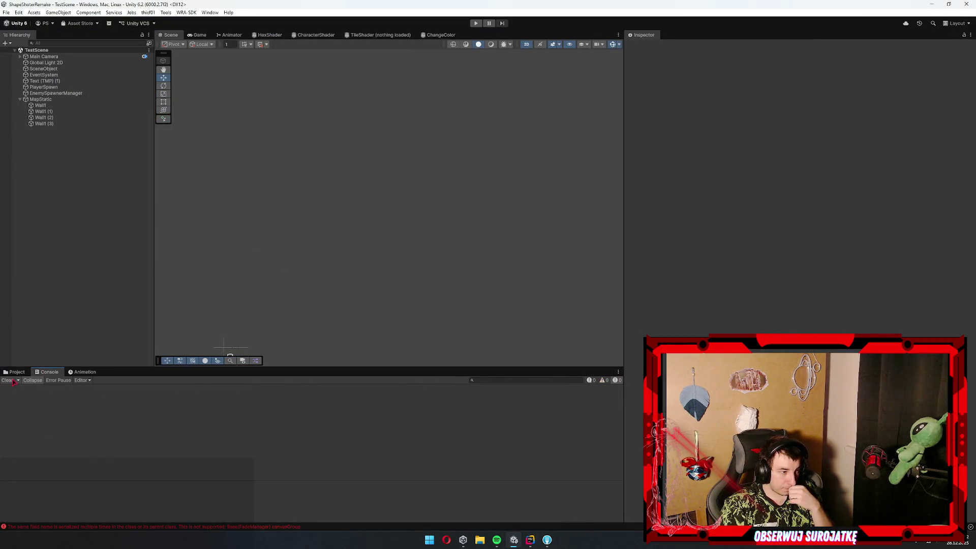
left_click(224, 415)
key("Escape")
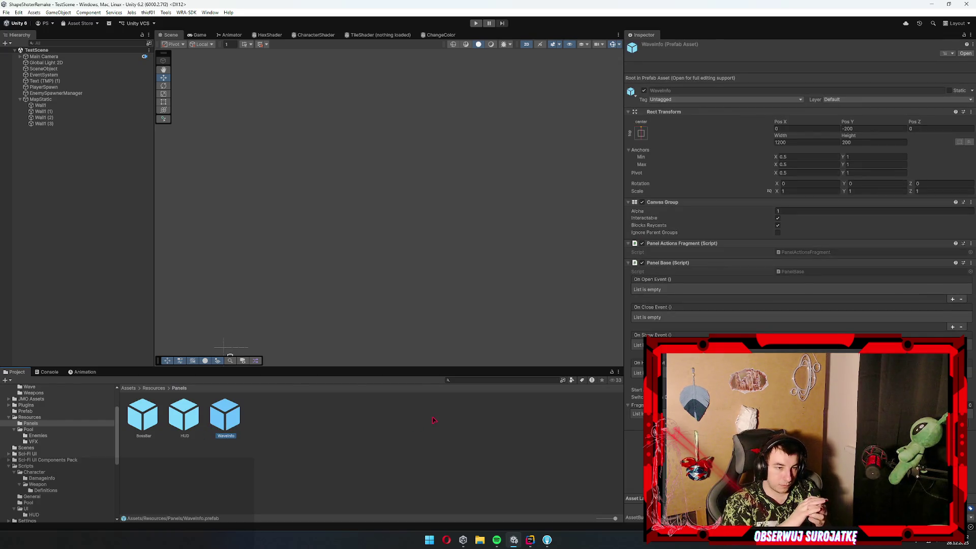
key("Return")
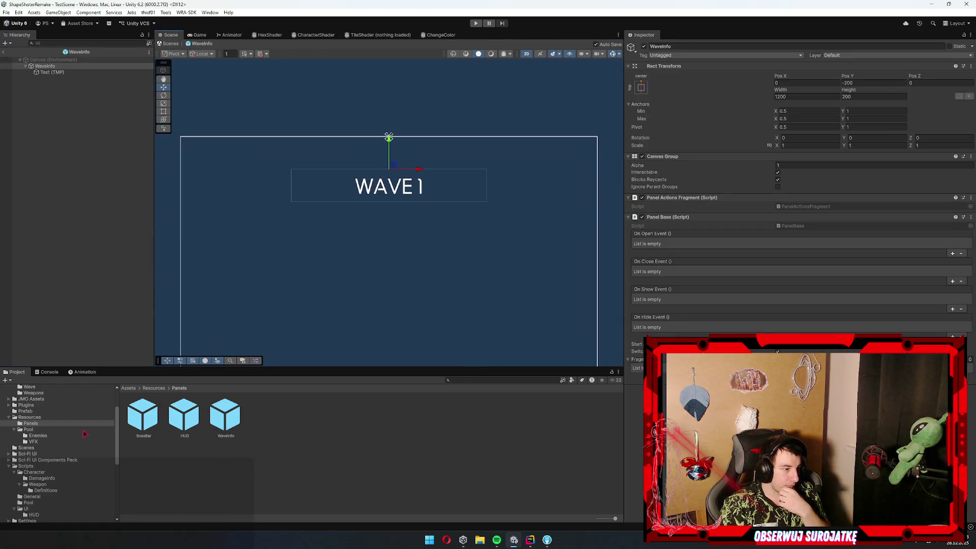
scroll(84, 433, "down", 2)
Create a MonoBehaviour script named WaveInfoFragment in Scripts/UI/HUD and open it in Rider
left_click(25, 463)
left_click(33, 469)
right_click(333, 466)
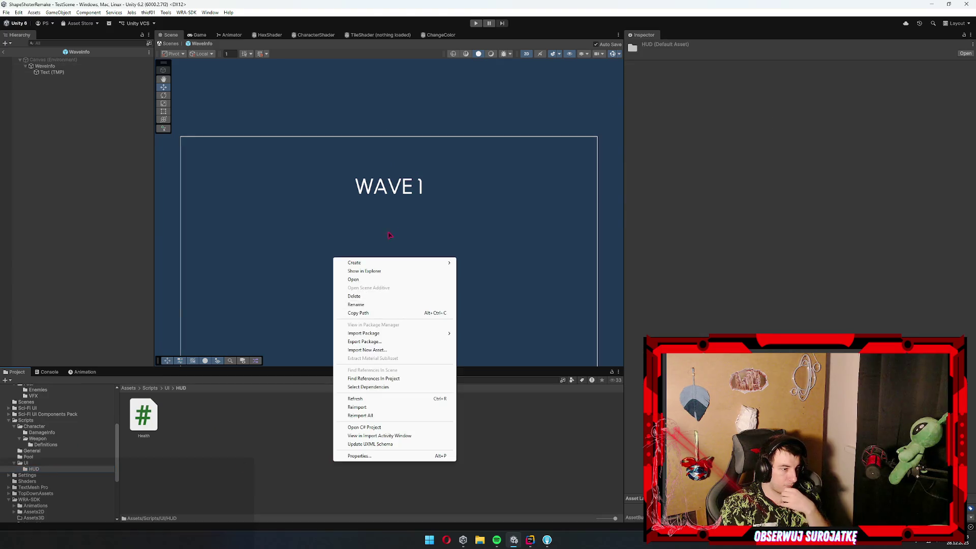
mouse_move(381, 263)
left_click(487, 279)
type("Wa")
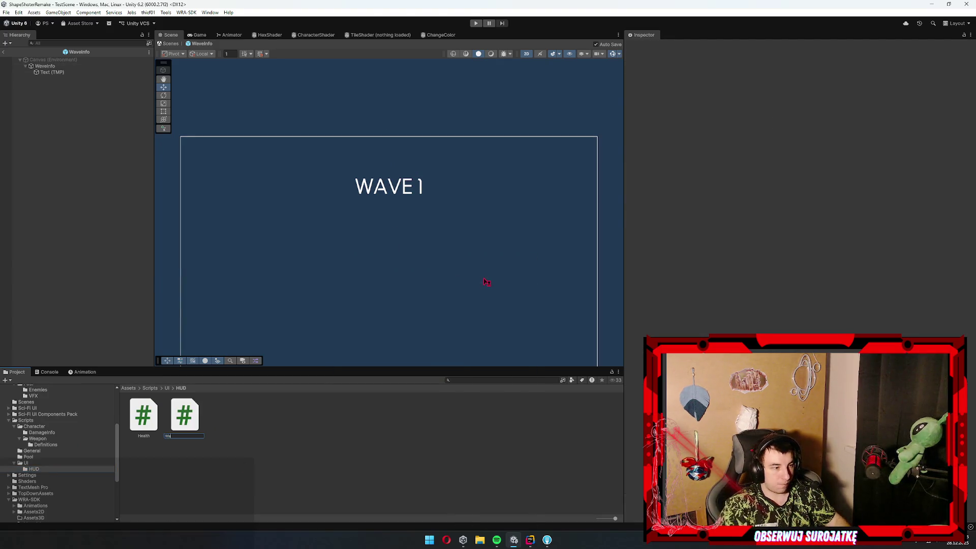
type("veInfoFragment")
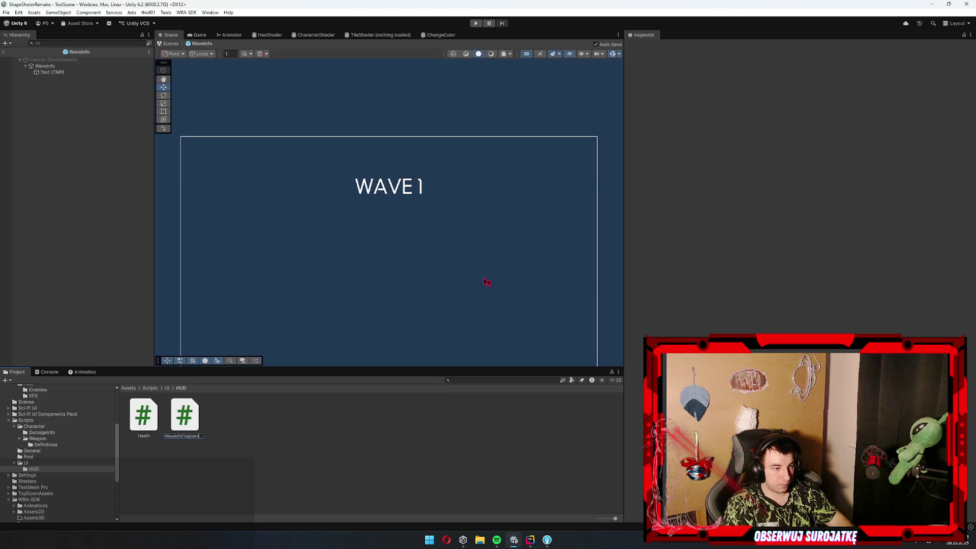
key("Return")
double_click(184, 415)
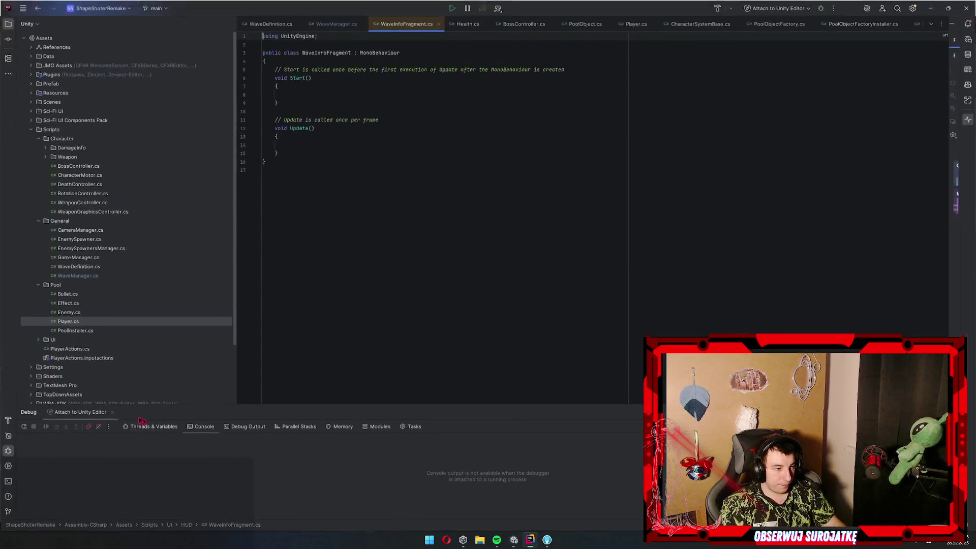
Open Health.cs from Unity, rename its class to HealthFragment, and close that tab
key("alt+Tab")
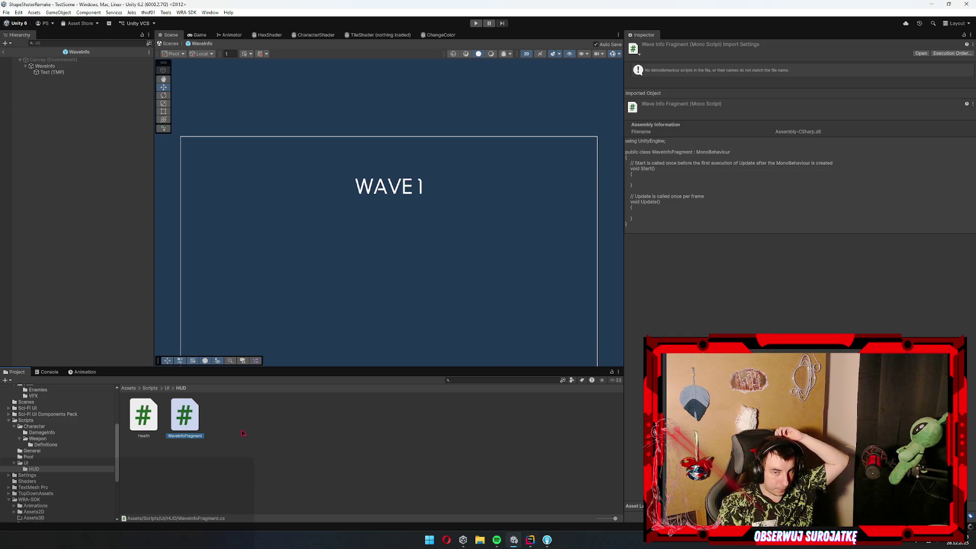
double_click(144, 413)
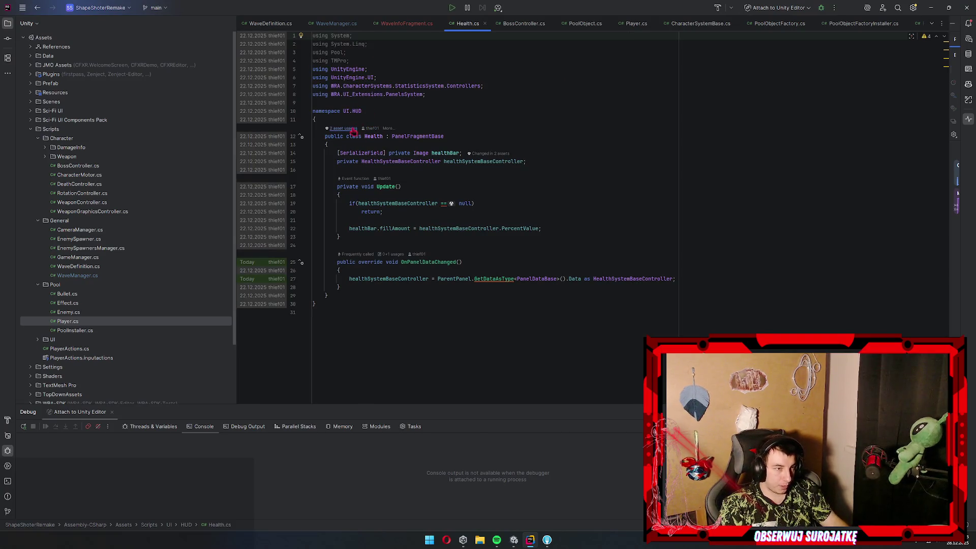
left_click(327, 136)
key("F2")
key("End")
type("Fragment")
key("Return")
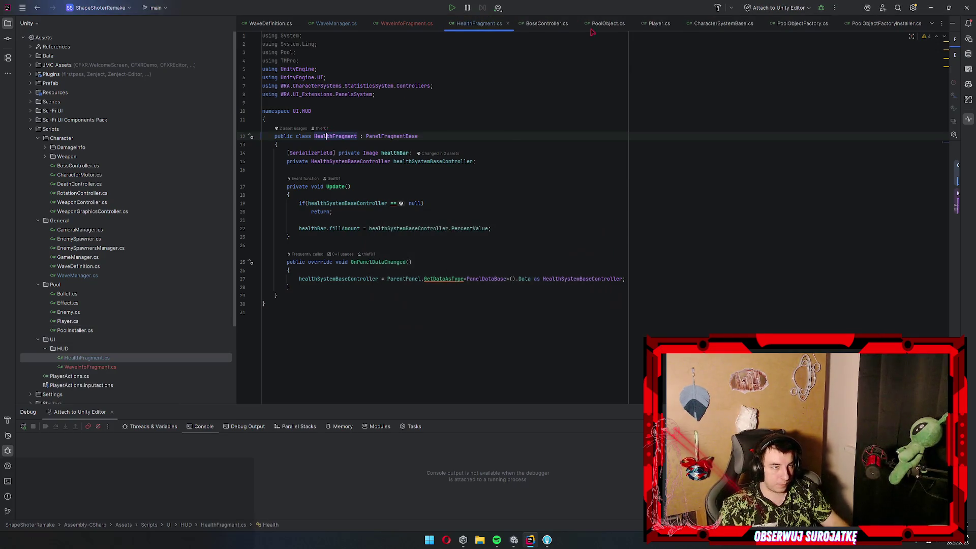
left_click(508, 24)
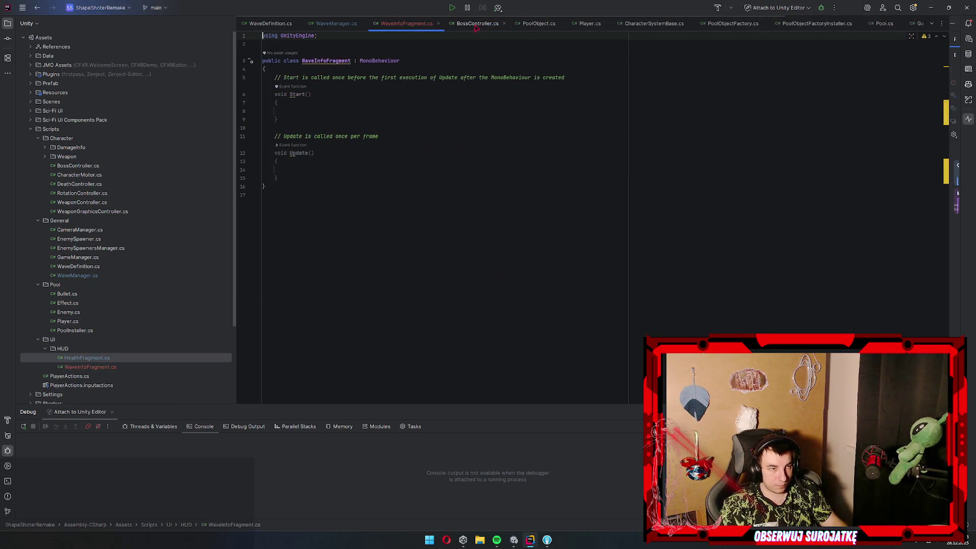
Move WaveInfoFragment into the UI.HUD namespace and delete the default Start and Update methods
right_click(328, 61)
left_click(352, 65)
left_click(356, 70)
left_click_drag(290, 196, 287, 93)
key("BackSpace")
type("override onpan")
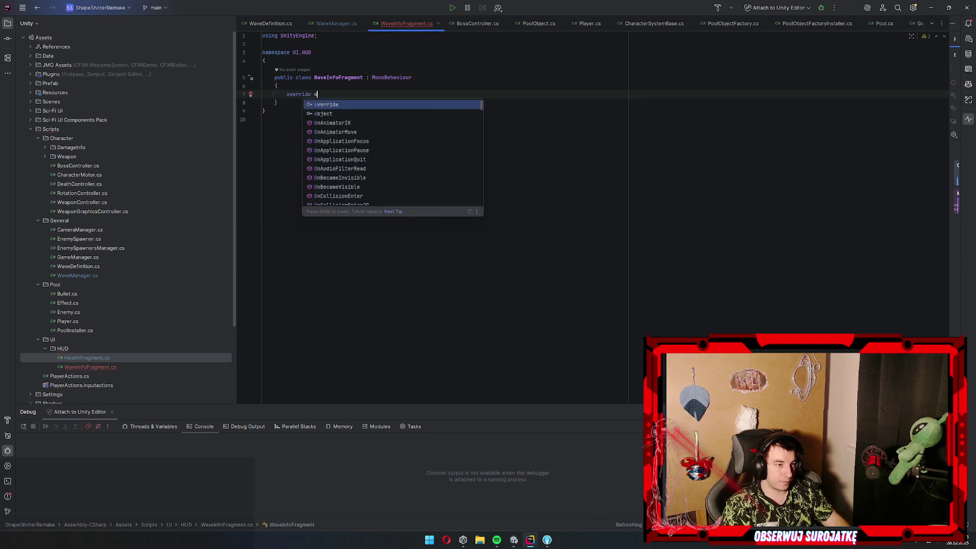
key("BackSpace")
key("BackSpace")
key("BackSpace")
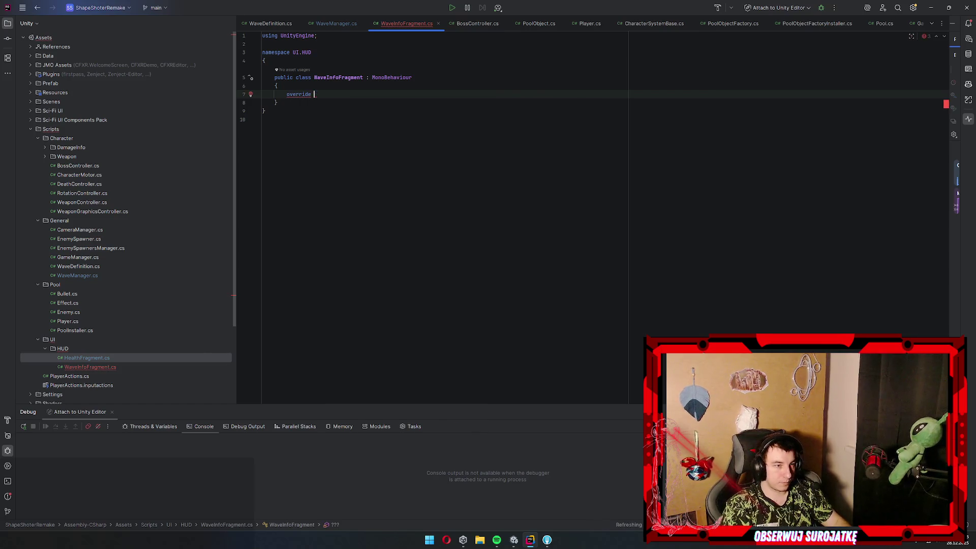
Change the base class to PanelFragmentBase and add an OnPanelDataChanged override without the base call
double_click(395, 77)
type("Panel")
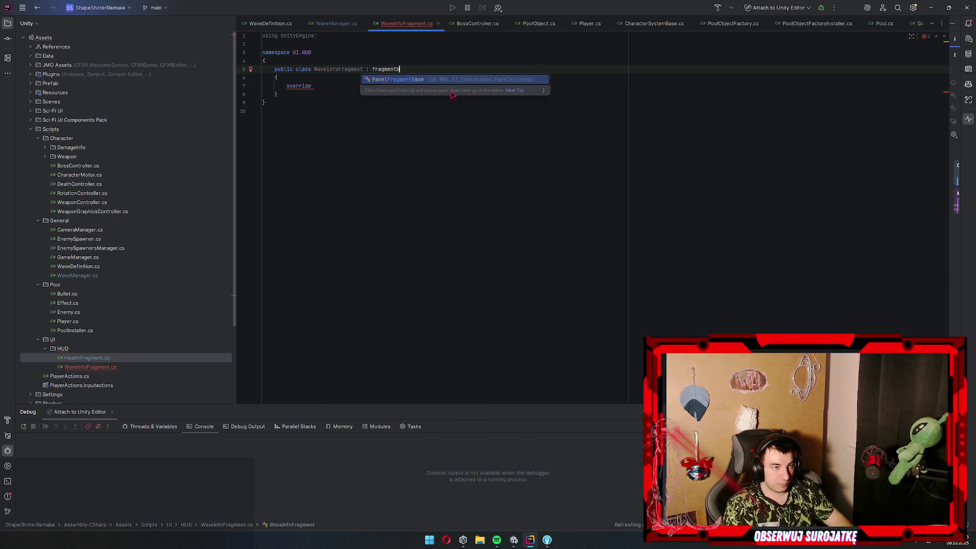
key("Return")
left_click(418, 104)
type("onap")
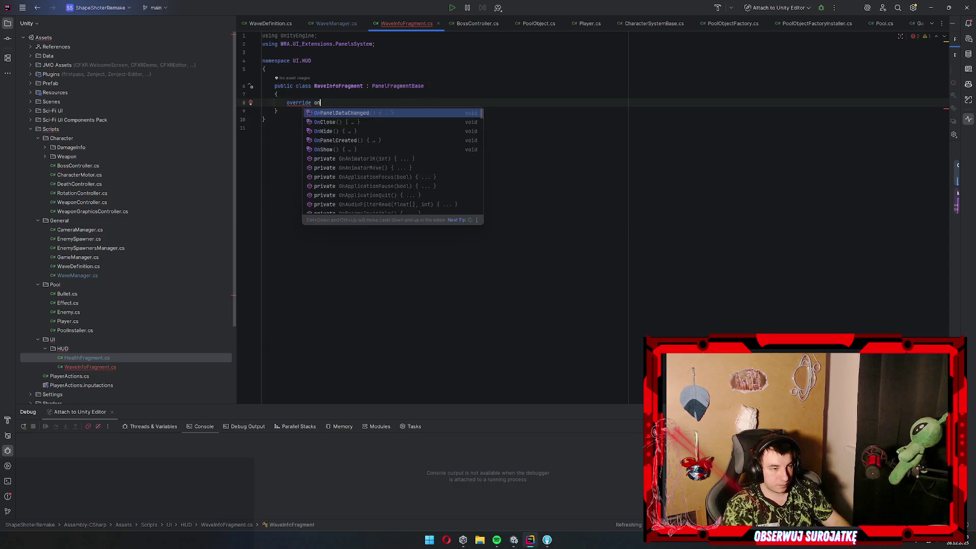
key("BackSpace")
key("BackSpace")
type("pan")
key("Return")
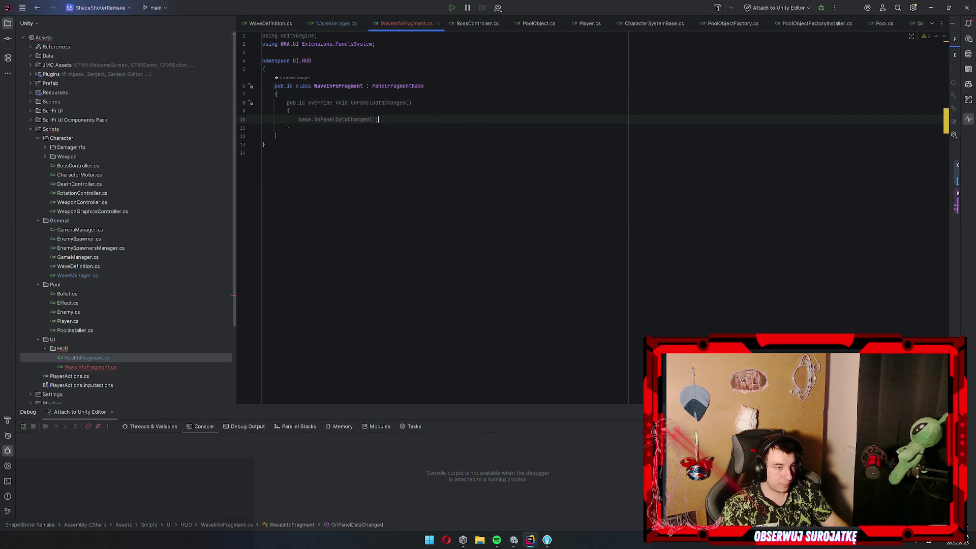
left_click_drag(378, 128, 311, 128)
key("BackSpace")
Add a [SerializeField] private TextMeshProUGUI title field to the class
left_click(278, 94)
key("Return")
type("[se")
key("Return")
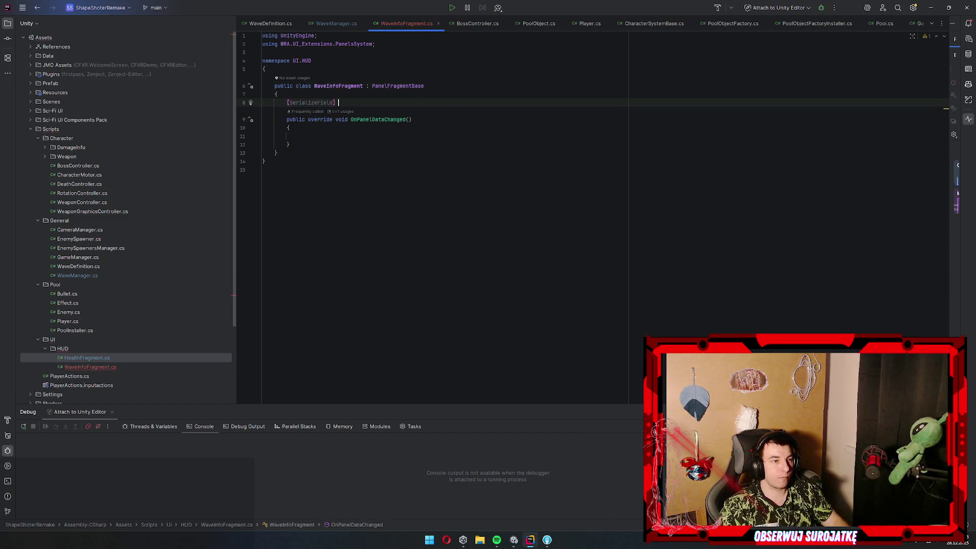
type("private Textm")
type("pu")
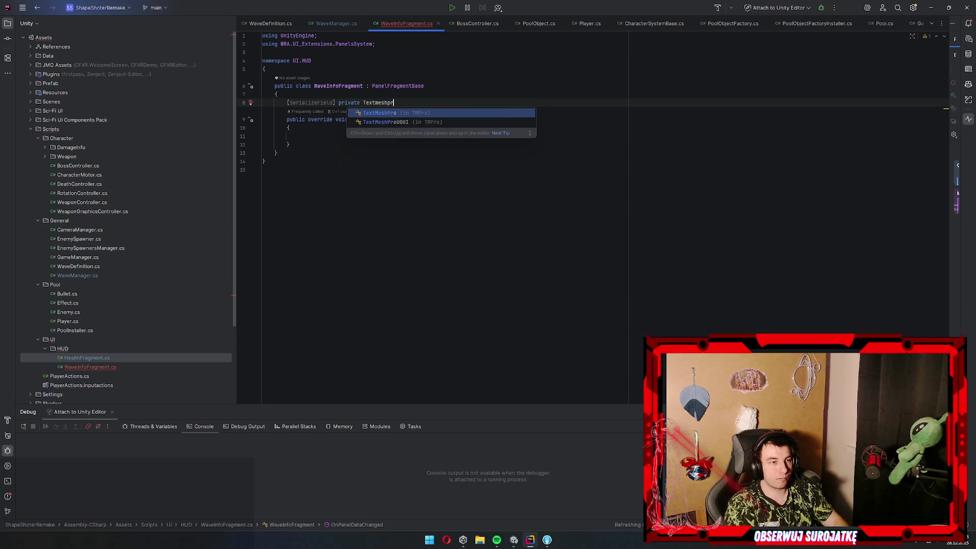
key("Return")
type(";")
key("Down")
key("Up")
key("ctrl+shift+Right")
type("witle")
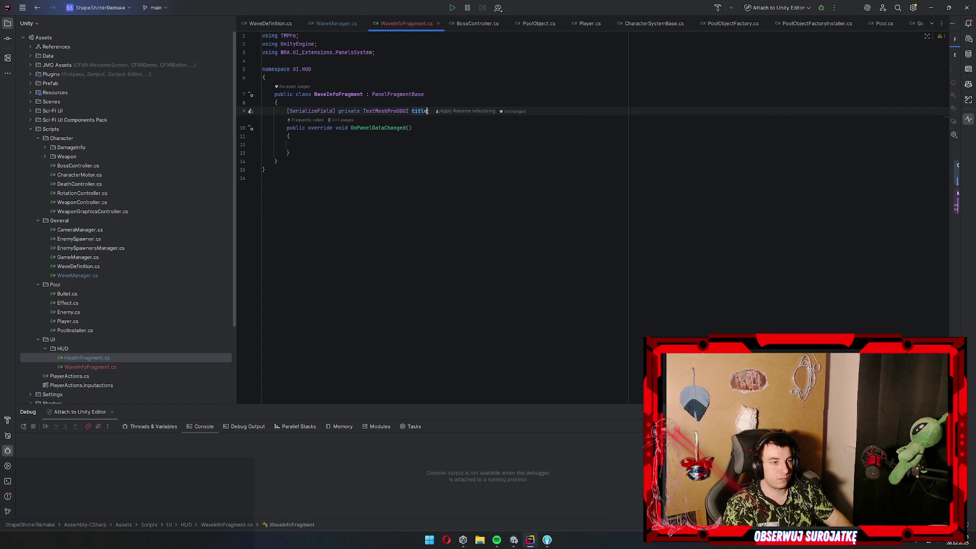
In OnPanelDataChanged, set title.text = ParentPanel.GetDataAsType<PanelDataBase>().Data as string
left_click(299, 145)
type("title.text")
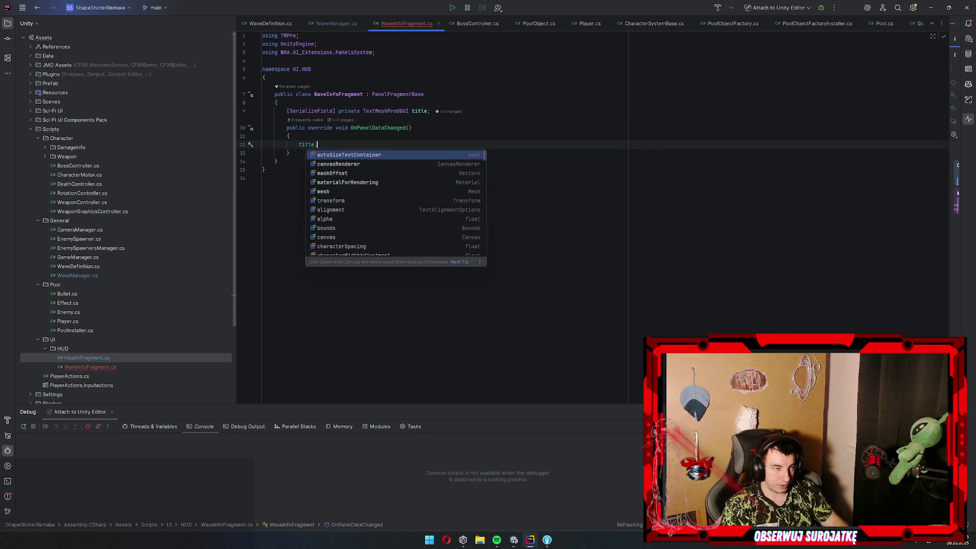
key("ctrl+alt+Return")
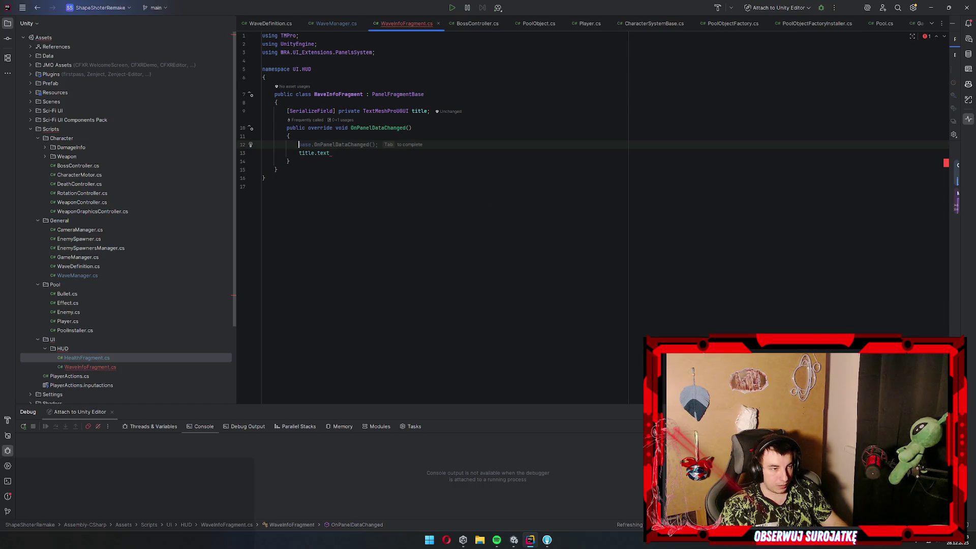
left_click(299, 152)
key("BackSpace")
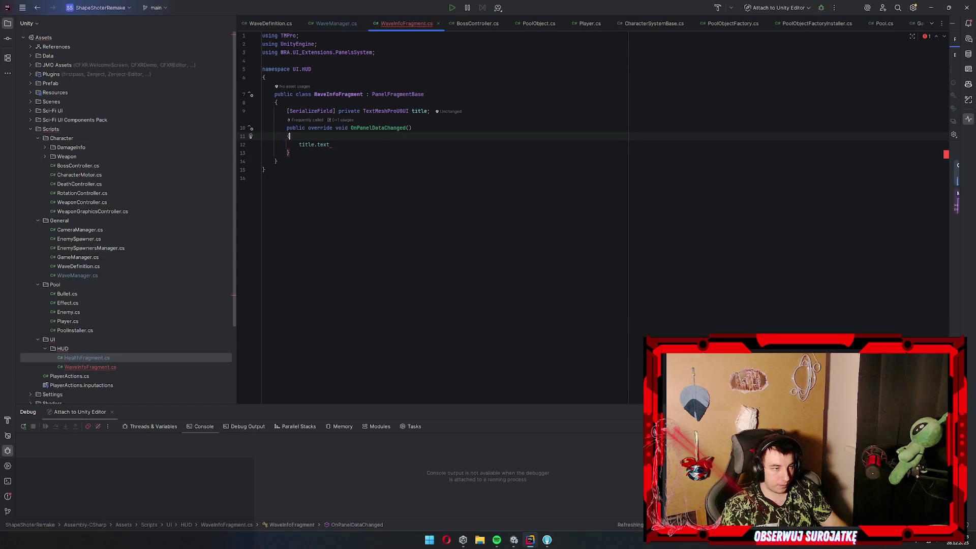
key("End")
type("= ")
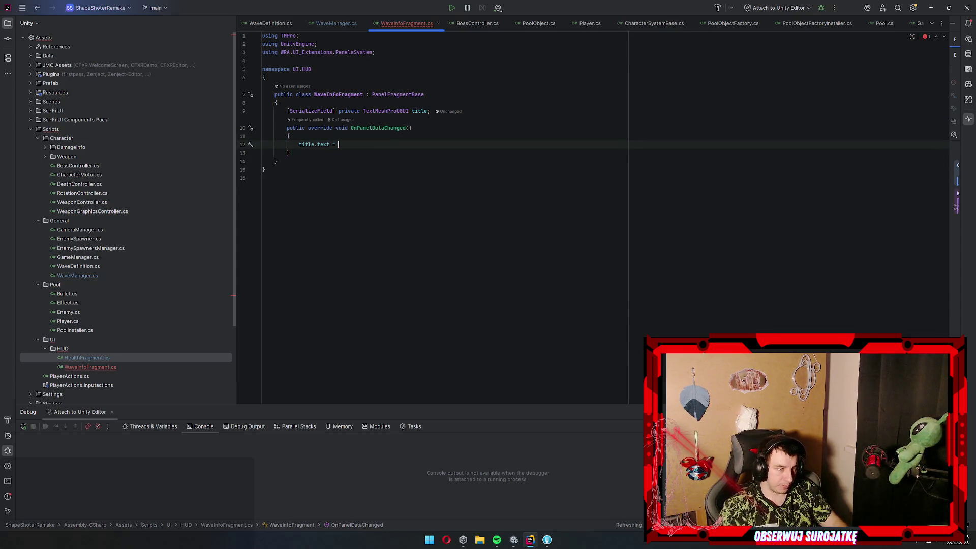
type("particleSystem")
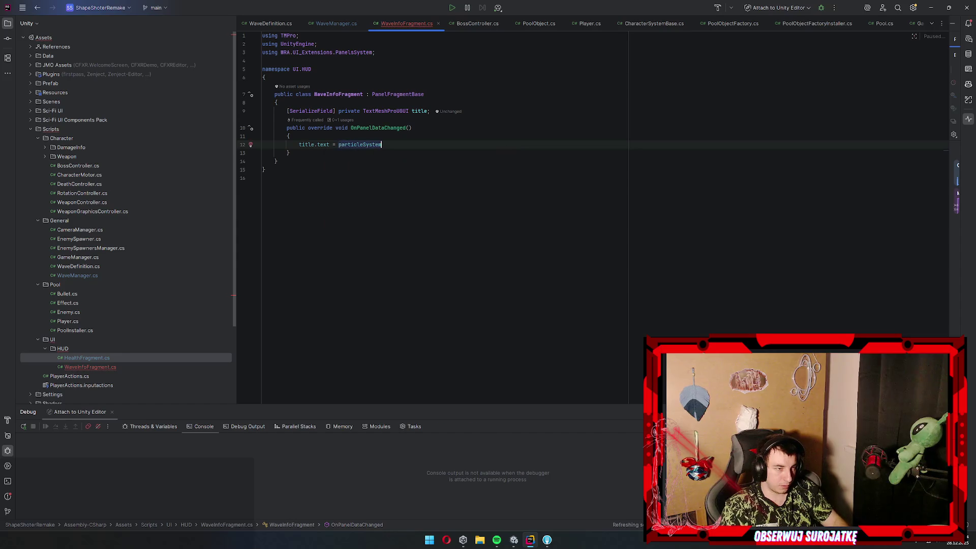
key("Return")
type(".getda")
key("Return")
type("PanelDa>(")
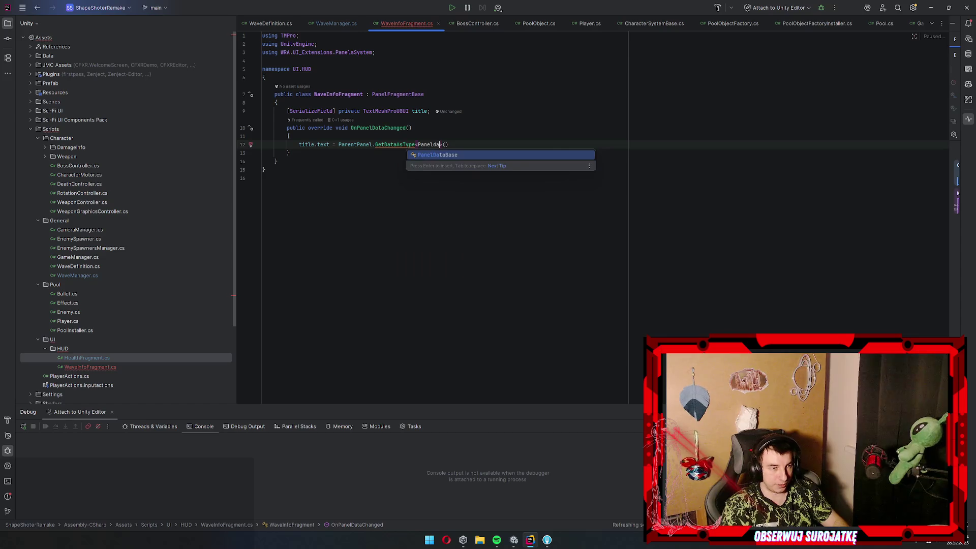
key("Return")
type(".Data as ")
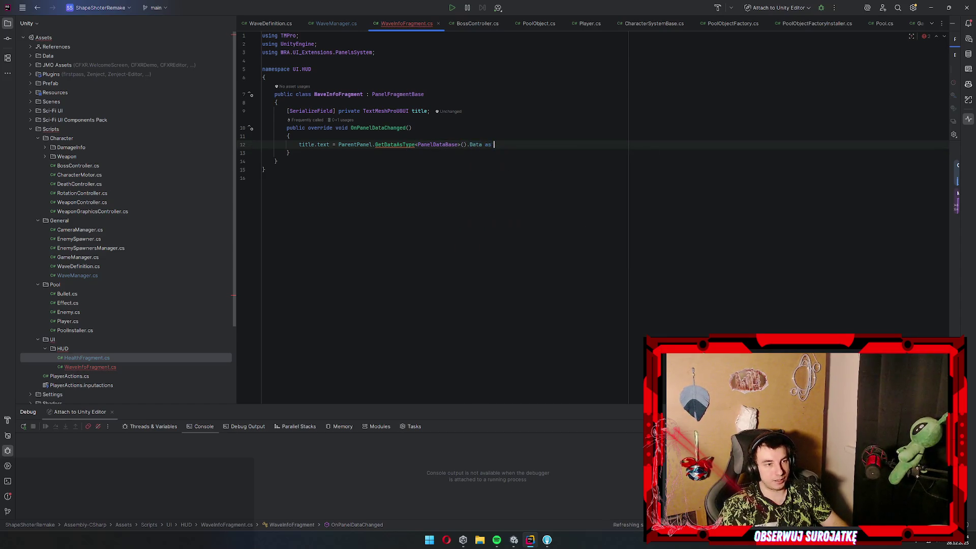
type("string;")
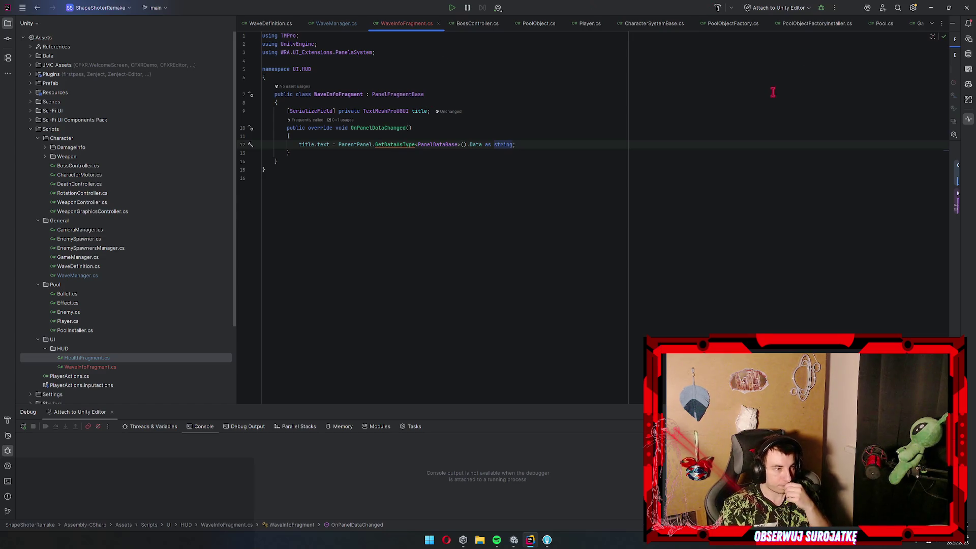
Inspect the WaveInfo object's components in Unity, exit prefab mode to TestScene, and bring Rider back
left_click(931, 8)
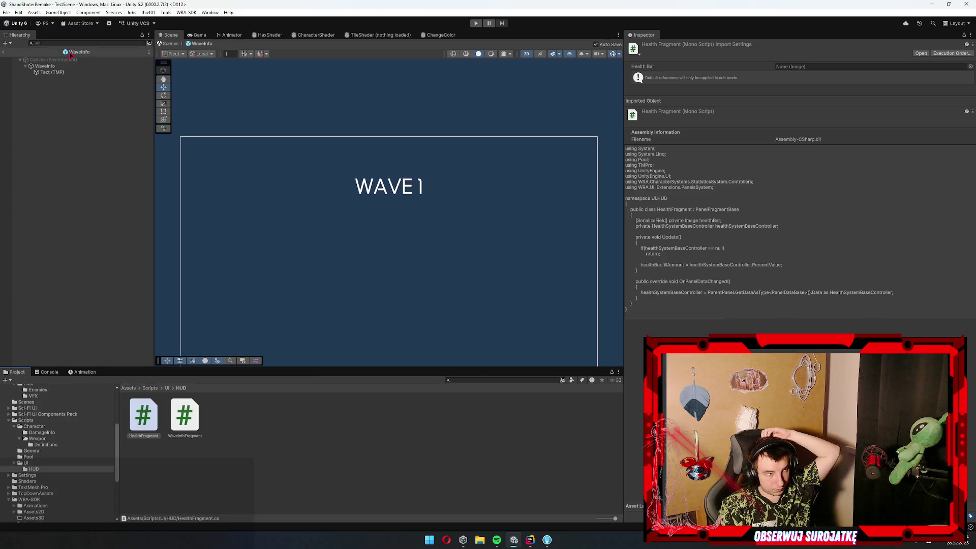
left_click(46, 66)
key("alt+Tab")
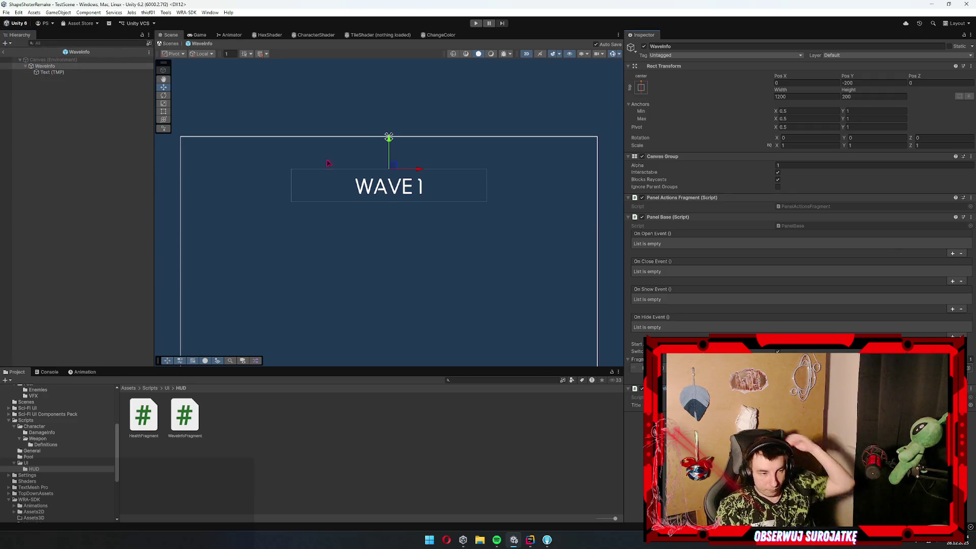
left_click(2, 53)
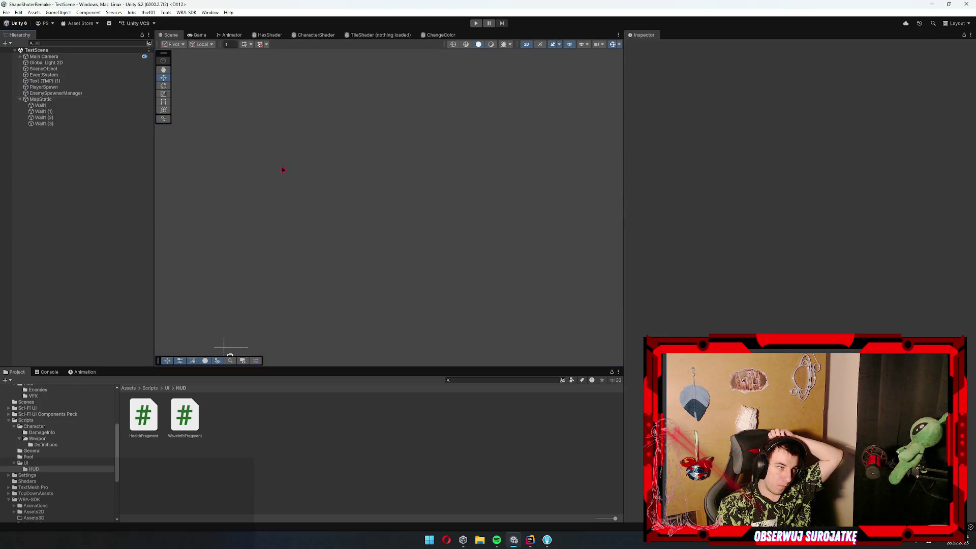
left_click(531, 540)
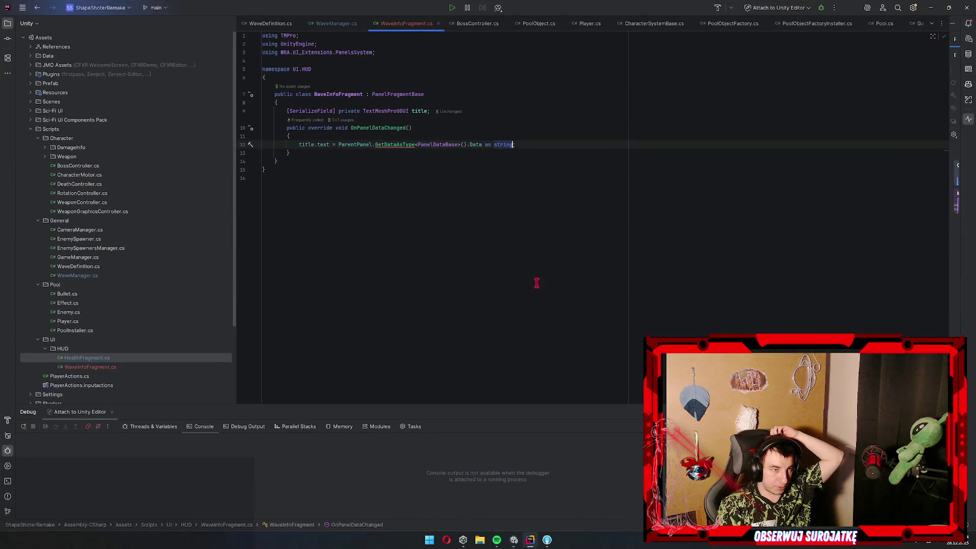
type(";")
Add an empty private IEnumerator CloseDelay() method below OnPanelDataChanged
left_click(353, 153)
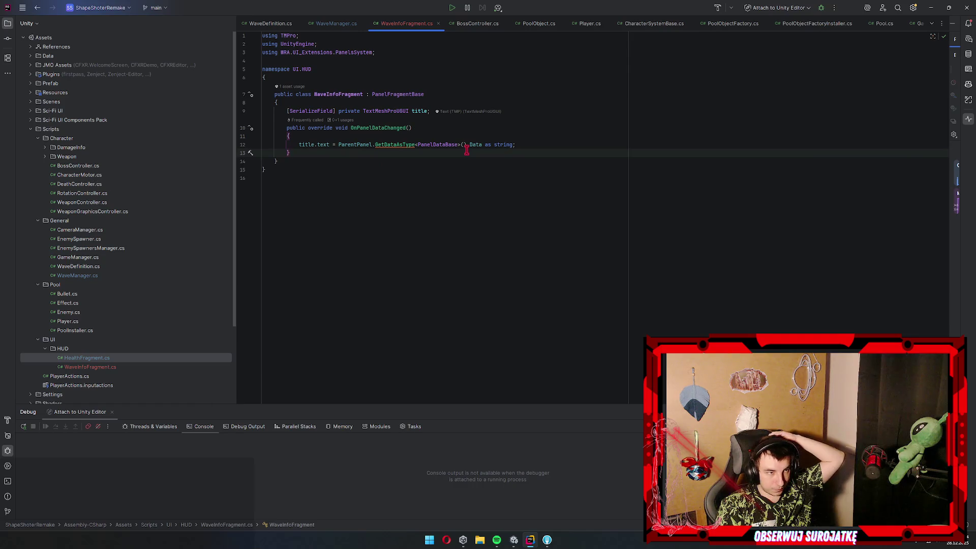
left_click(631, 112)
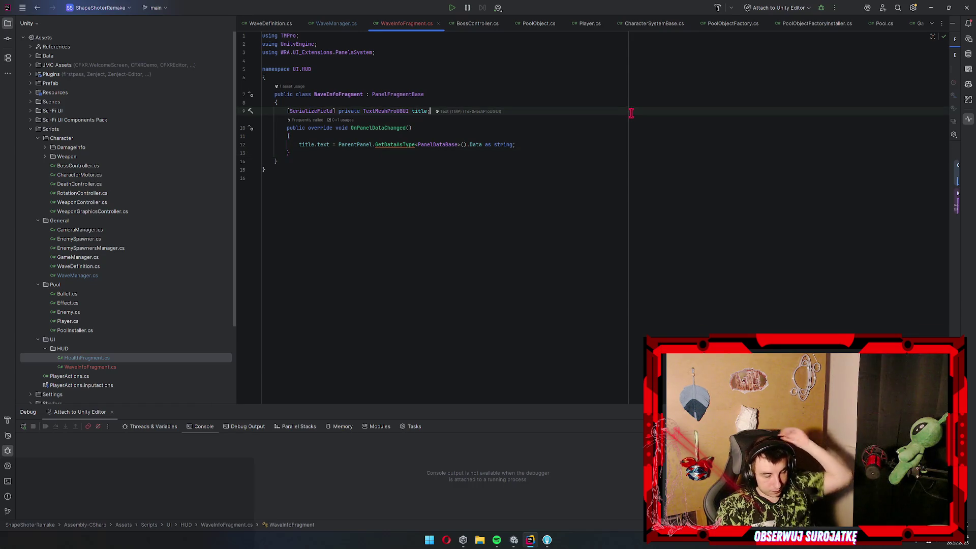
key("Down")
key("Down")
key("Up")
key("End")
key("Left")
key("Left")
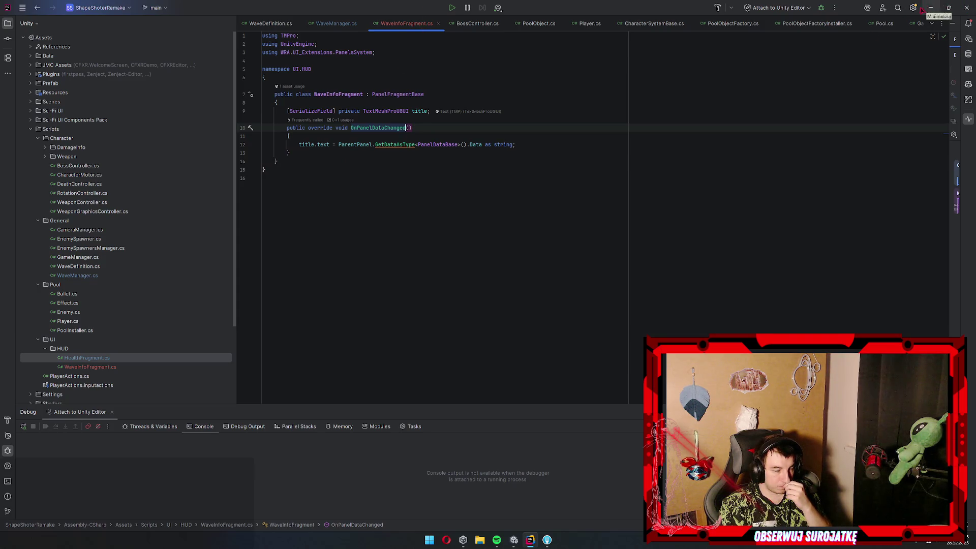
left_click(438, 153)
key("Return")
key("Return")
type("private IEnumerator")
key("Return")
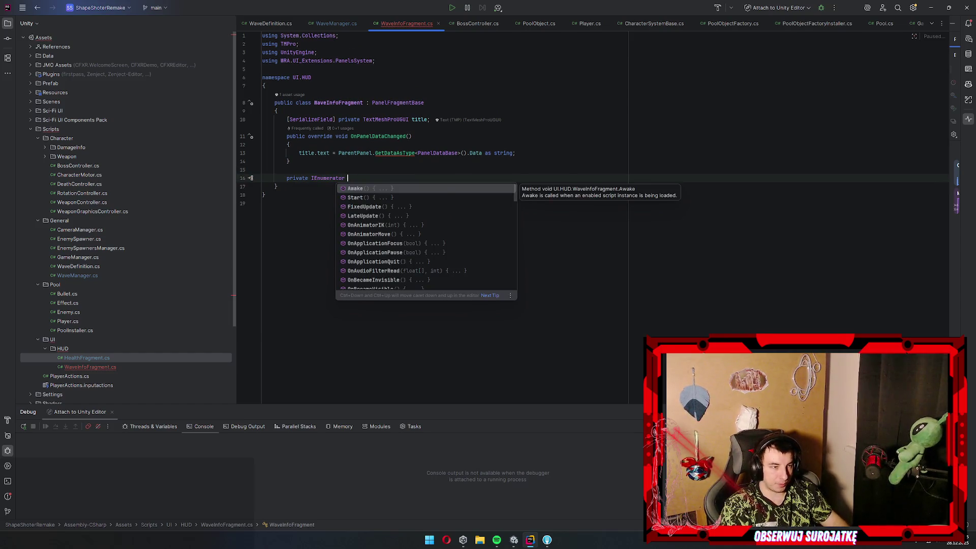
type("CloseDelay()")
key("Return")
type("{")
key("Return")
Make CloseDelay yield new WaitForSeconds(5), then call the parent panel's CloseThisPanel()
type("yield return ne")
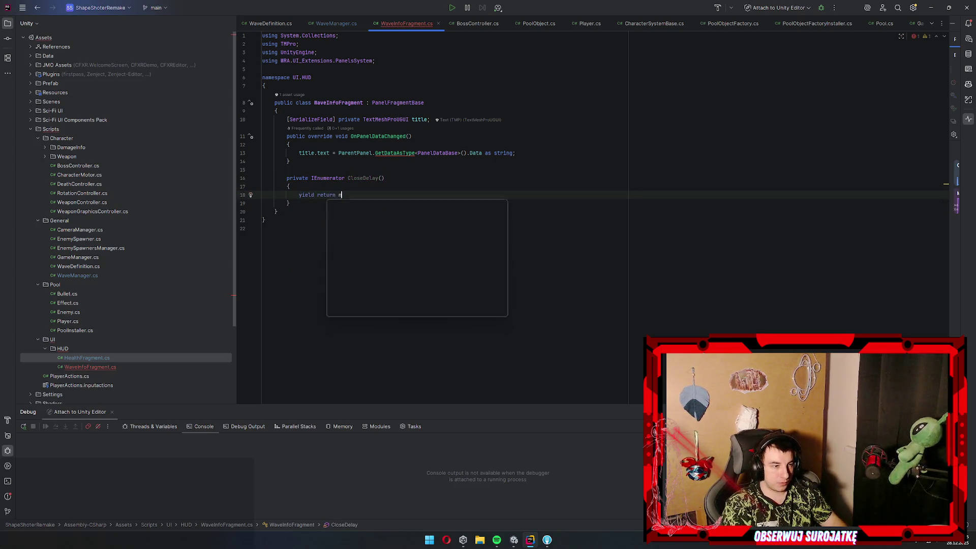
type("w wa")
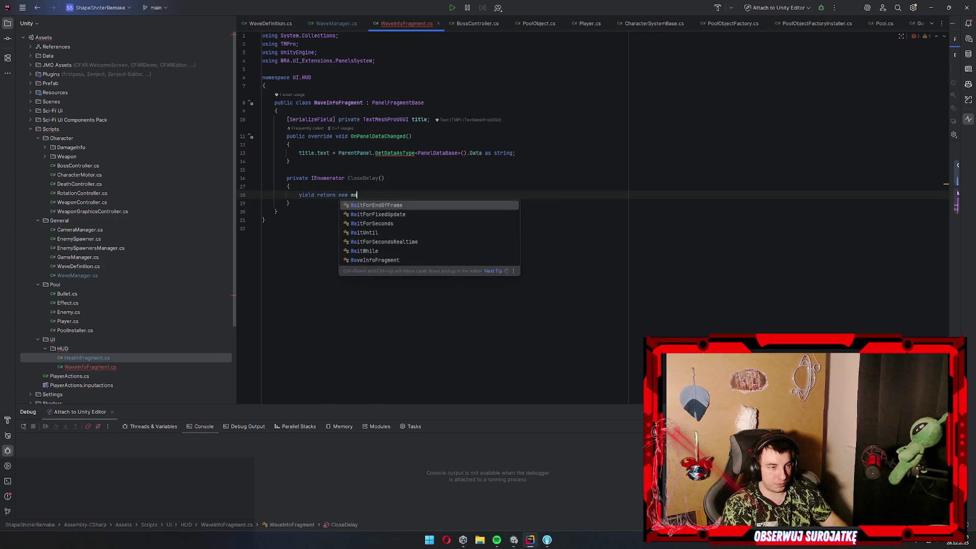
type("W")
key("Down")
key("Down")
key("Return")
type("5);")
key("Return")
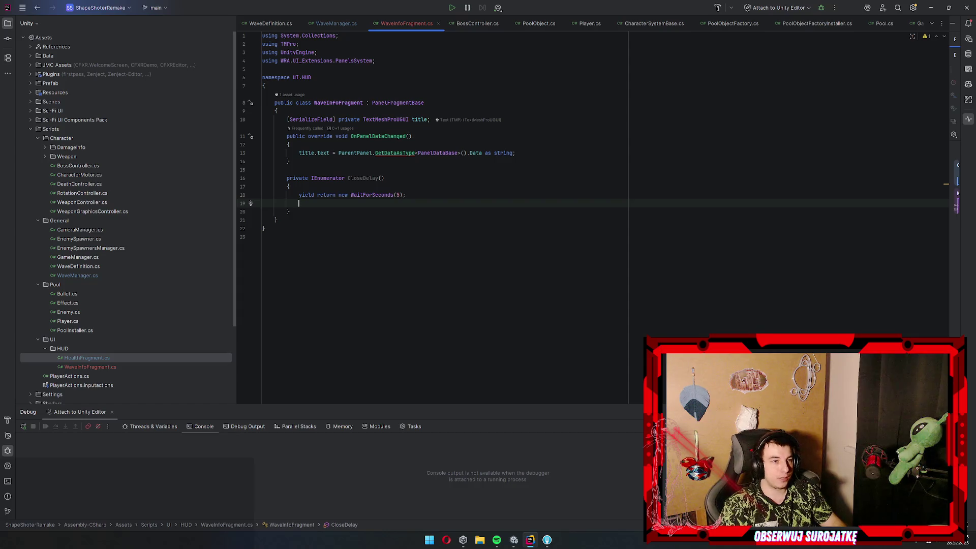
key("Return")
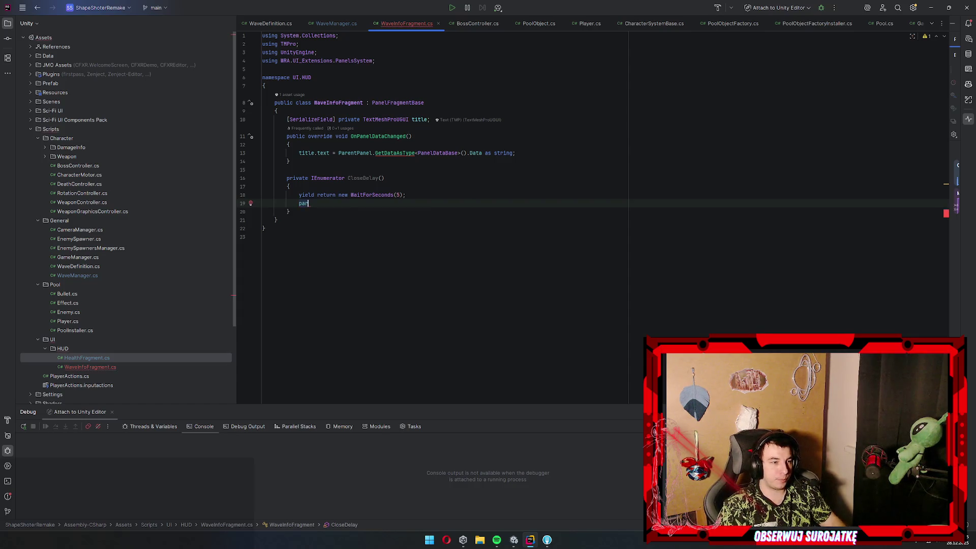
type(".")
type("ac")
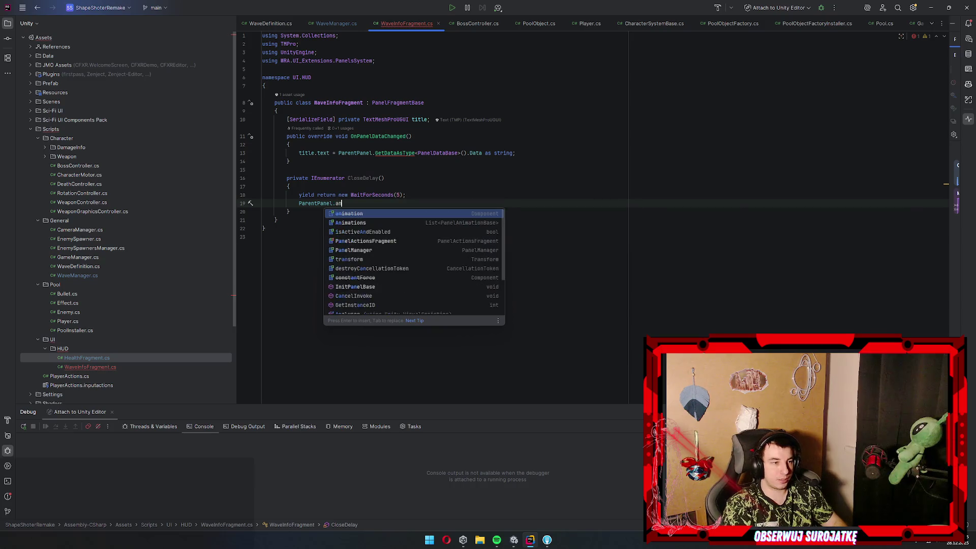
key("Return")
type(".")
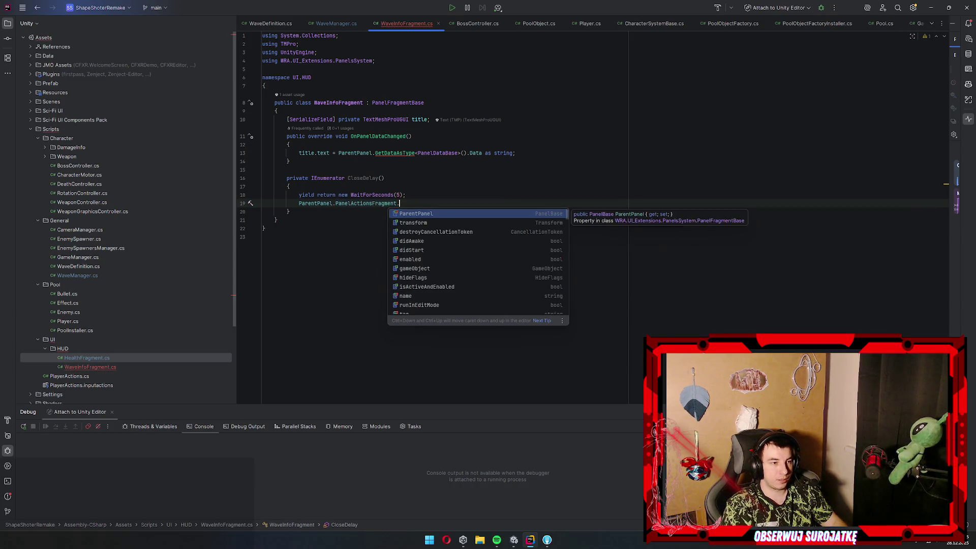
type("close")
key("Return")
type(";")
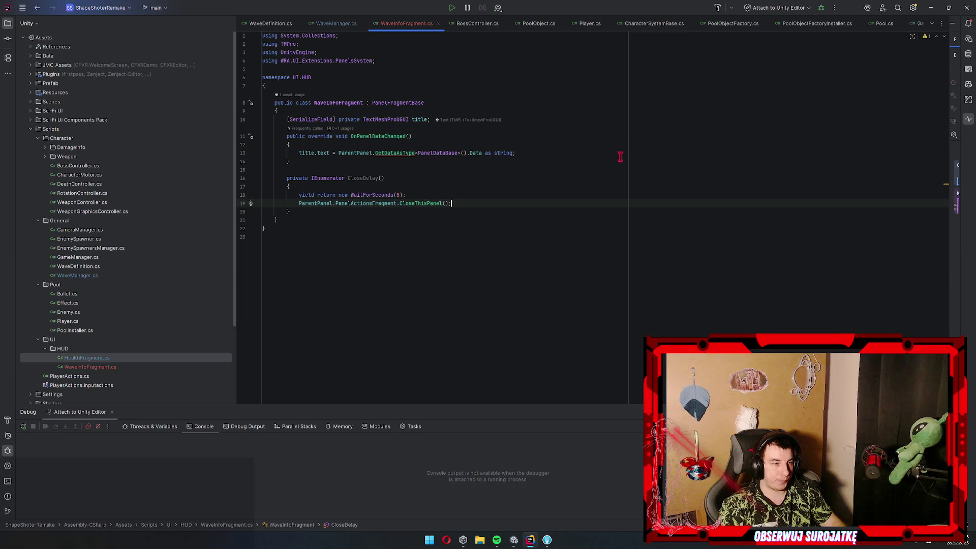
In OnPanelDataChanged call StopAllCoroutines() and StartCoroutine(CloseDelay()), then minimize Rider
left_click(588, 151)
key("Return")
type("stop")
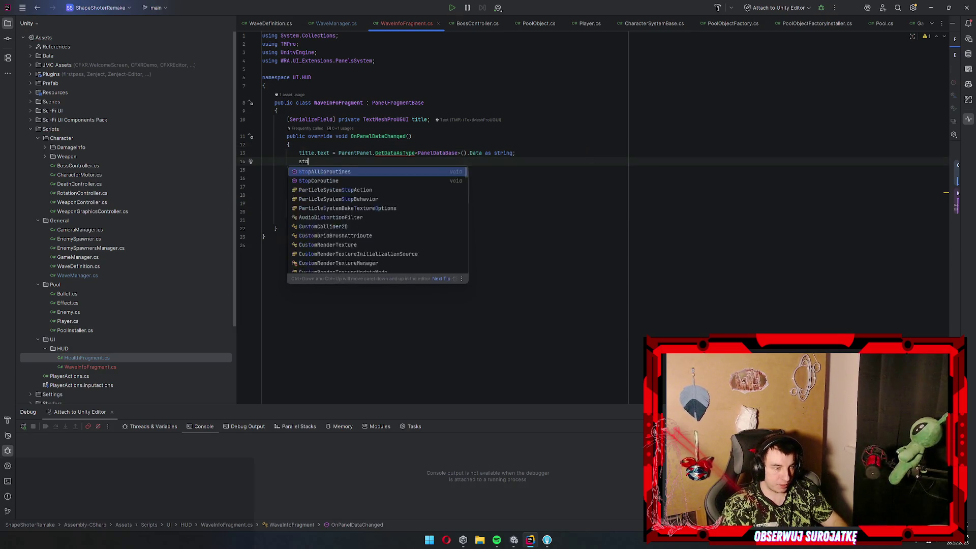
key("Return")
type(";")
key("Return")
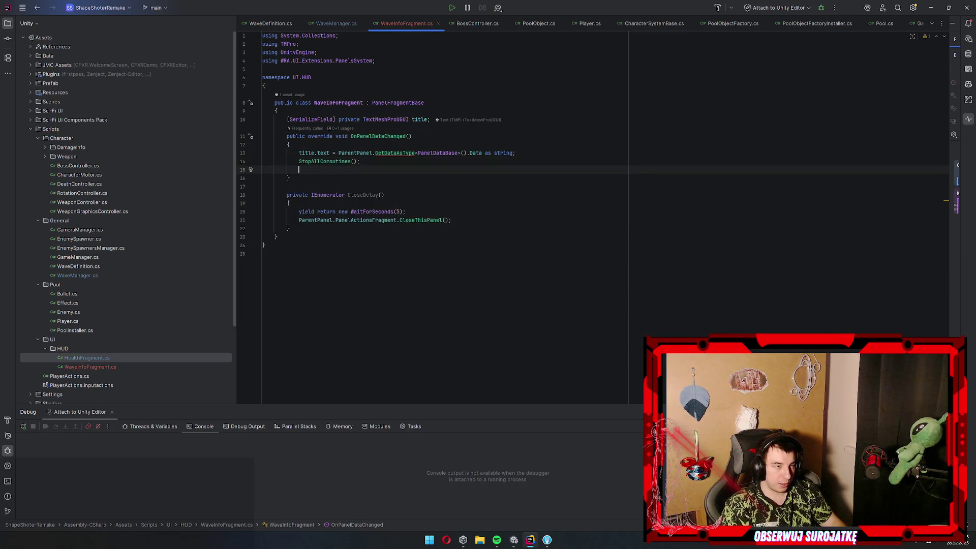
type("St")
key("Down")
key("Return")
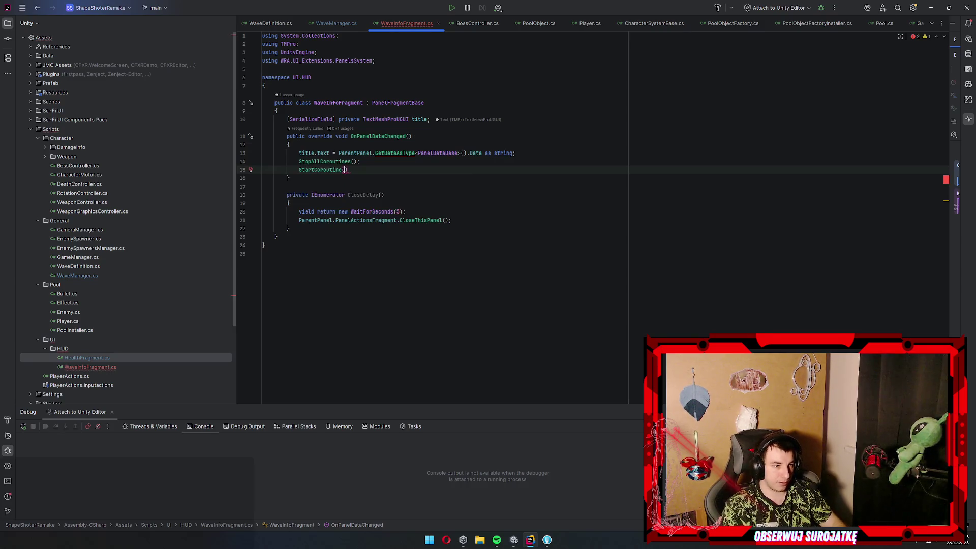
type("Cl")
key("Return")
type(";")
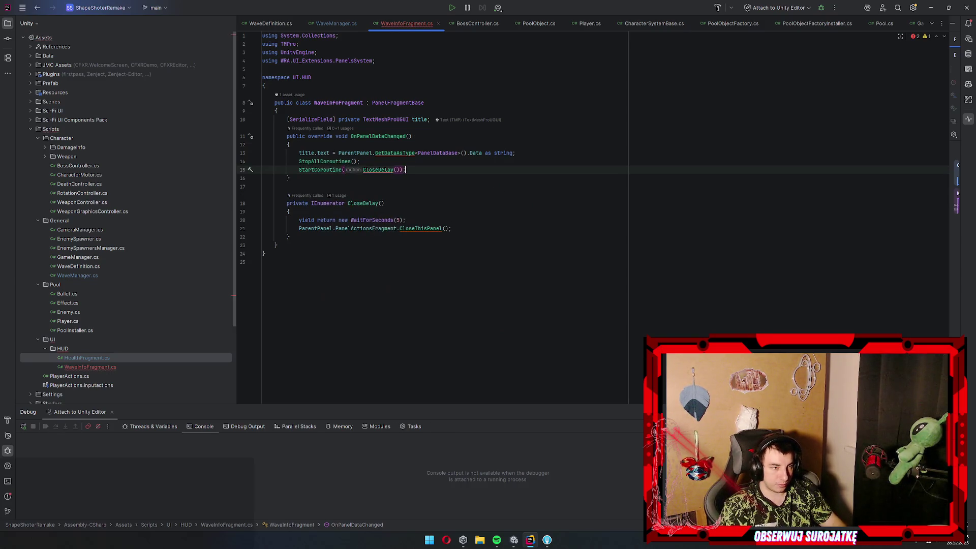
left_click(933, 9)
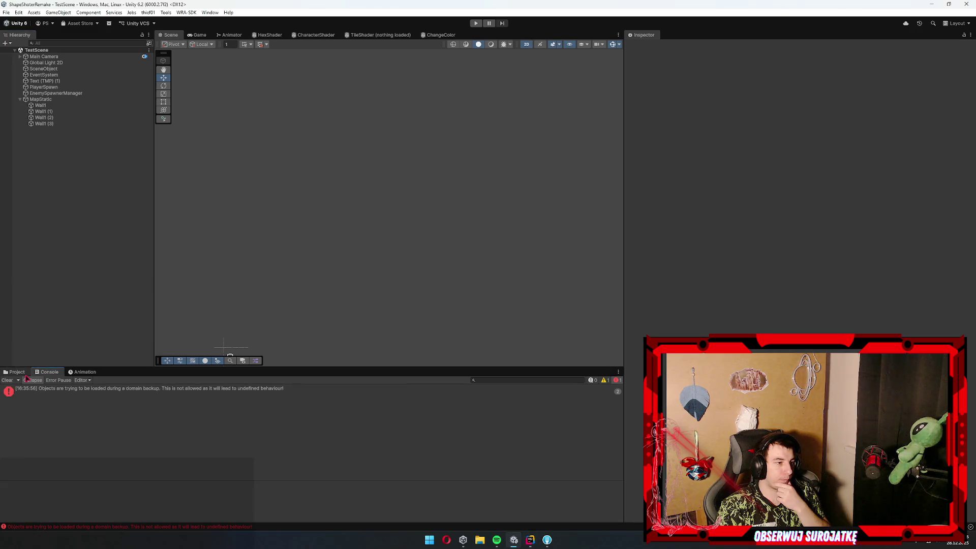
Bring Rider back to the front after Unity recompiles the scripts
left_click(530, 540)
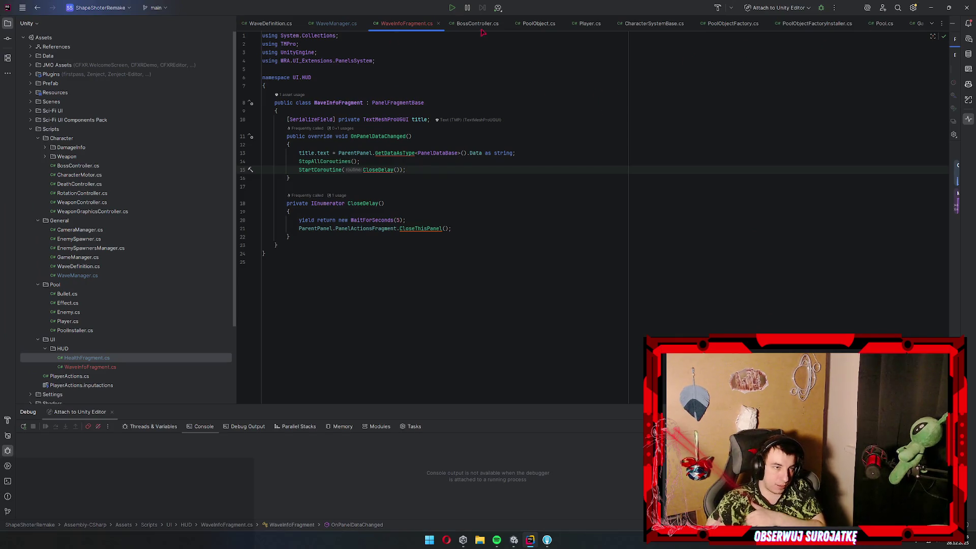
Switch to WaveManager.cs and check where the wave parameter is used
left_click(932, 24)
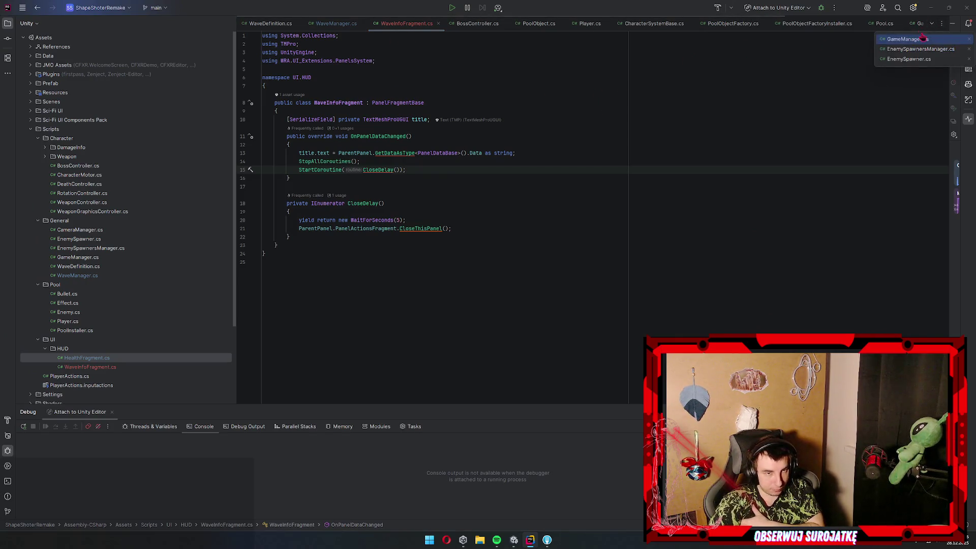
left_click(753, 111)
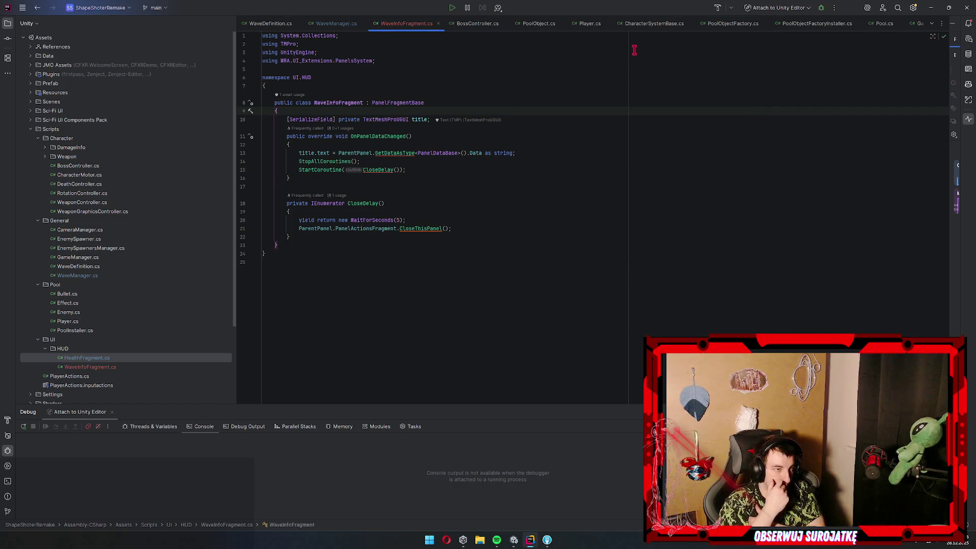
left_click(333, 24)
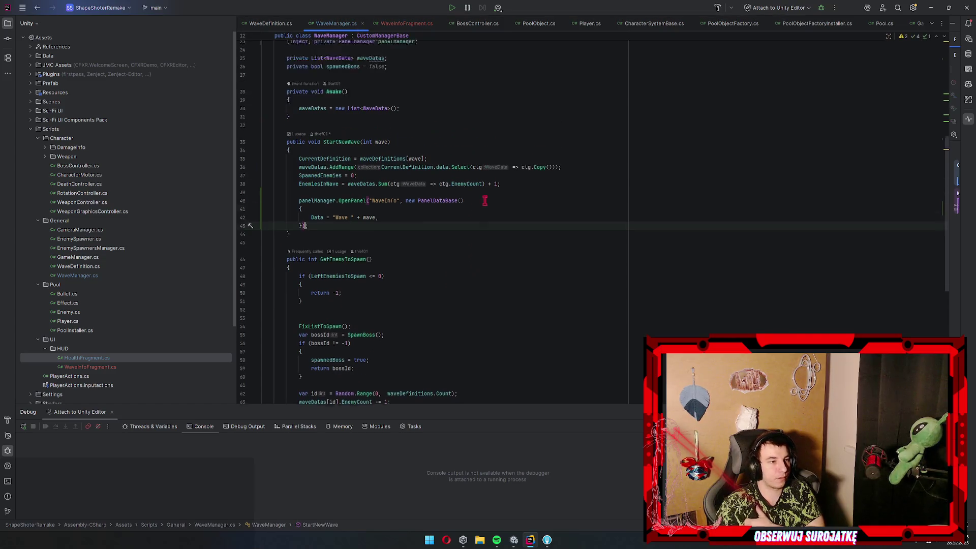
double_click(377, 223)
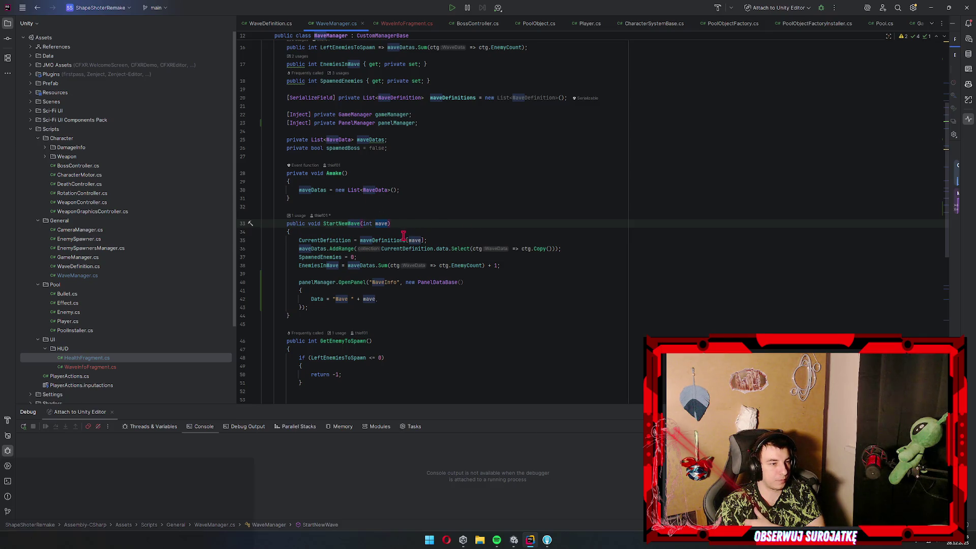
scroll(436, 226, "up", 3)
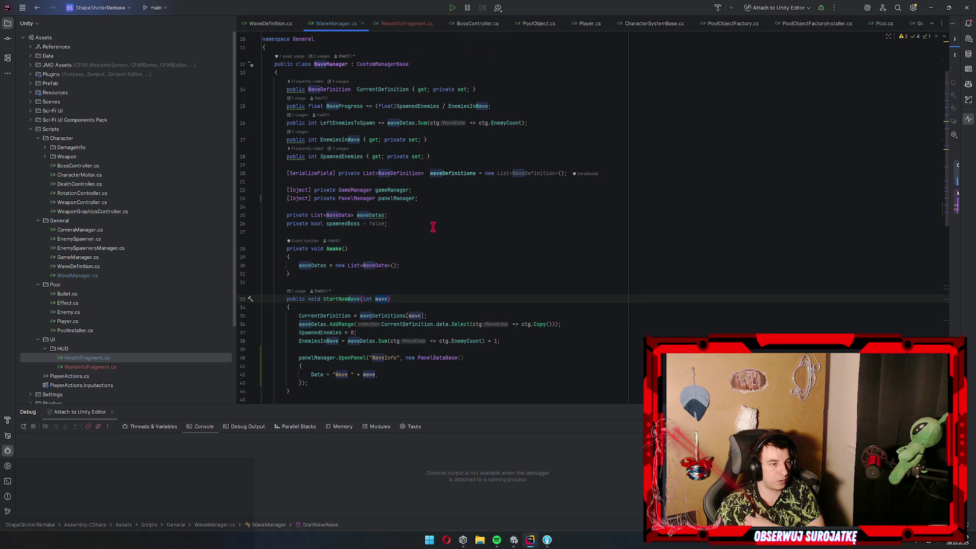
scroll(434, 227, "down", 2)
scroll(437, 223, "up", 3)
Add 'public int CurrentWave { get; private set; } = 0;' below CurrentDefinition
left_click(519, 138)
key("Return")
key("Return")
type("public int CurrentWave =")
key("BackSpace")
type("{ get; private set; } = 0;")
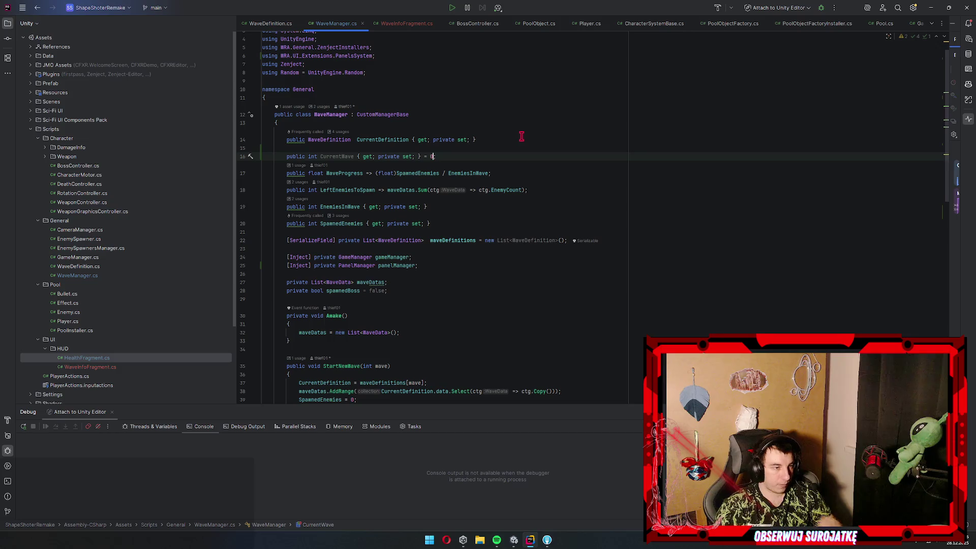
scroll(499, 193, "down", 5)
left_click(390, 201)
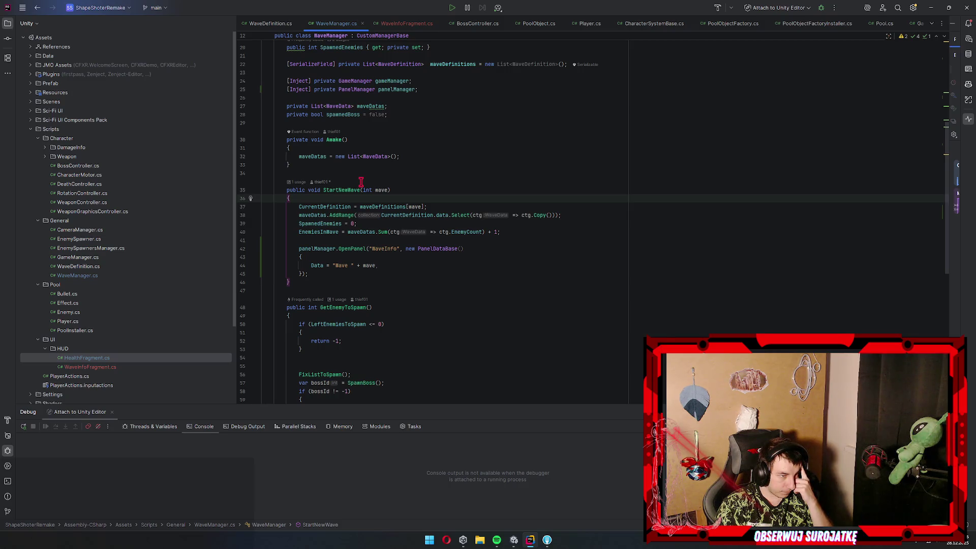
left_click_drag(386, 190, 363, 189)
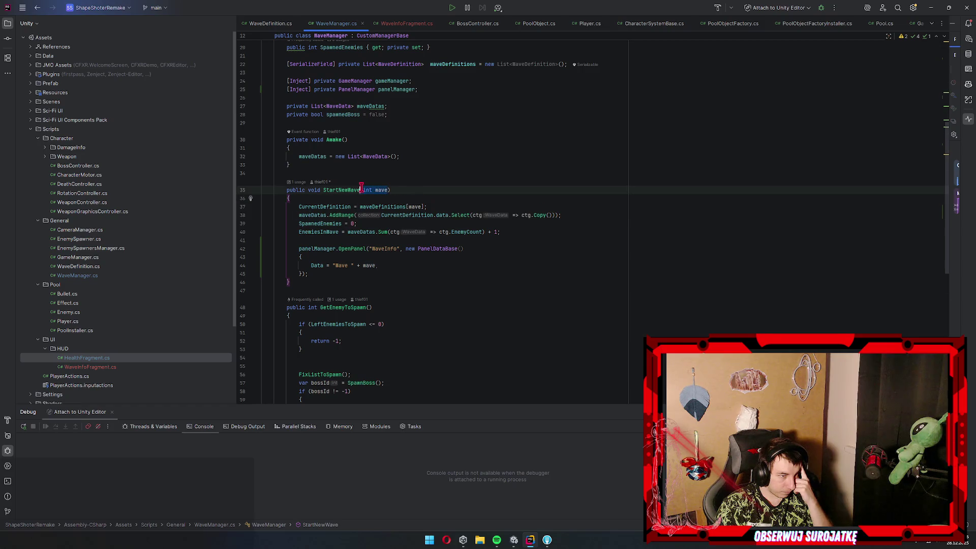
Drop StartNewWave's wave parameter and index definitions by waveId = CurrentWave % waveDefinitions.Count
key("BackSpace")
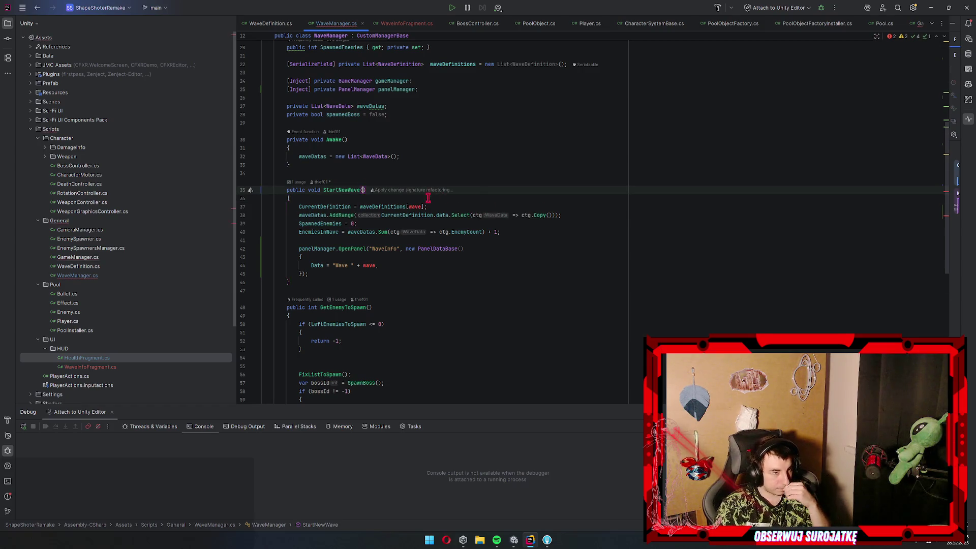
left_click(409, 199)
key("Return")
type("var waveId = Cur")
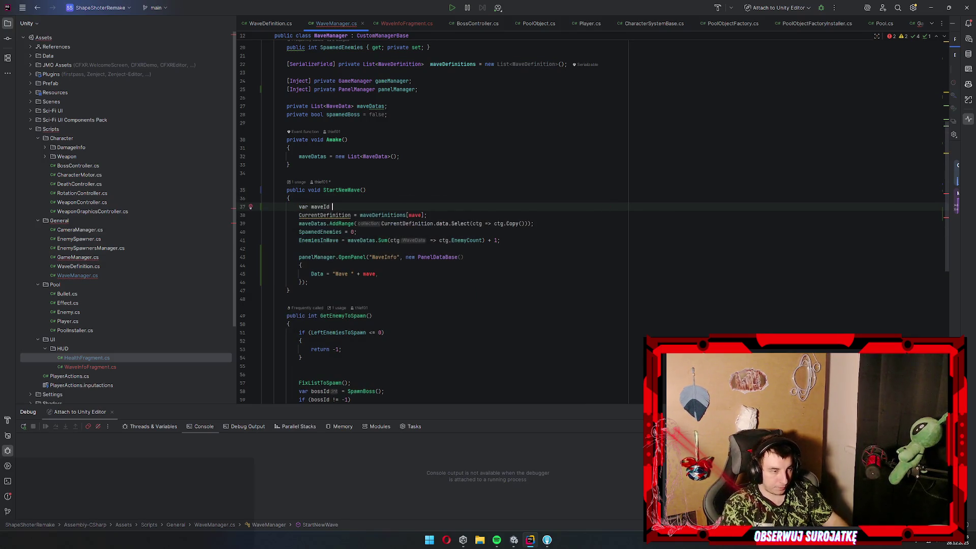
key("Down")
key("Return")
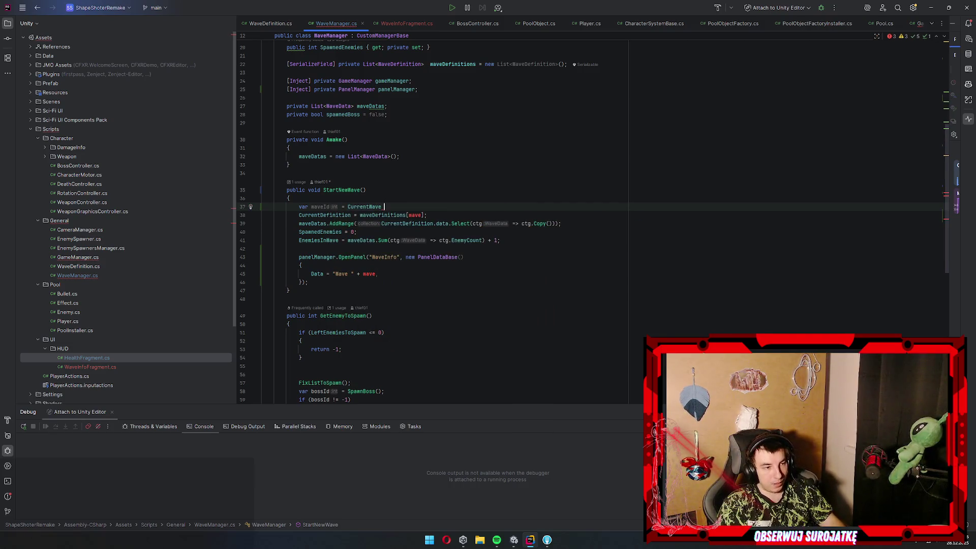
type("% waveDefinitions.Count;")
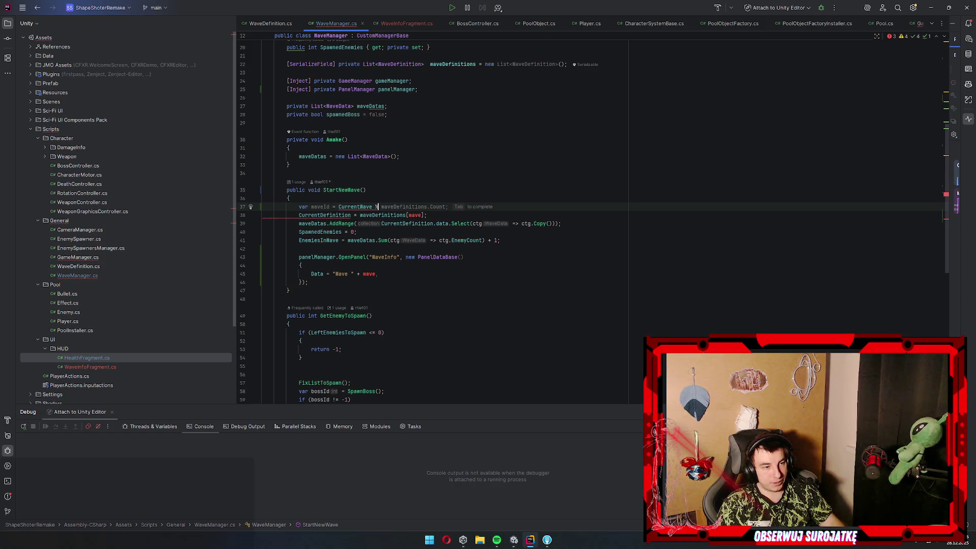
key("Down")
type("I")
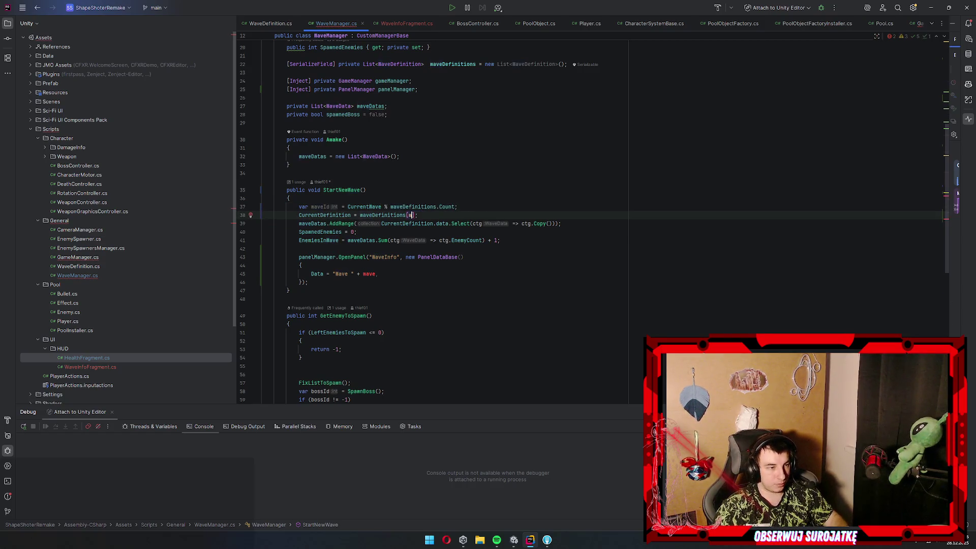
key("Return")
Use CurrentWave instead of the old wave variable in the panel's Wave label
key("Down")
key("Down")
key("Down")
key("Down")
key("Down")
key("End")
key("BackSpace")
key("BackSpace")
key("BackSpace")
type("CurrentW")
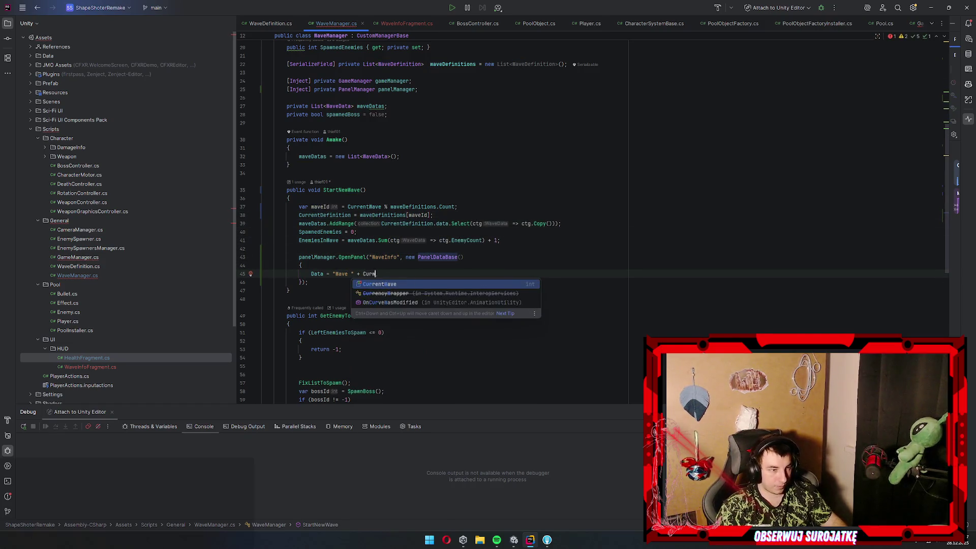
key("Return")
type(",")
Increment CurrentWave with CurrentWave++ after the OpenPanel call
scroll(509, 229, "up", 3)
scroll(407, 280, "down", 2)
left_click(373, 308)
key("Return")
type("Cur")
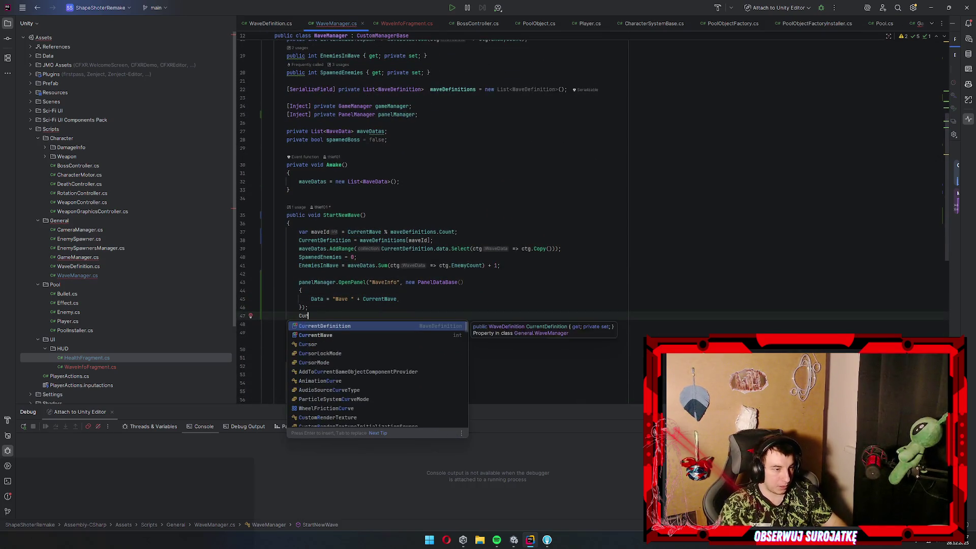
key("Return")
type("+")
scroll(373, 307, "down", 1)
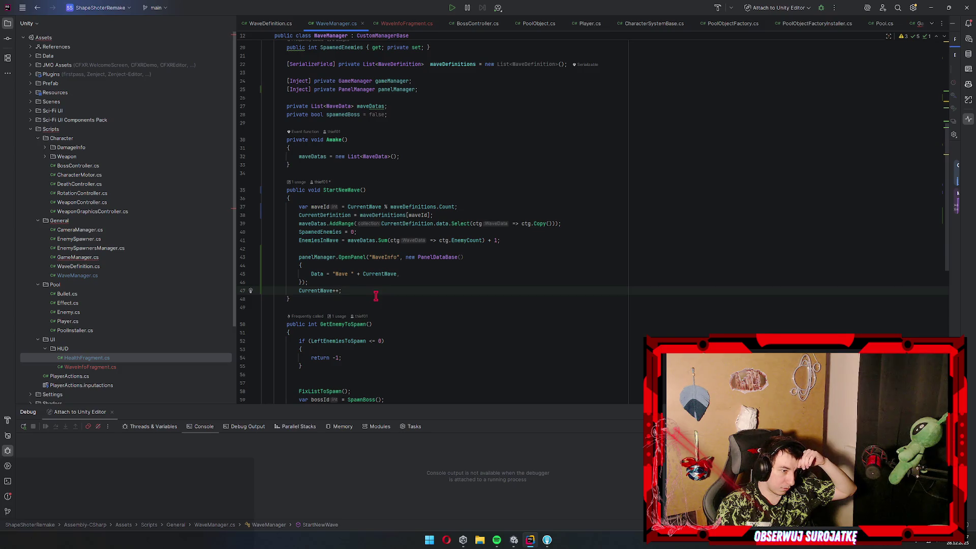
scroll(392, 293, "down", 8)
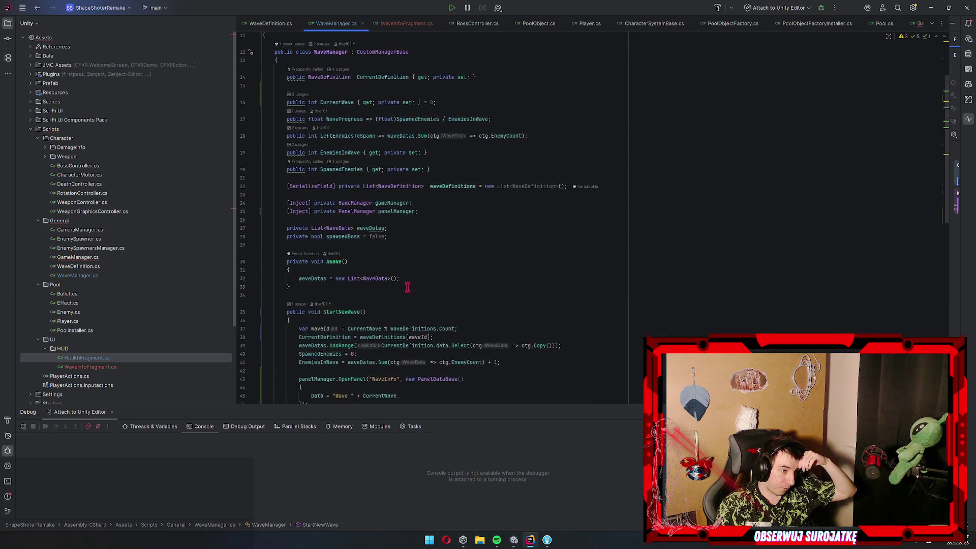
scroll(429, 277, "up", 10)
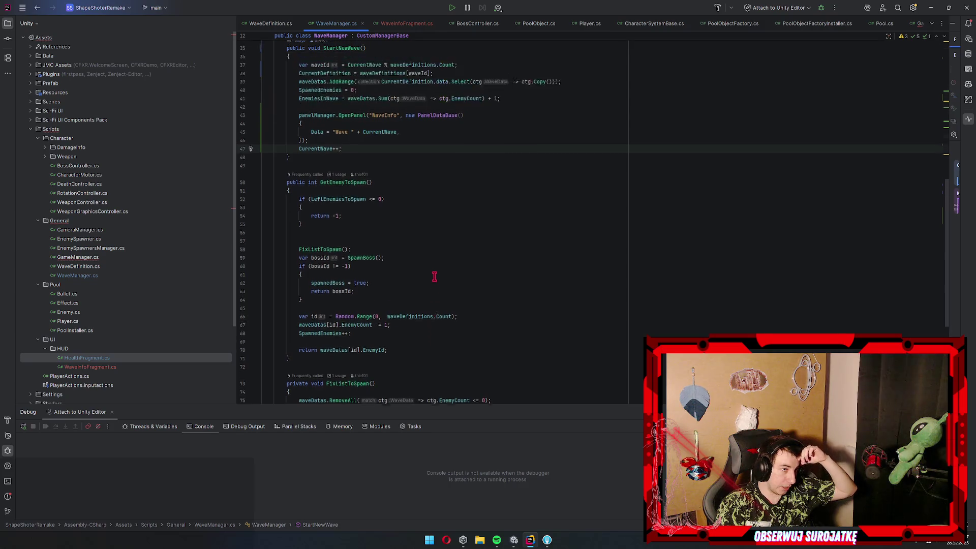
scroll(446, 302, "down", 1)
scroll(446, 302, "up", 4)
scroll(445, 299, "down", 8)
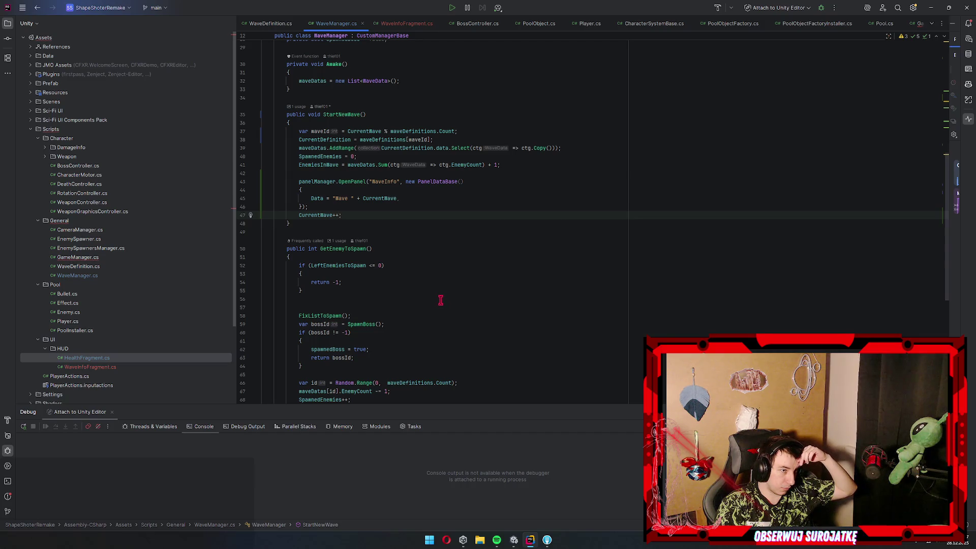
scroll(443, 300, "up", 6)
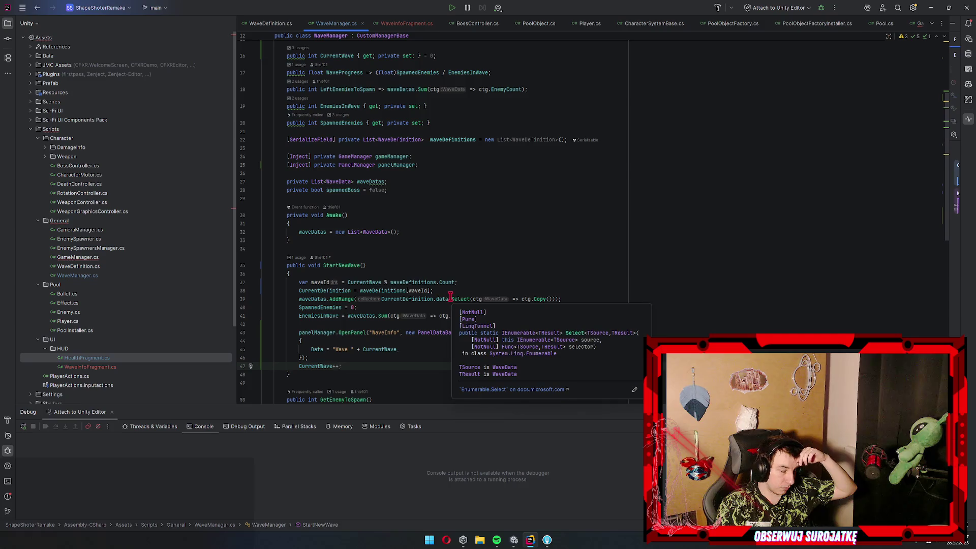
scroll(398, 277, "down", 2)
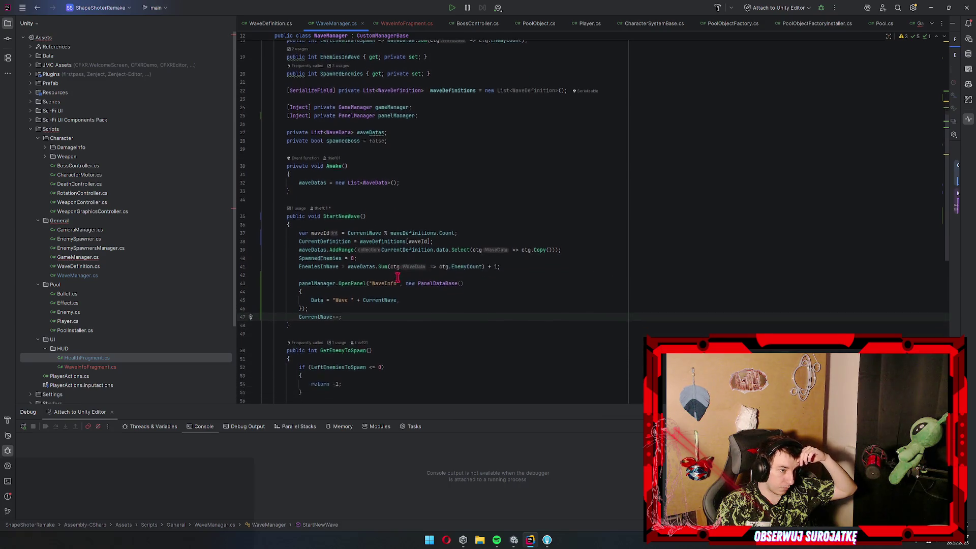
scroll(398, 278, "down", 2)
scroll(407, 280, "up", 2)
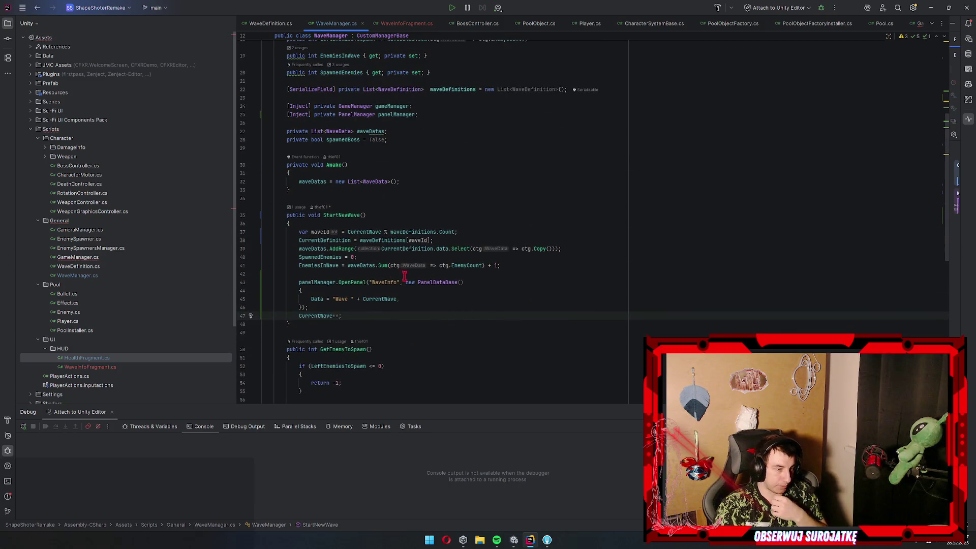
left_click(379, 182)
Write public void OnBossKilled() { StartNewWave(); } below Awake, then switch to BossController.cs
key("Down")
key("Return")
key("Return")
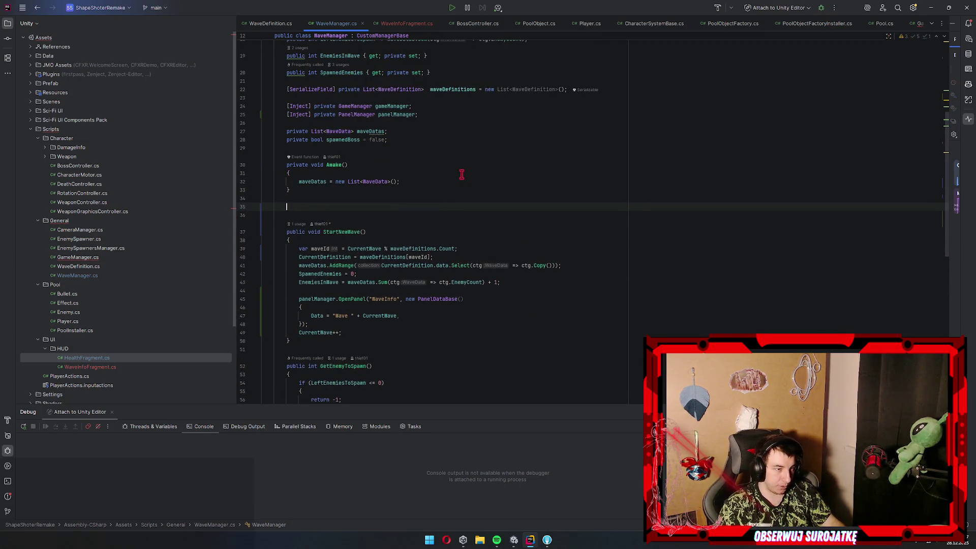
type("public v")
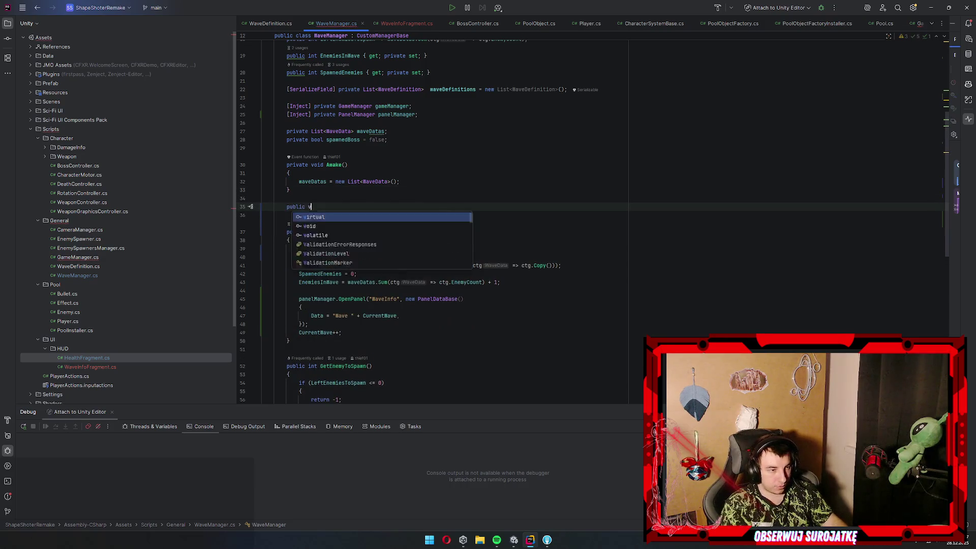
type("oid OnBossKilled()")
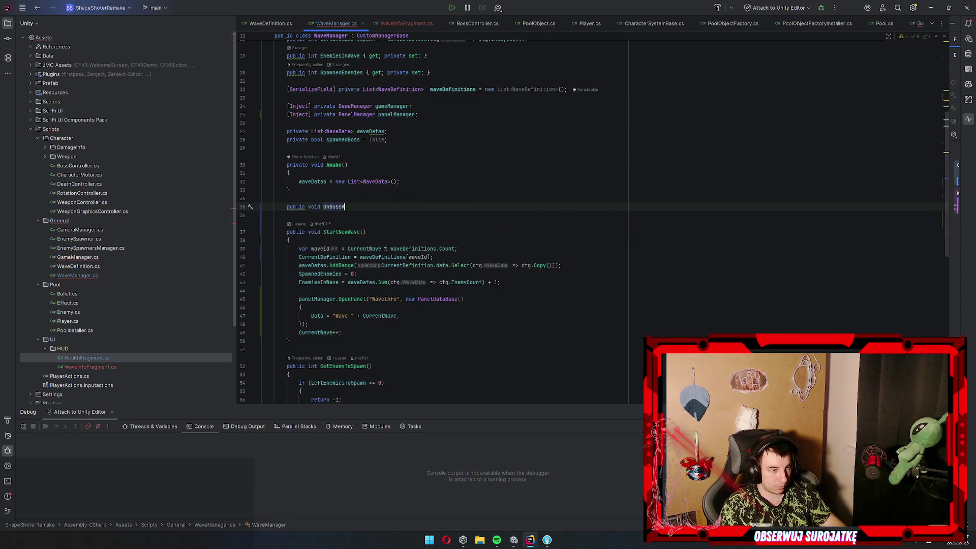
key("Return")
type("{")
key("Return")
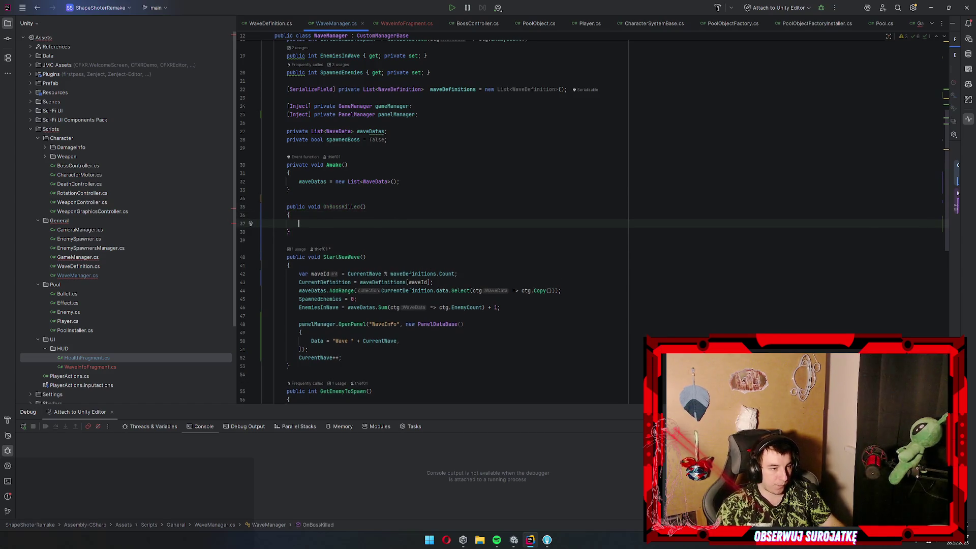
type("StartNewWave();")
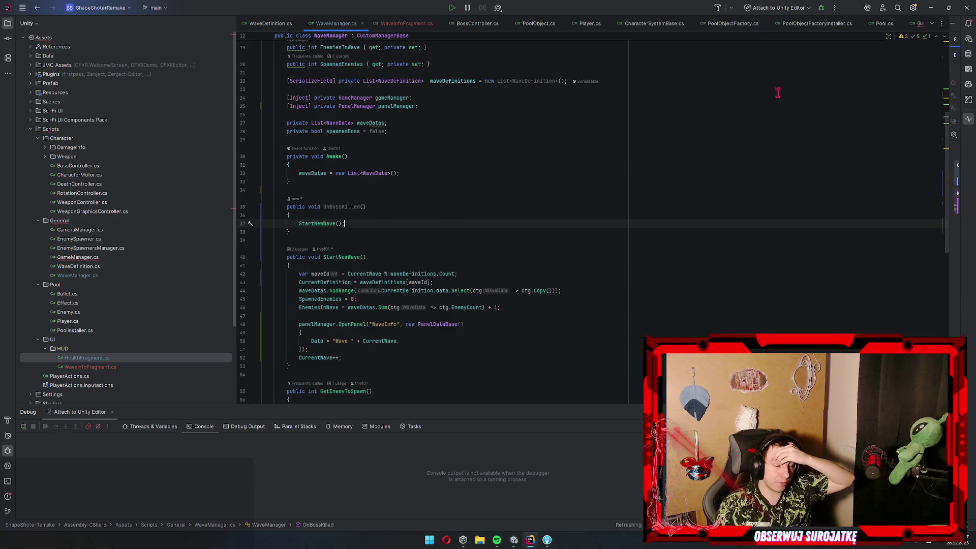
left_click(475, 23)
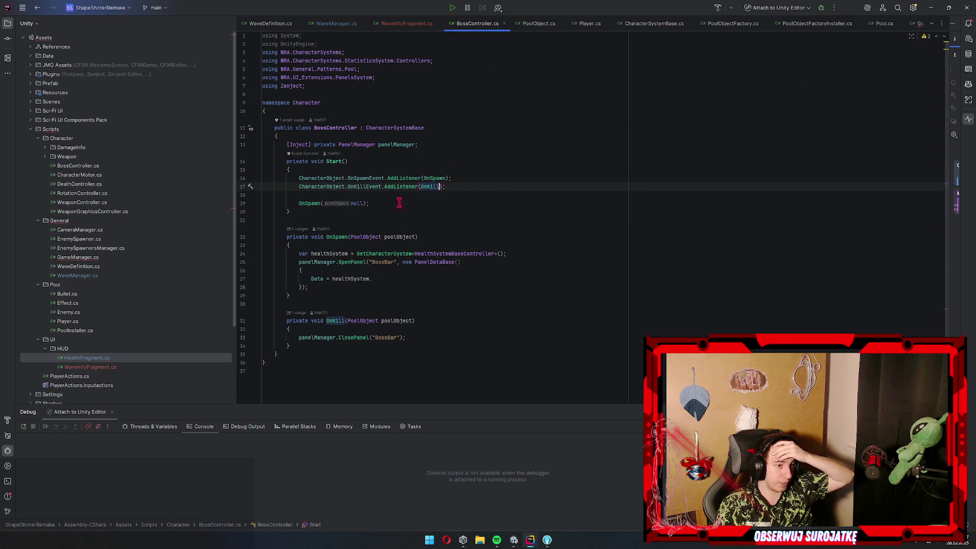
Add an [Inject] private WaveManager waveManager field below the panelManager field
left_click(420, 339)
left_click(439, 153)
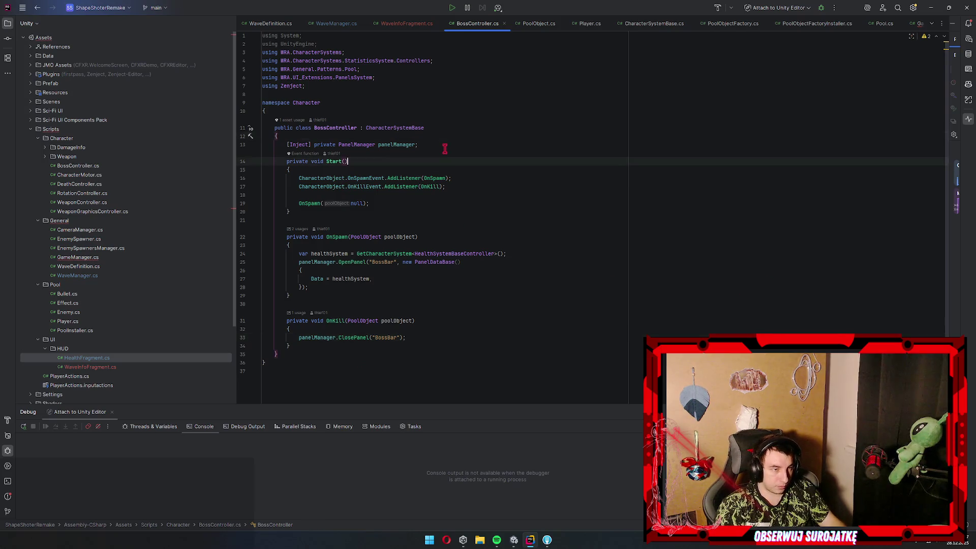
left_click(435, 144)
key("Return")
type("[in")
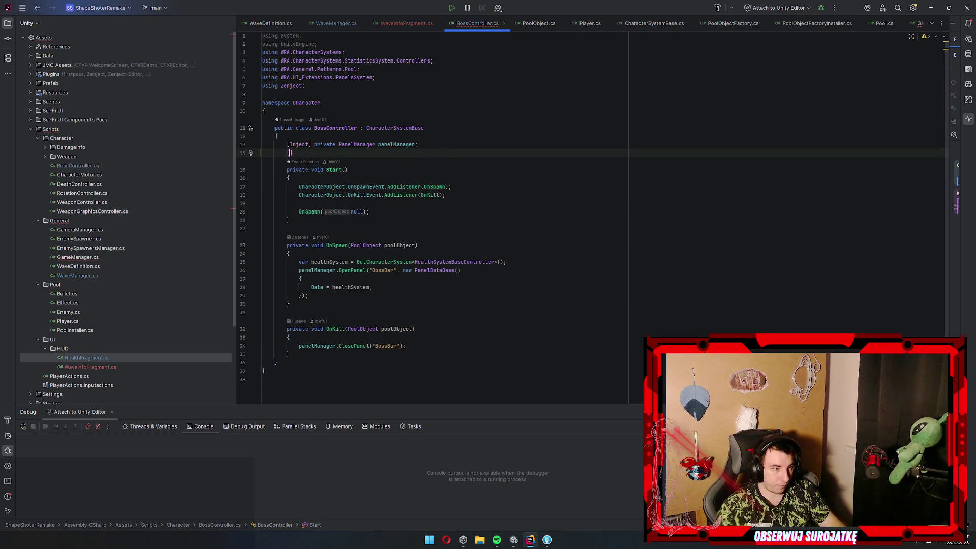
key("Return")
type("] private Wavema")
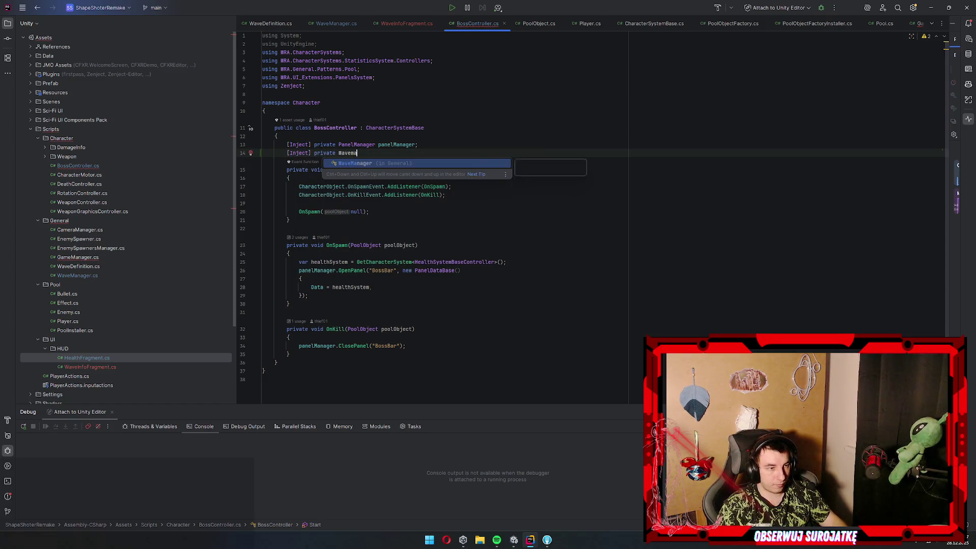
key("Return")
Call waveManager.OnBossKilled() in OnKill and jump to its declaration
key("Return")
type(";")
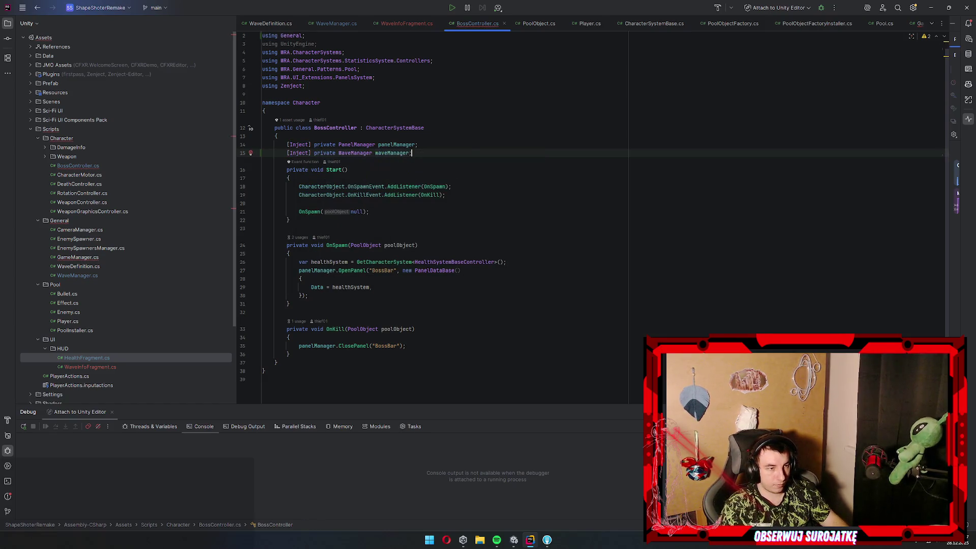
left_click(422, 346)
key("Return")
type("waveManager.on")
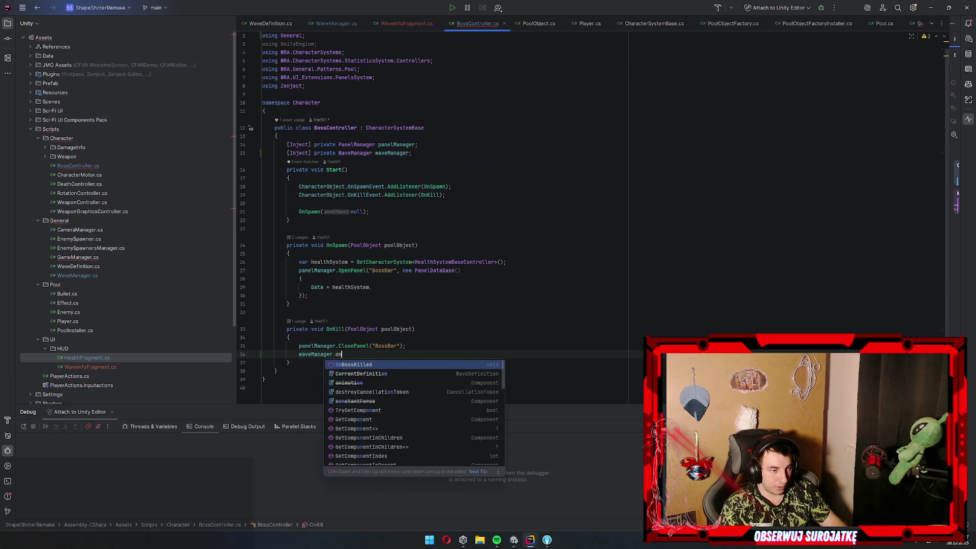
key("Return")
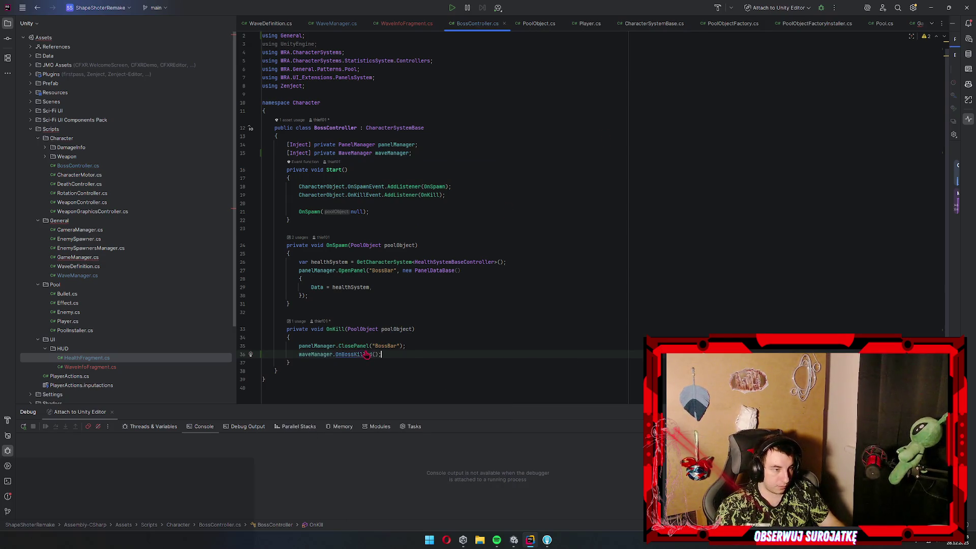
left_click(363, 354, "ctrl")
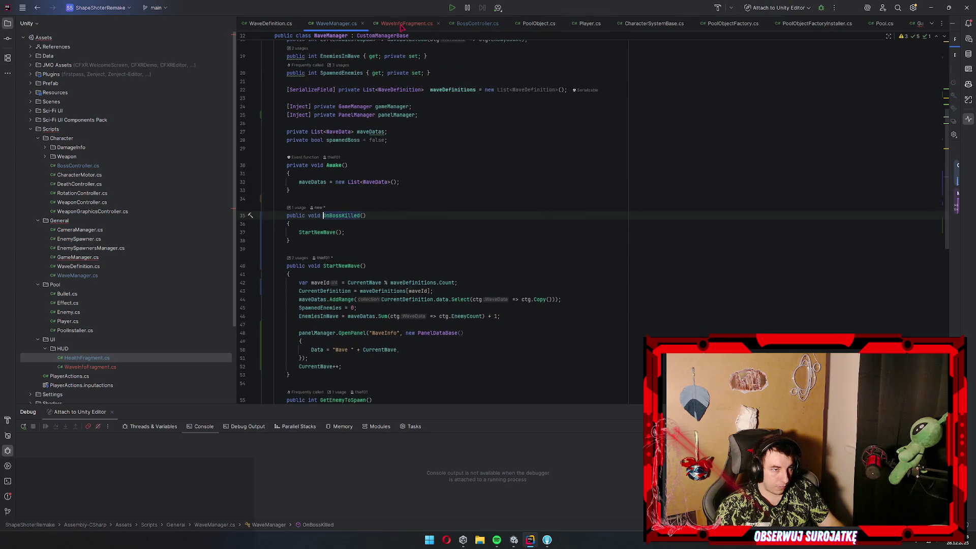
Add spawnedBoss = false; after the SpawnedEnemies reset in StartNewWave
scroll(421, 136, "down", 5)
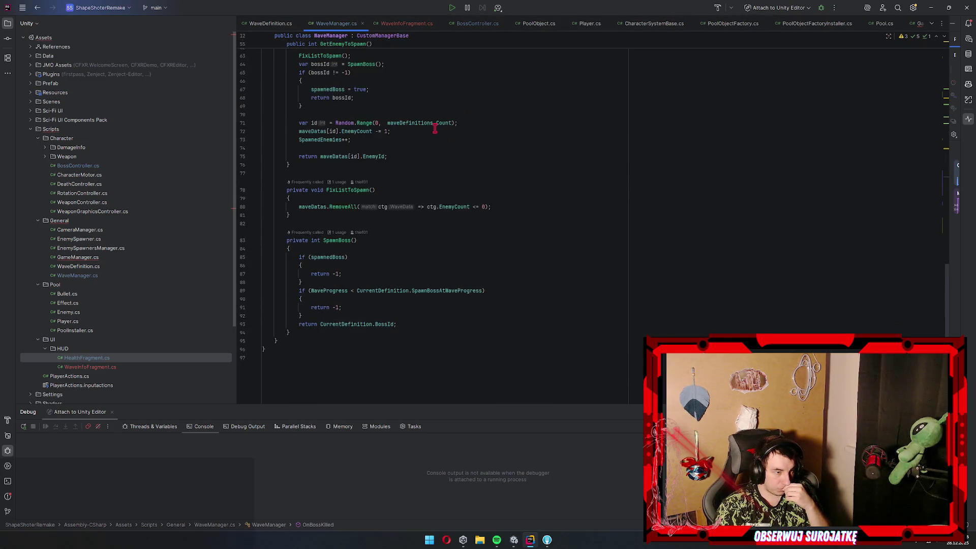
scroll(432, 141, "up", 5)
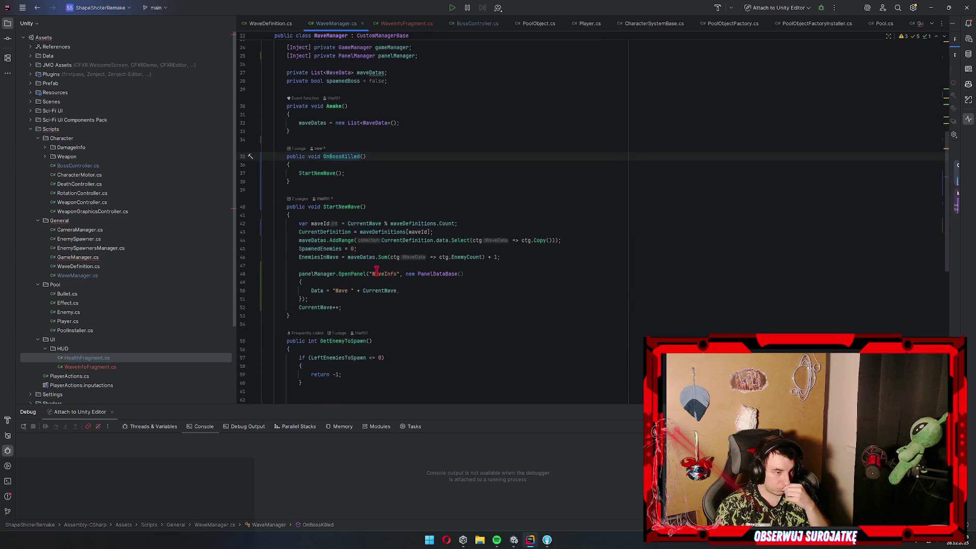
double_click(307, 248)
left_click(382, 248)
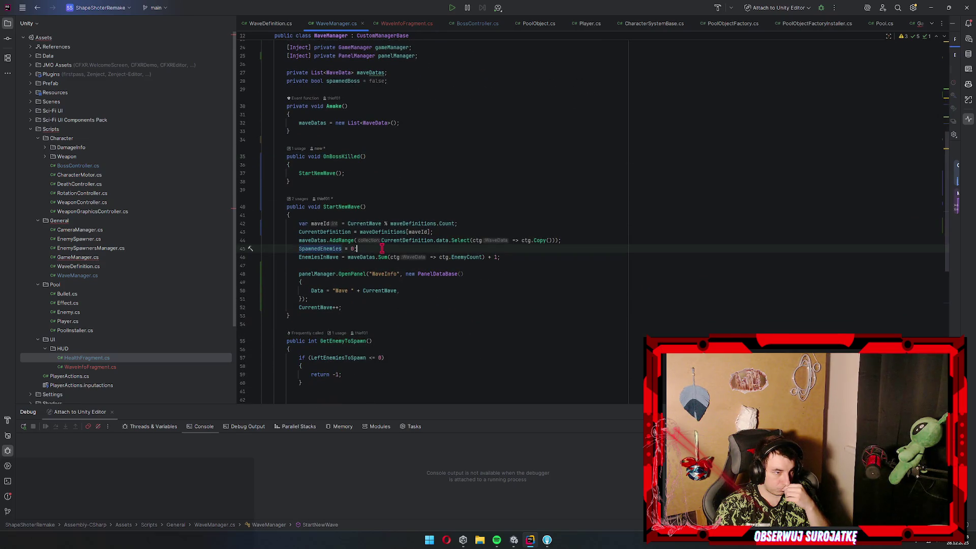
key("Return")
type("Boss")
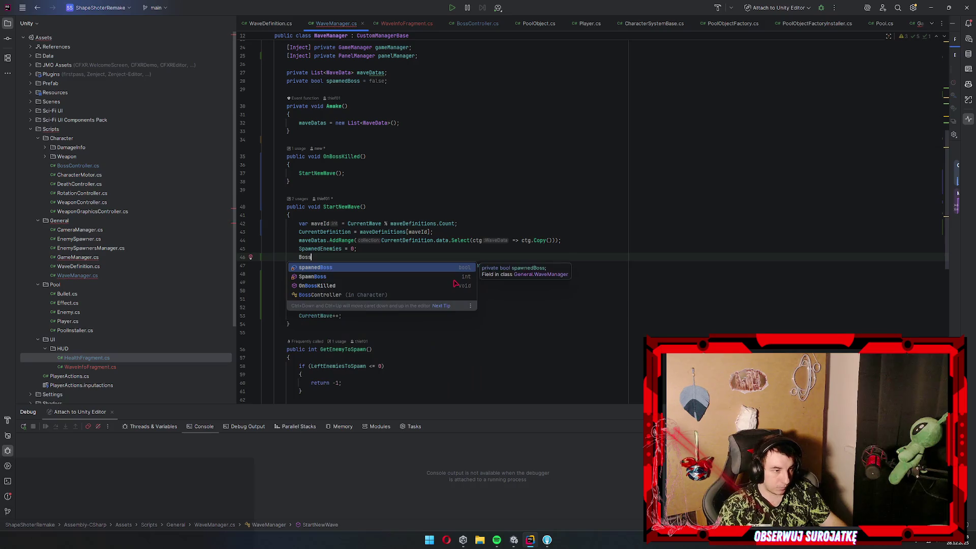
type("pawnedBoss = false;")
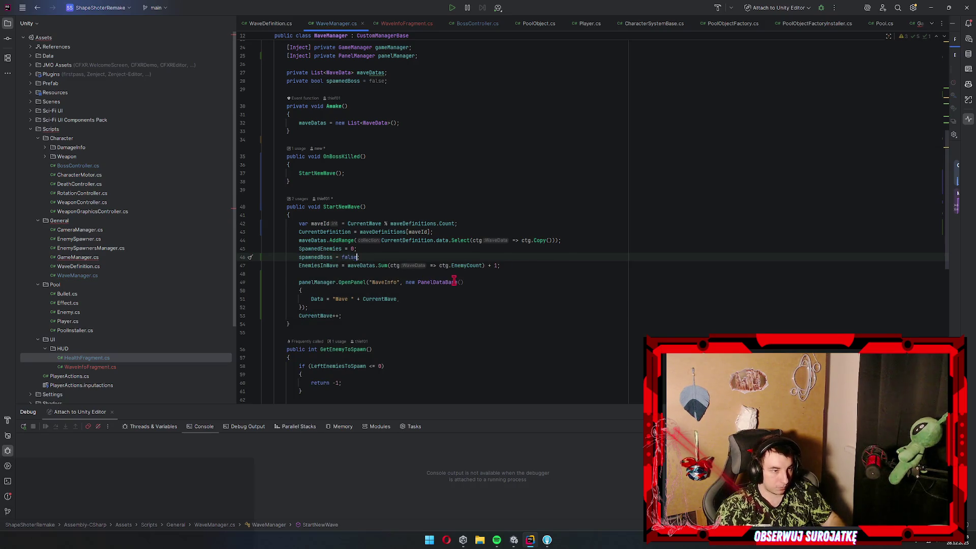
Move the SpawnedEnemies and spawnedBoss resets below the EnemiesInWave line, removing the blank line
scroll(458, 279, "up", 5)
scroll(464, 283, "down", 8)
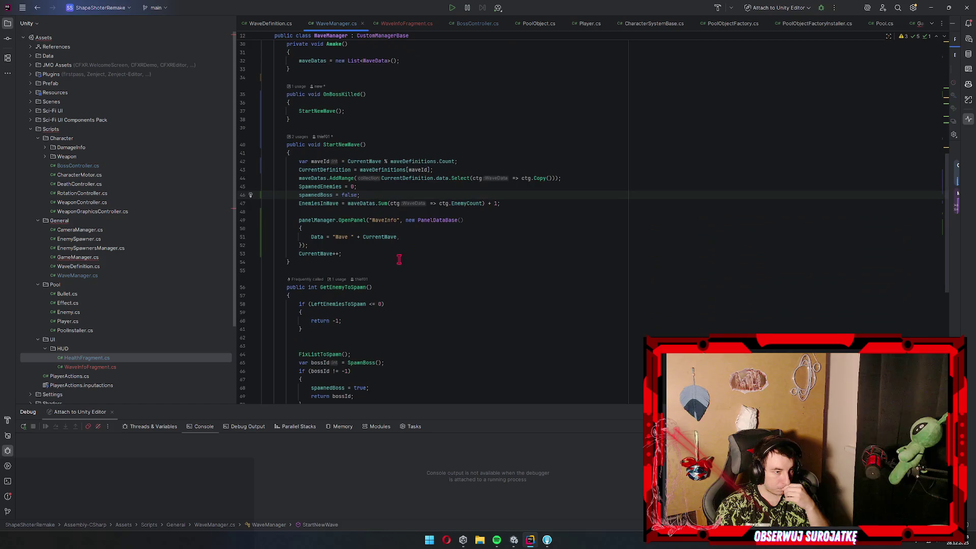
left_click_drag(361, 194, 153, 190)
key("ctrl+c")
key("Delete")
left_click(523, 187)
key("Return")
key("ctrl+v")
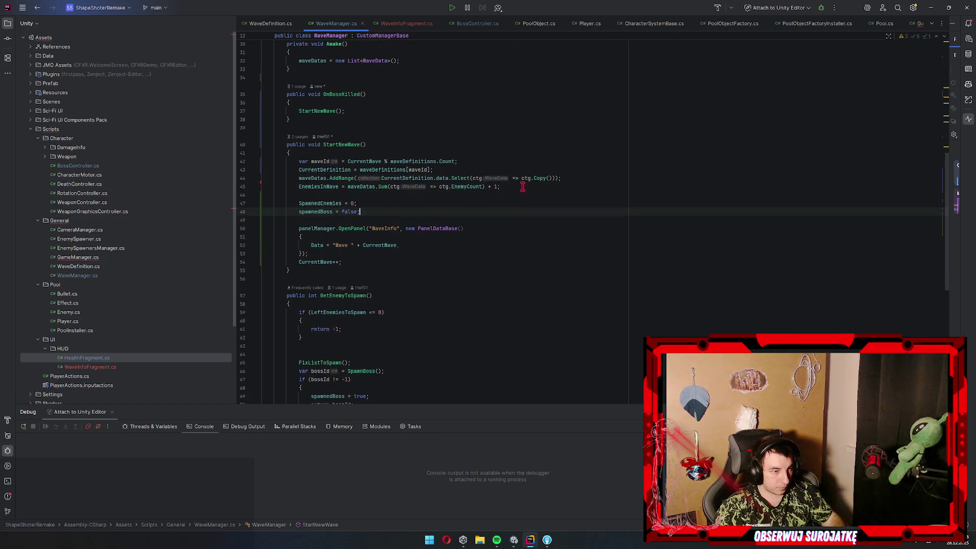
left_click(359, 193)
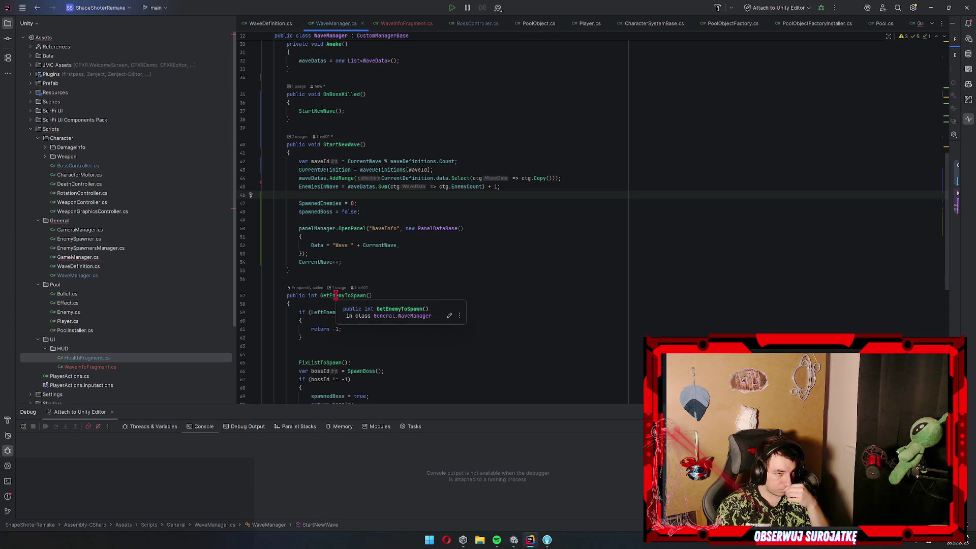
key("BackSpace")
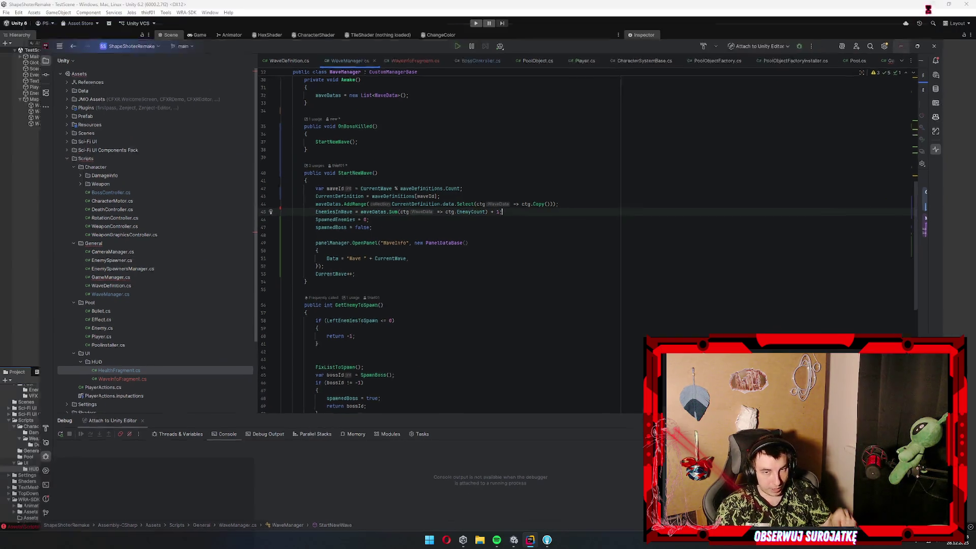
key("alt+Tab")
key("alt+Tab")
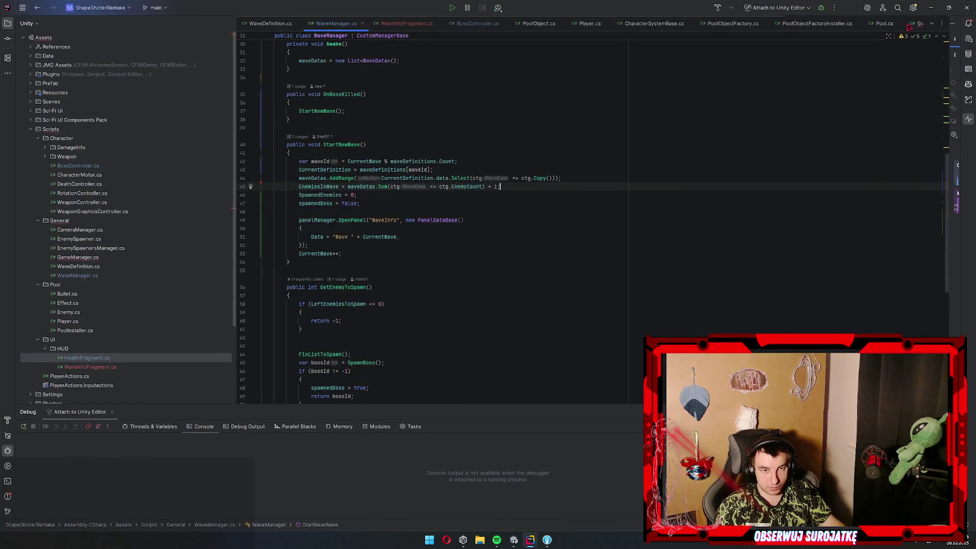
key("ctrl+Tab")
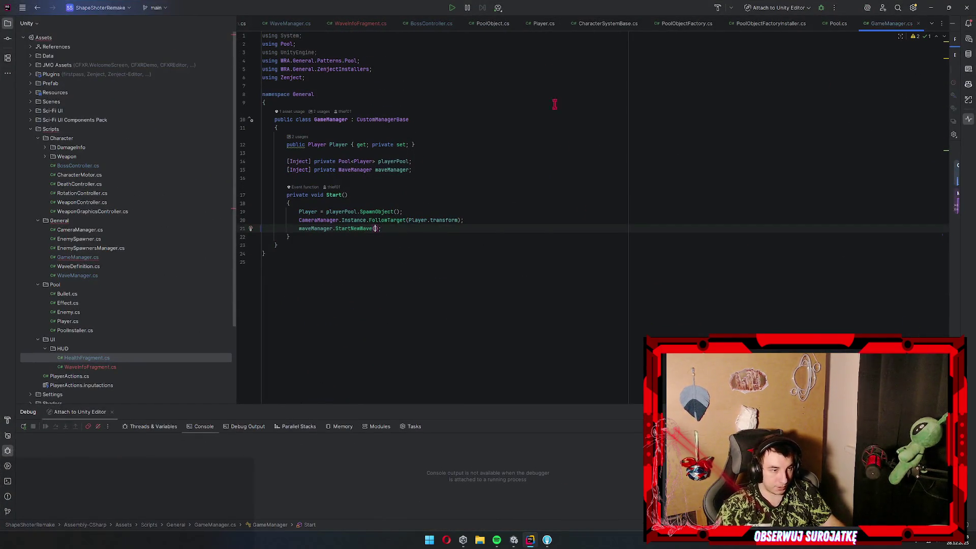
Check Unity's Console for the domain-backup error, then return to Rider
left_click(931, 7)
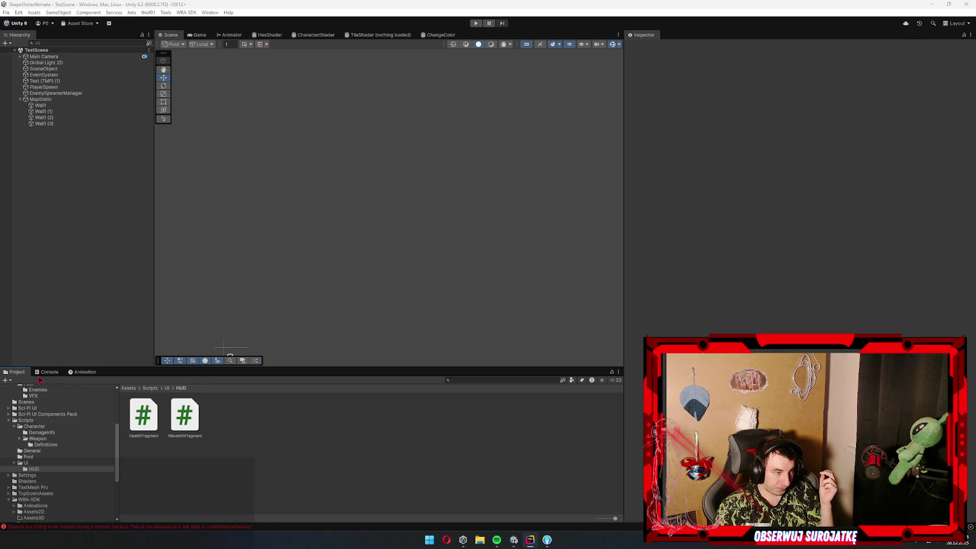
left_click(41, 376)
left_click(14, 375)
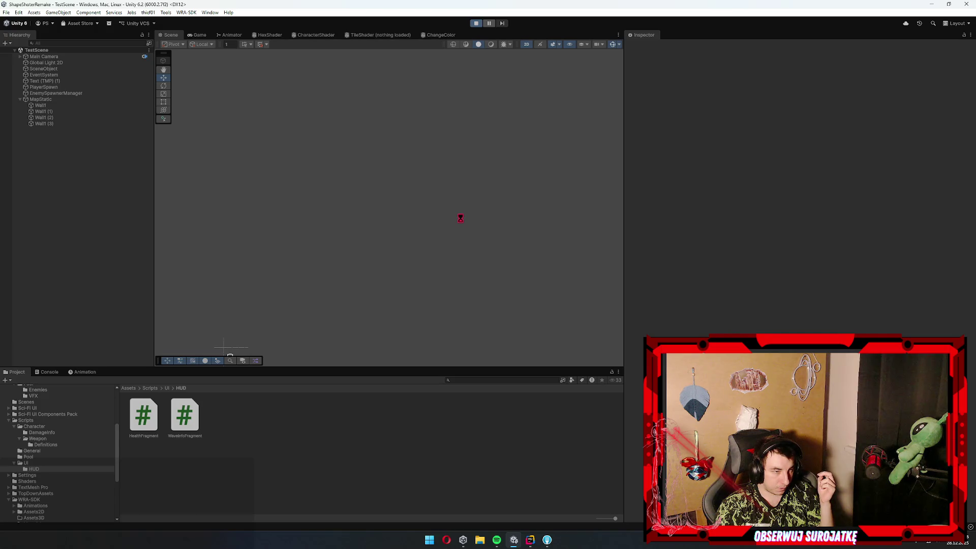
key("alt+Tab")
key("alt+Tab")
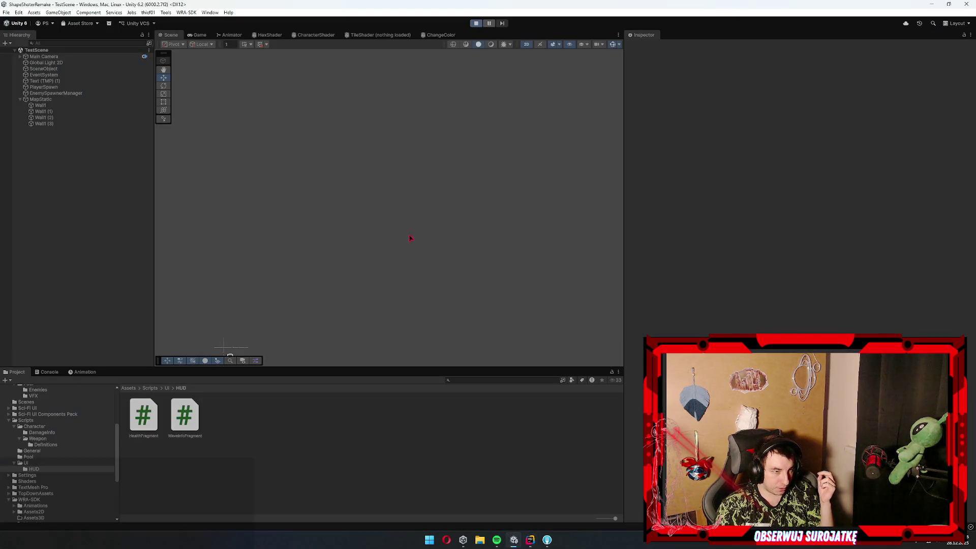
left_click(534, 546)
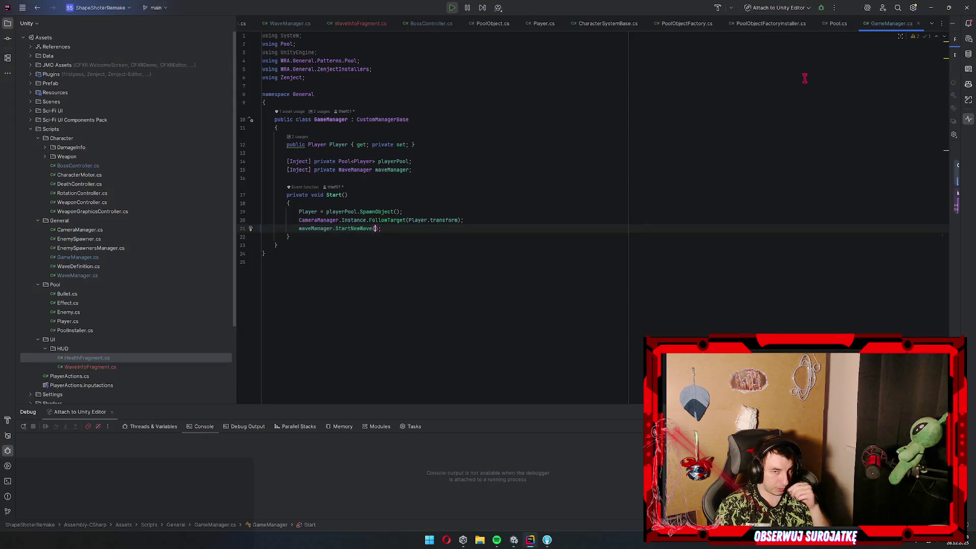
Glance at WaveInfoFragment.cs, then review StartNewWave and the waveDatas usages in WaveManager.cs
left_click(359, 26)
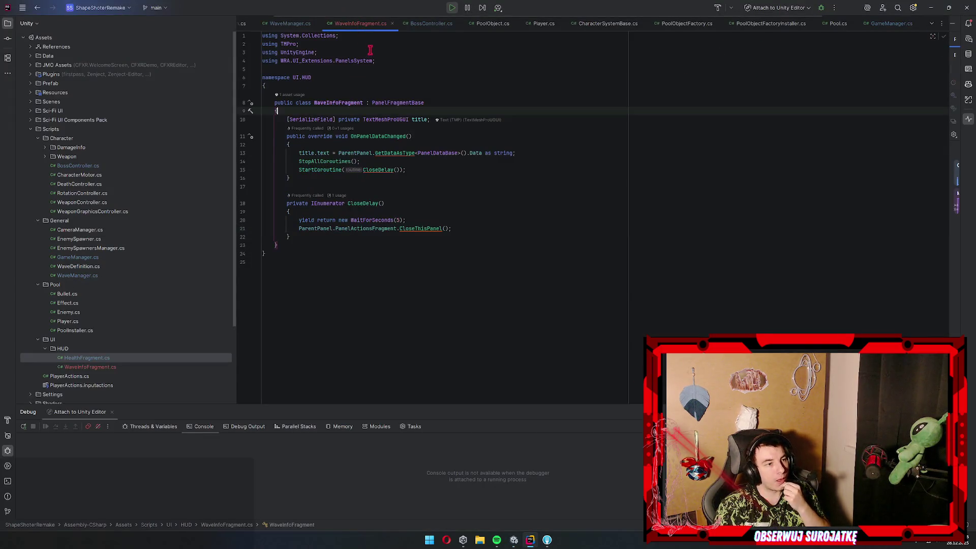
left_click(287, 24)
scroll(436, 298, "up", 2)
left_click(321, 245)
left_click(321, 235)
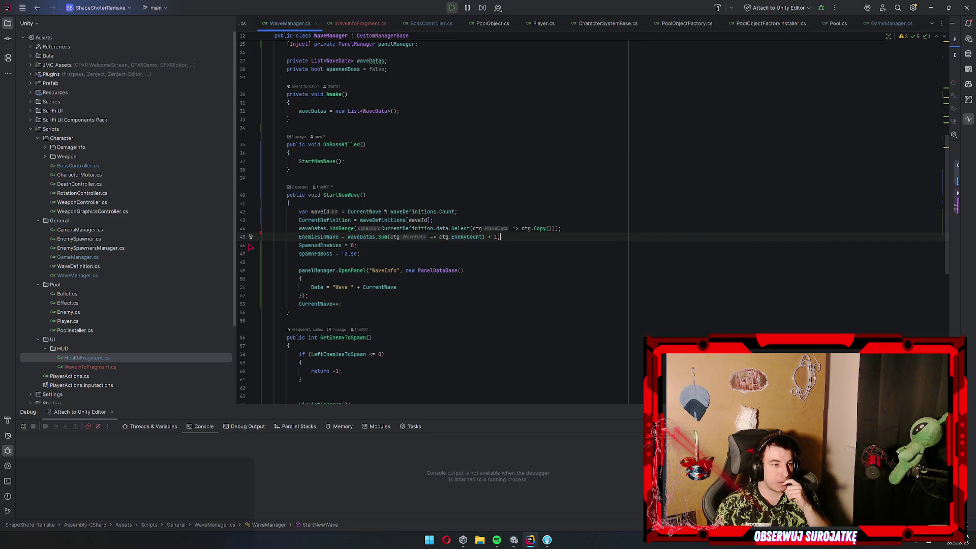
left_click(320, 228)
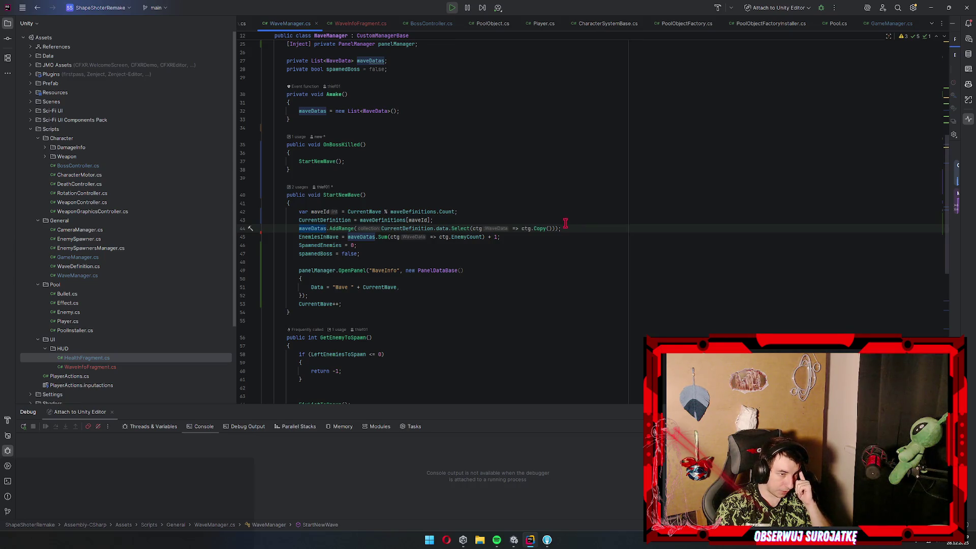
scroll(559, 223, "down", 7)
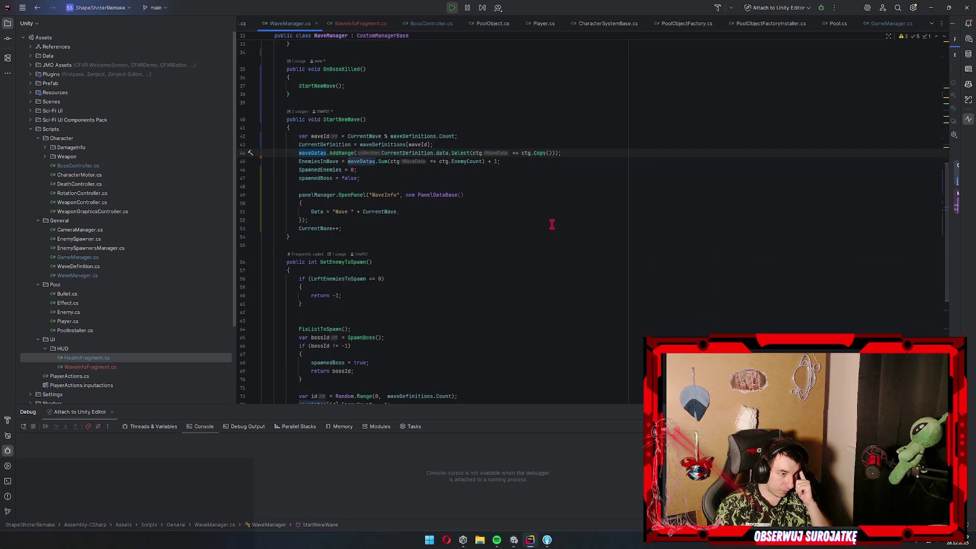
scroll(566, 226, "up", 12)
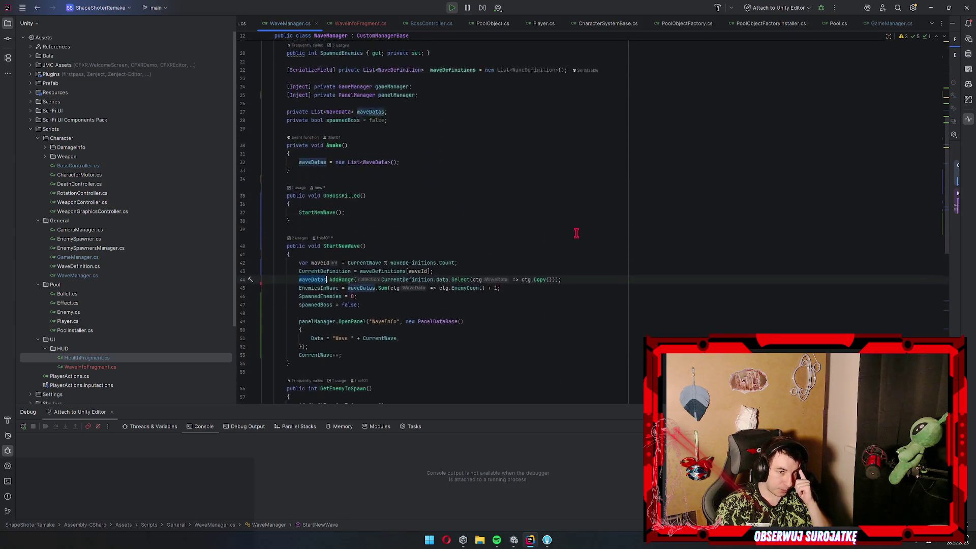
left_click(933, 12)
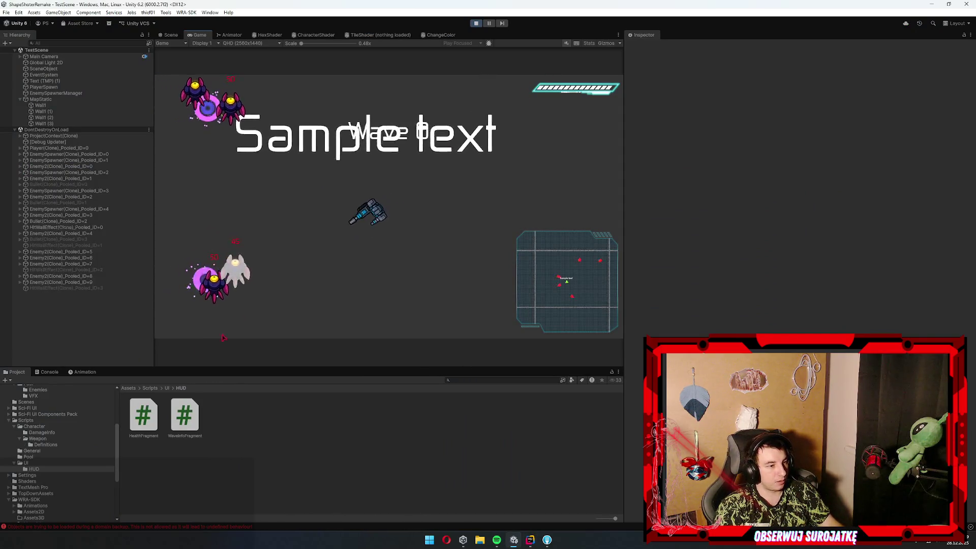
Playtest with the Console showing, steering the ship up and right, then stop play mode
left_click(49, 372)
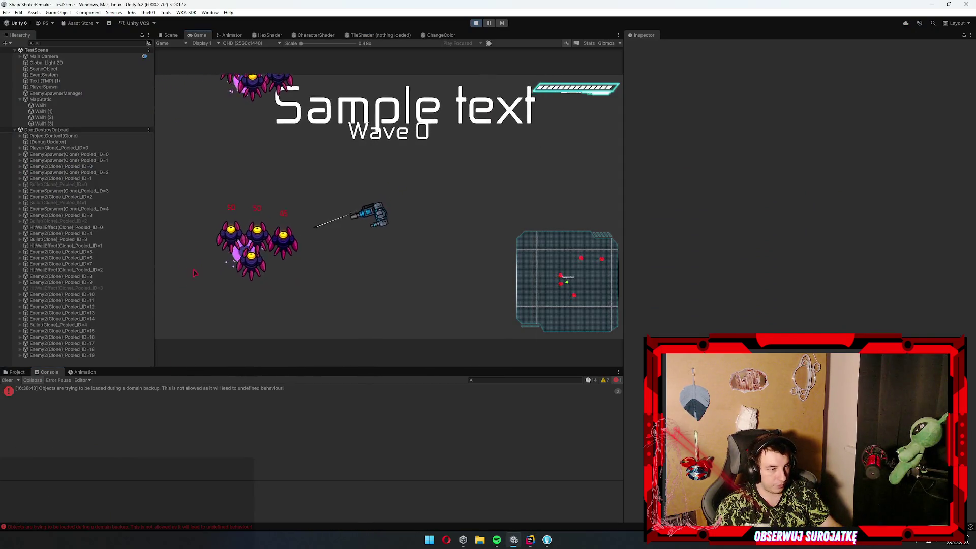
key("w")
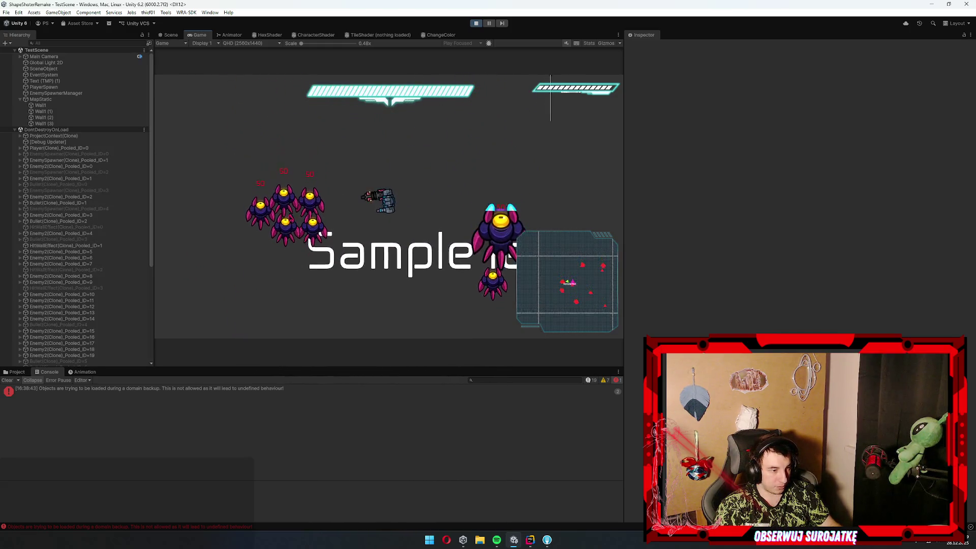
key("d")
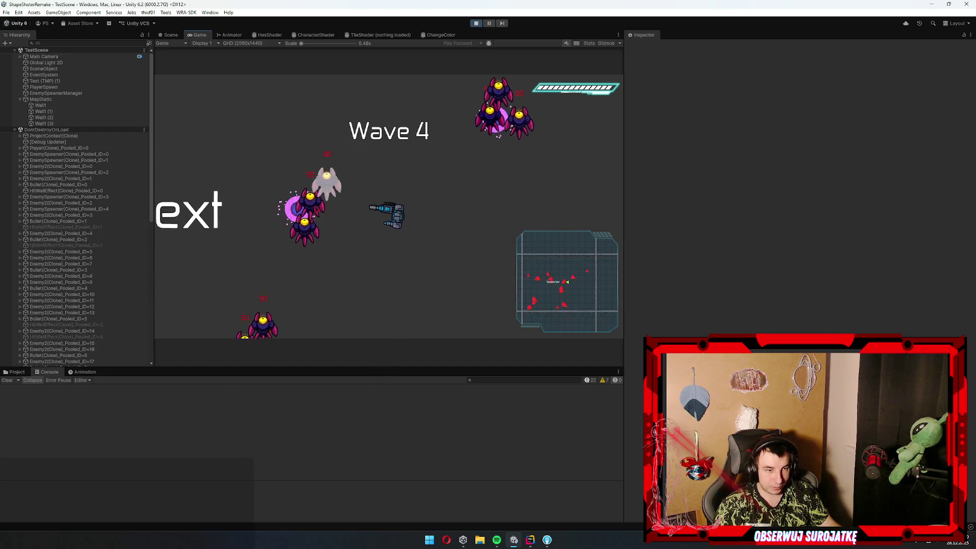
left_click(476, 23)
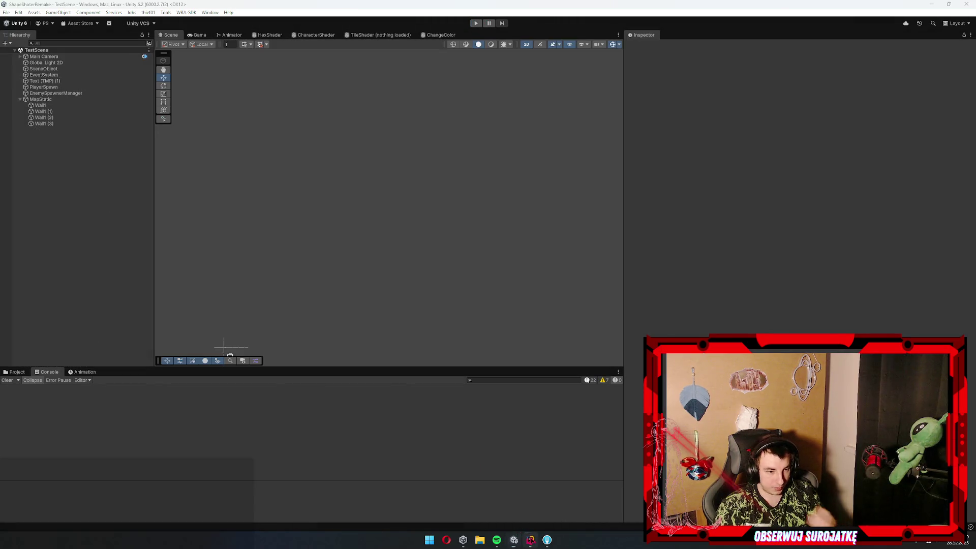
Scroll through StartNewWave in WaveManager.cs once more, then return to Unity
key("alt+Tab")
scroll(469, 288, "down", 10)
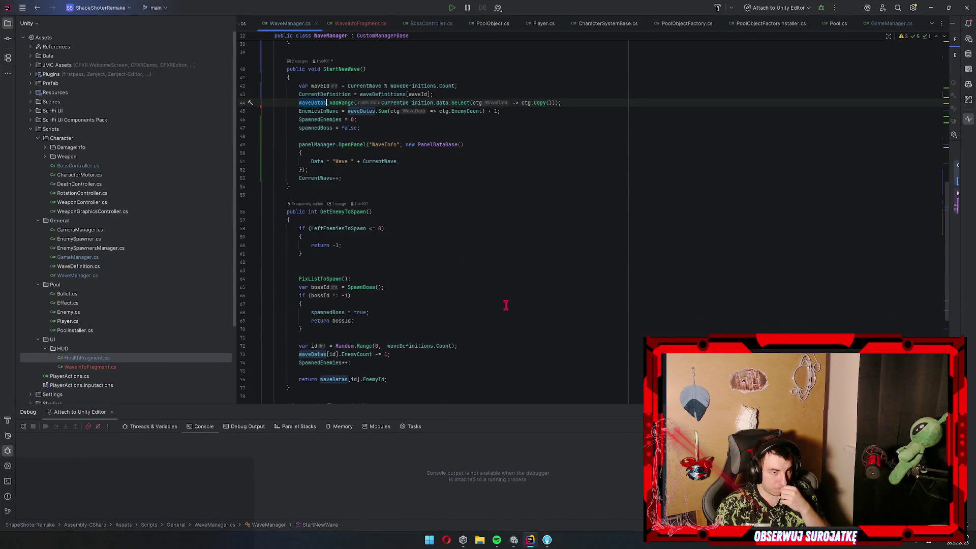
scroll(503, 304, "up", 3)
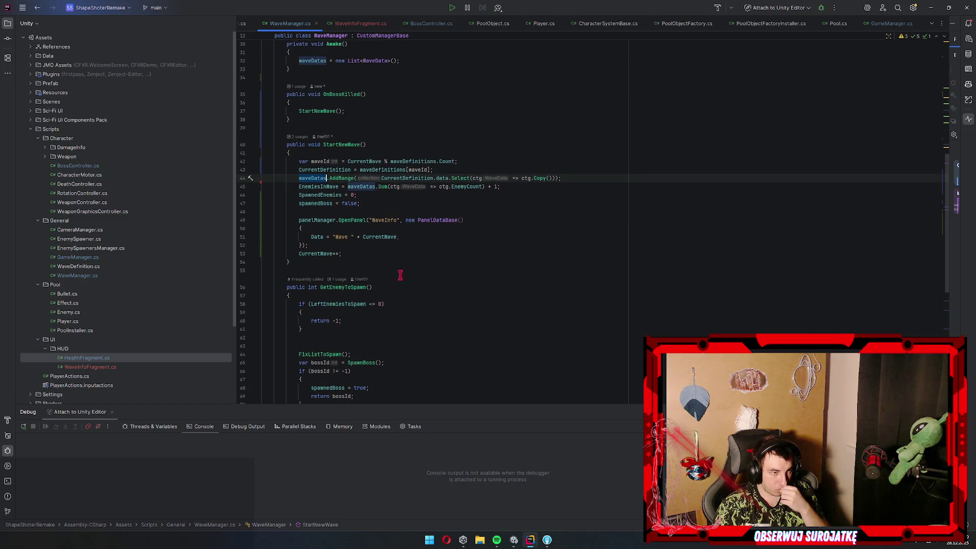
left_click(532, 540)
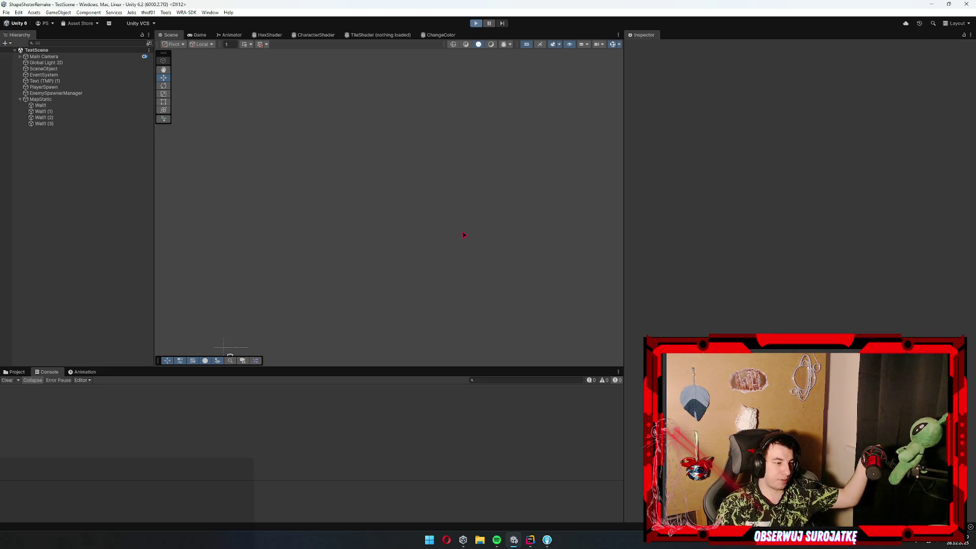
Steer the ship with W/A/S/D through the waves up to Wave 8, then stop play with Ctrl+P
key("w")
key("d")
key("d")
key("s")
key("d")
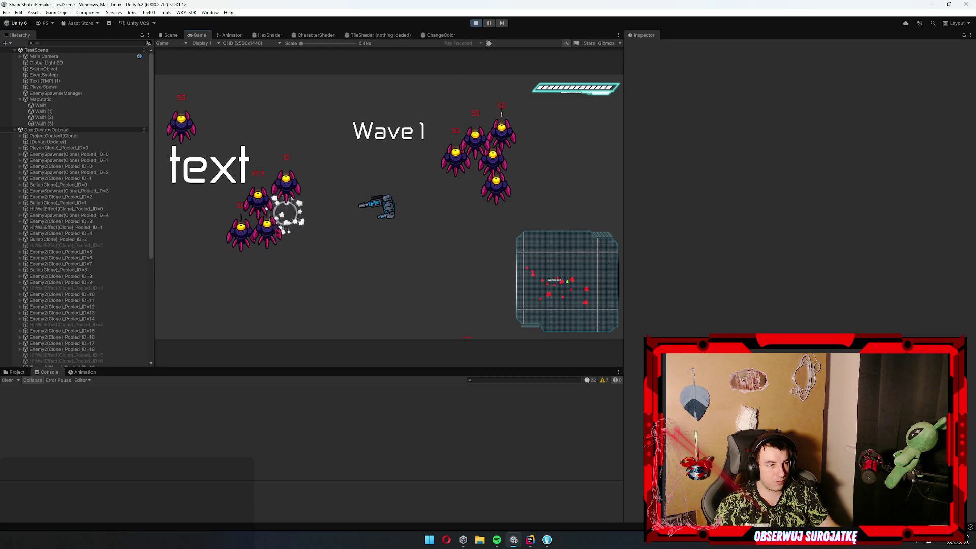
key("a")
key("s")
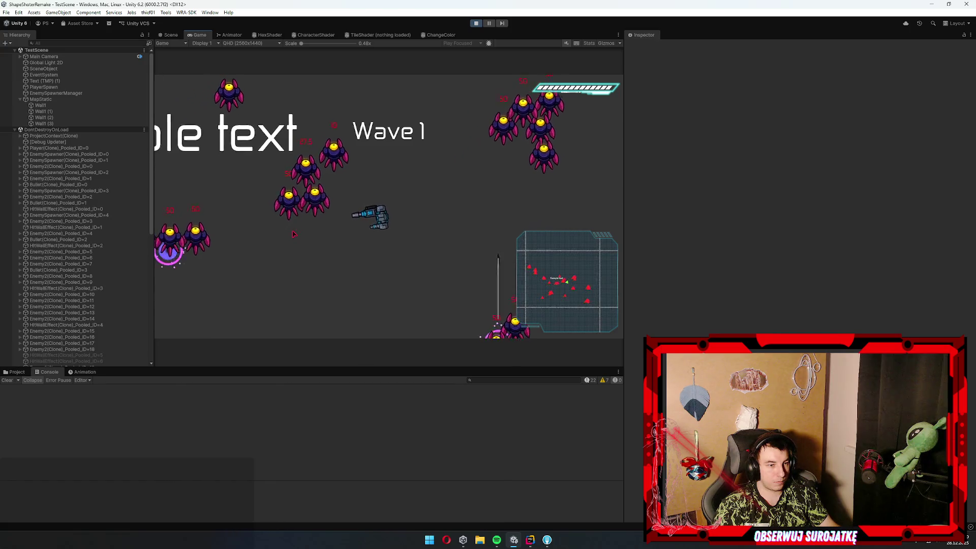
key("s")
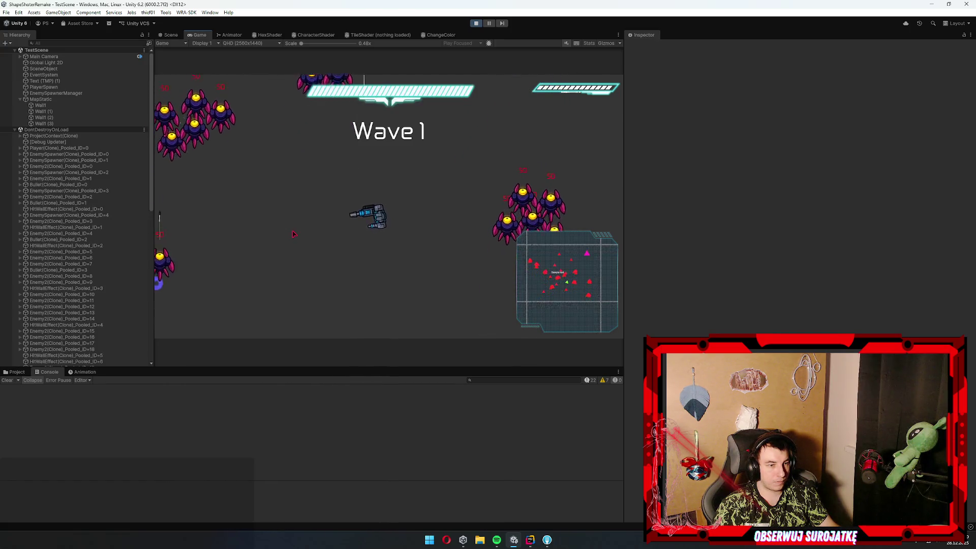
key("w")
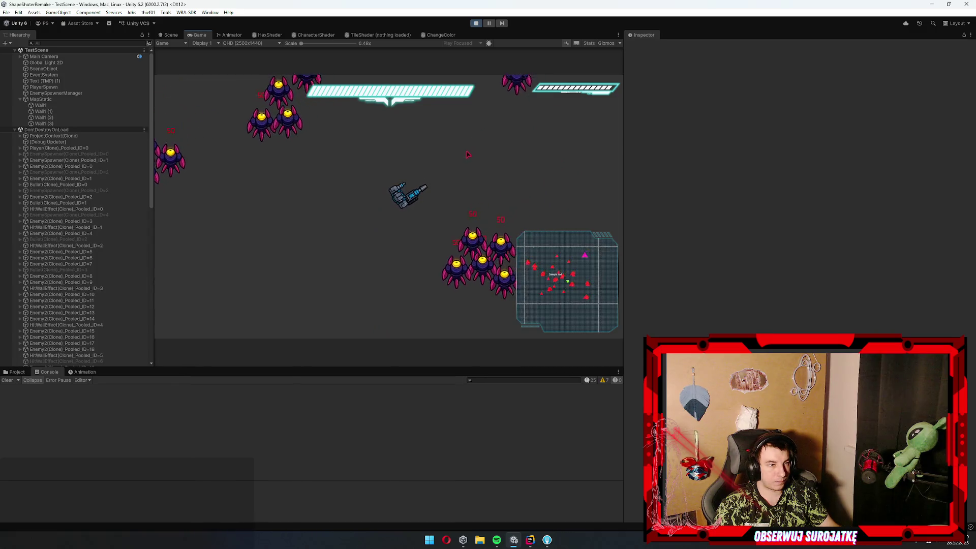
key("w")
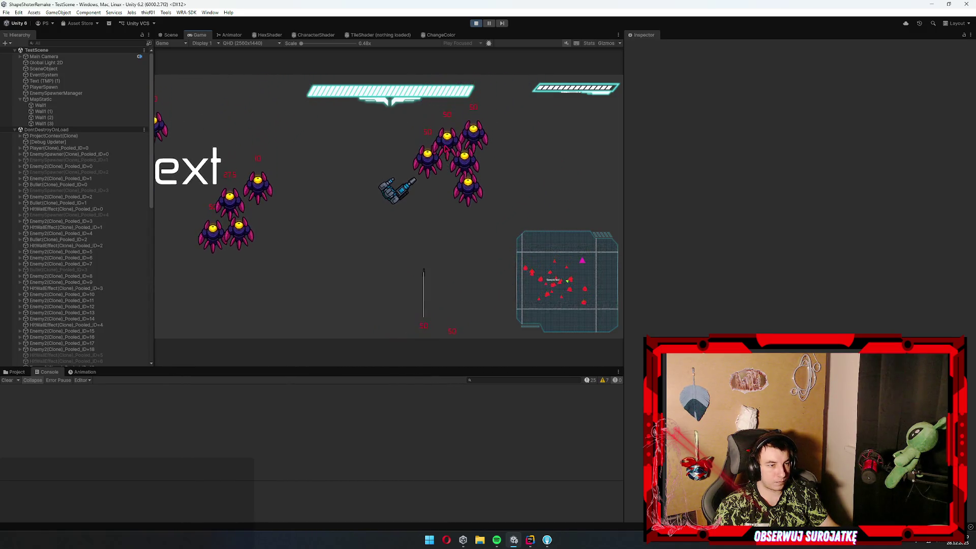
key("w")
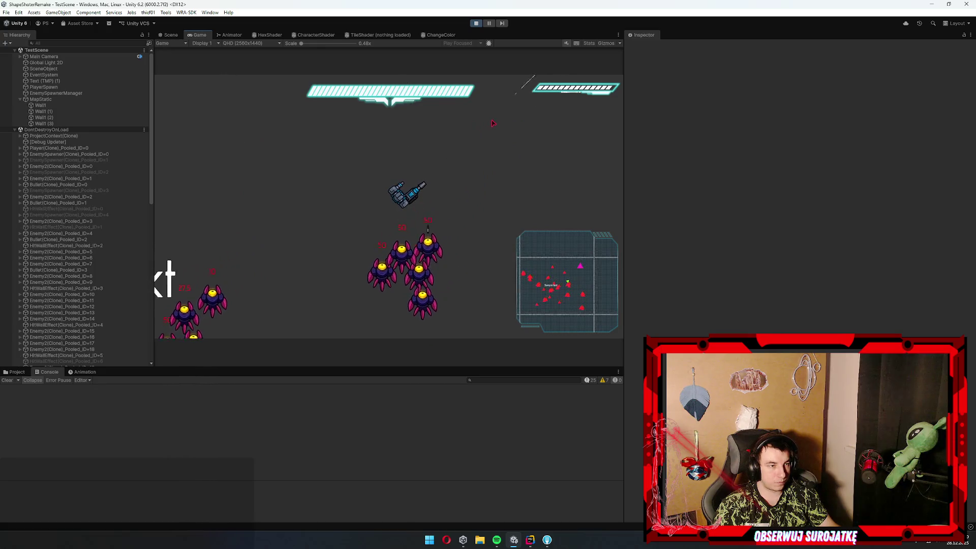
key("w")
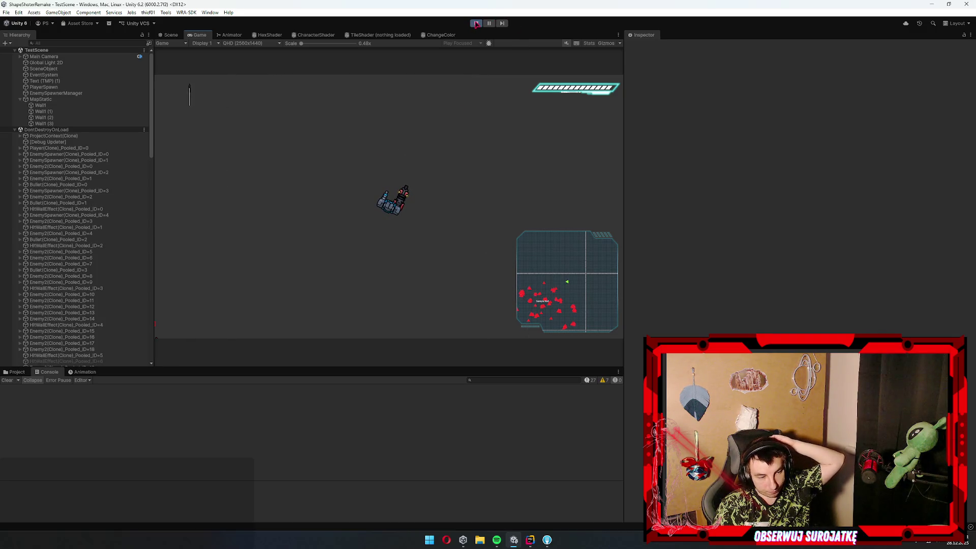
key("ctrl+p")
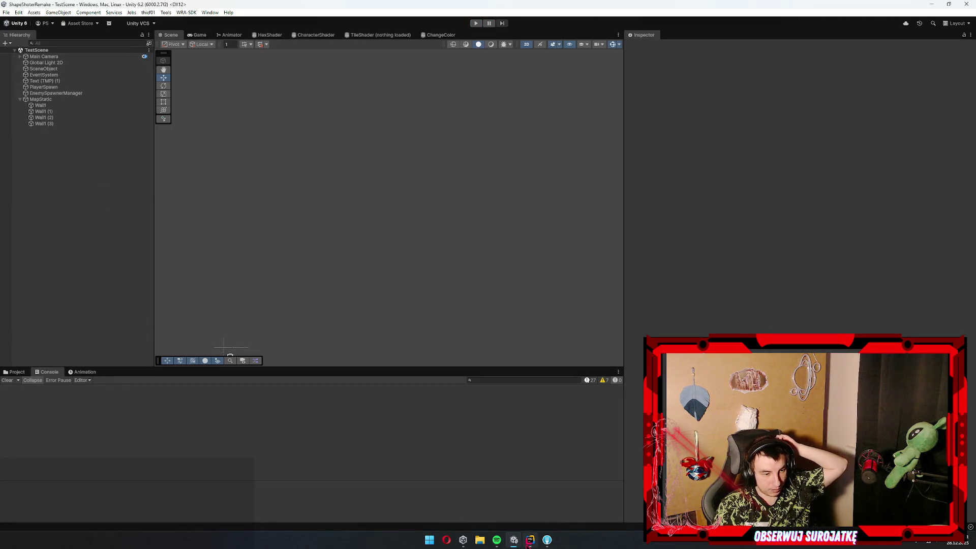
Guard OnBossKilled with 'if (!spawnedBoss) return;' before its StartNewWave() call
left_click(530, 539)
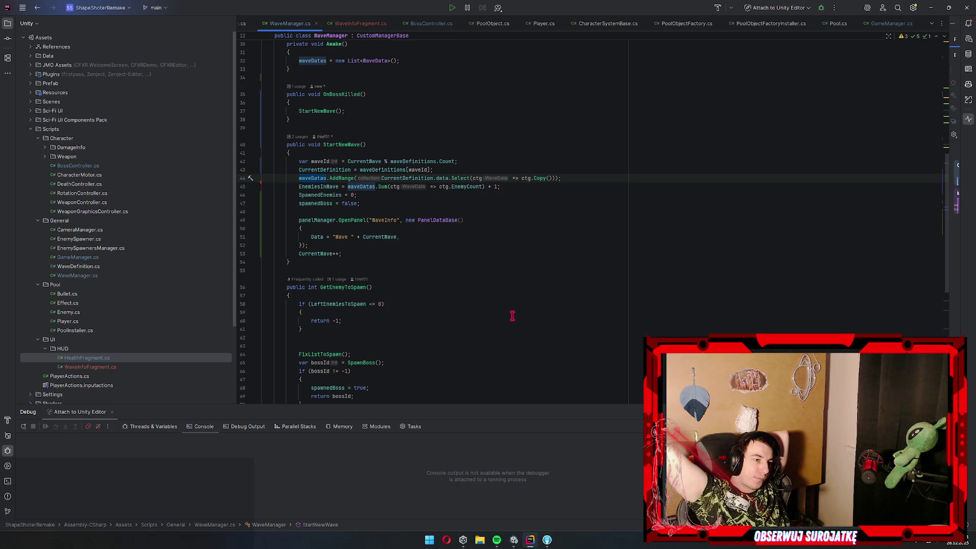
key("Up")
key("Up")
key("Up")
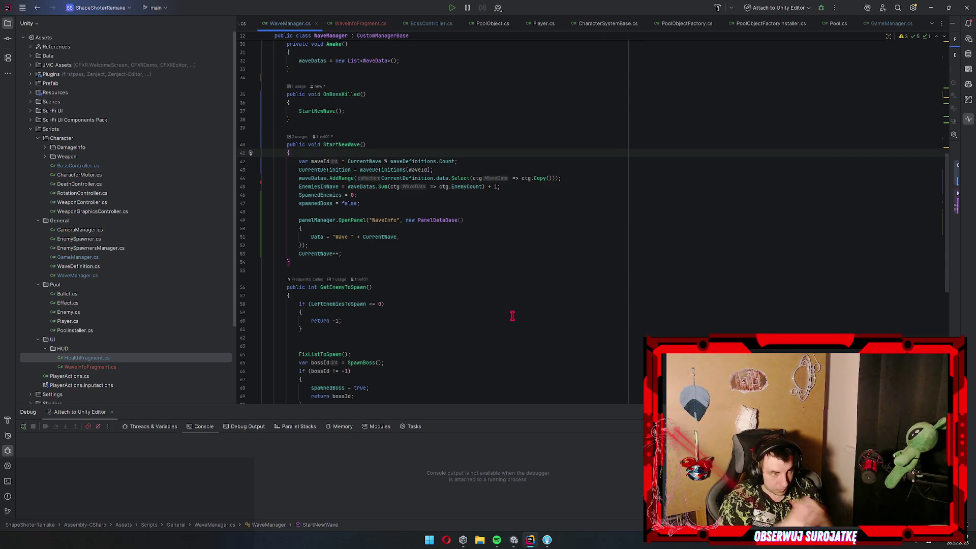
scroll(512, 316, "up", 5)
left_click(341, 229)
key("Return")
type("if(spawnedBoss)")
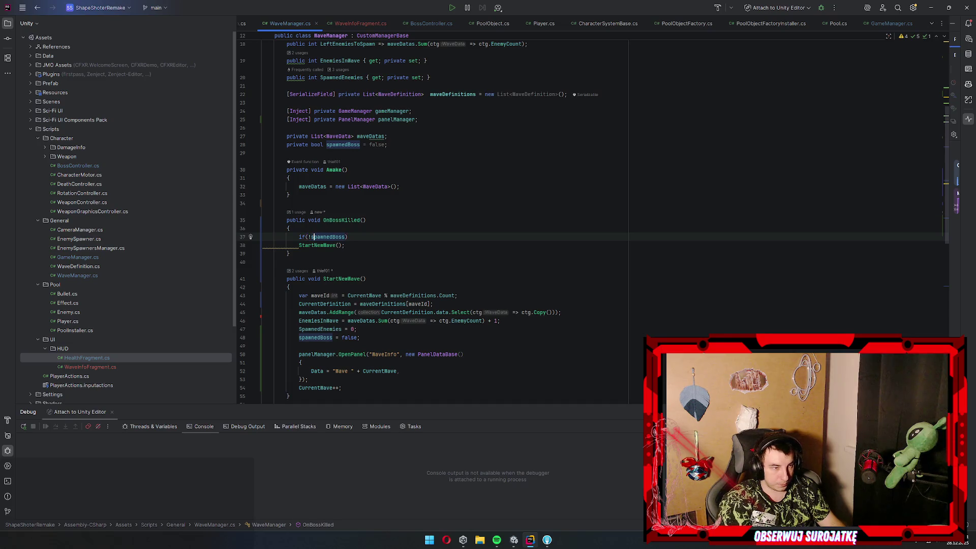
key("End")
key("Return")
type("return")
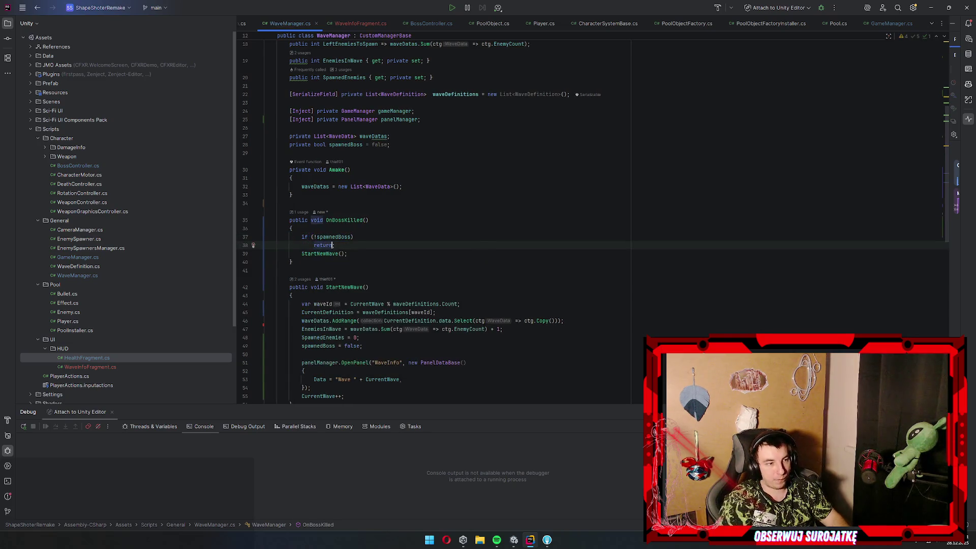
left_click(931, 9)
key("alt+Tab")
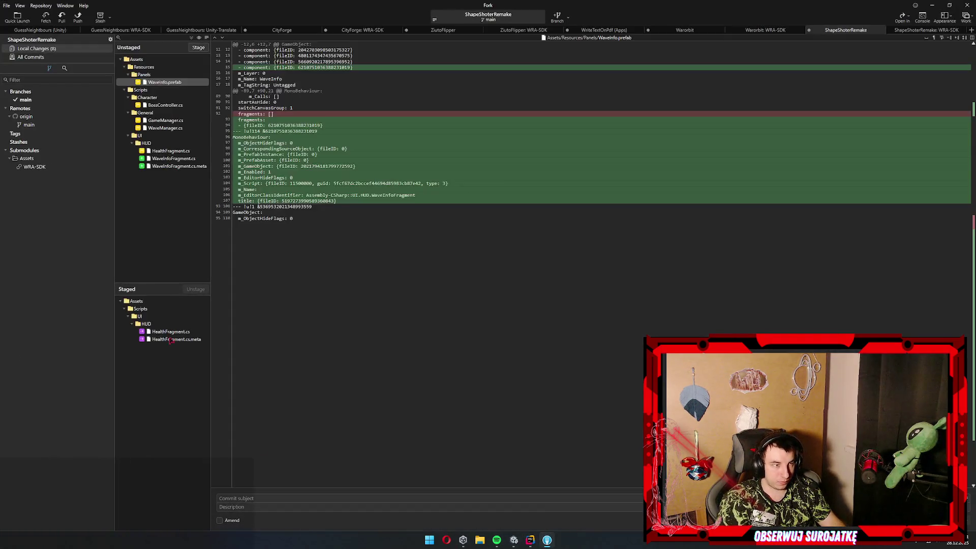
Stage all changed files, commit them as 'add game loop', and push main to origin
key("ctrl+a")
key("Return")
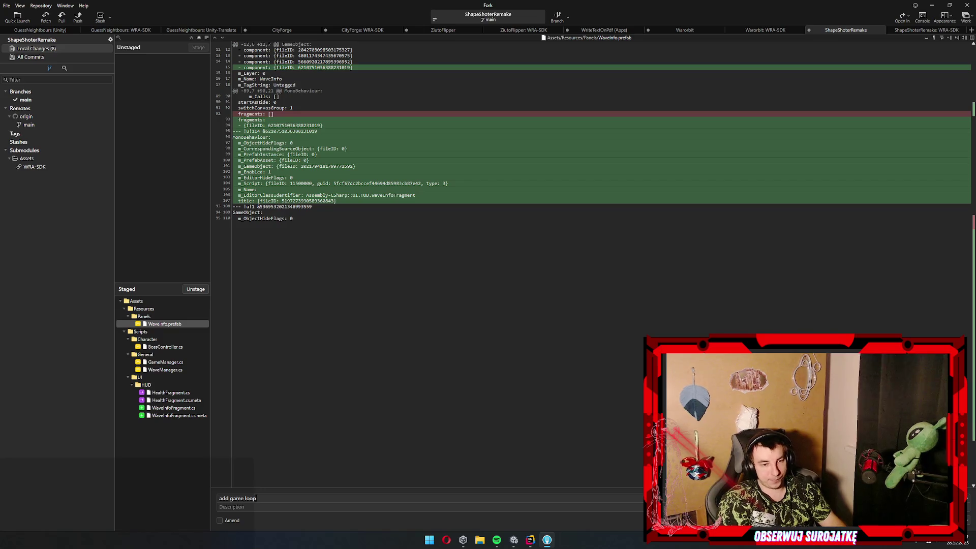
key("ctrl+shift+p")
key("Return")
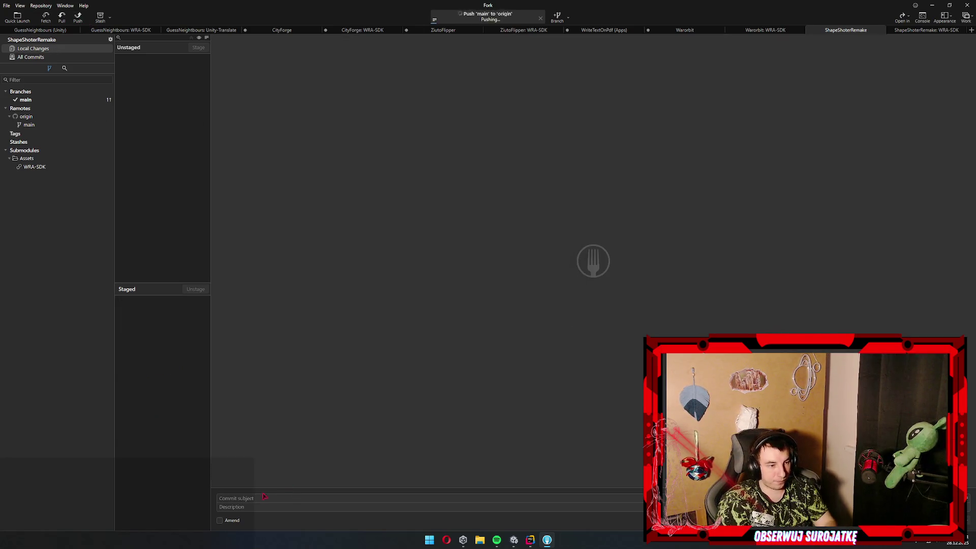
key("alt+Tab")
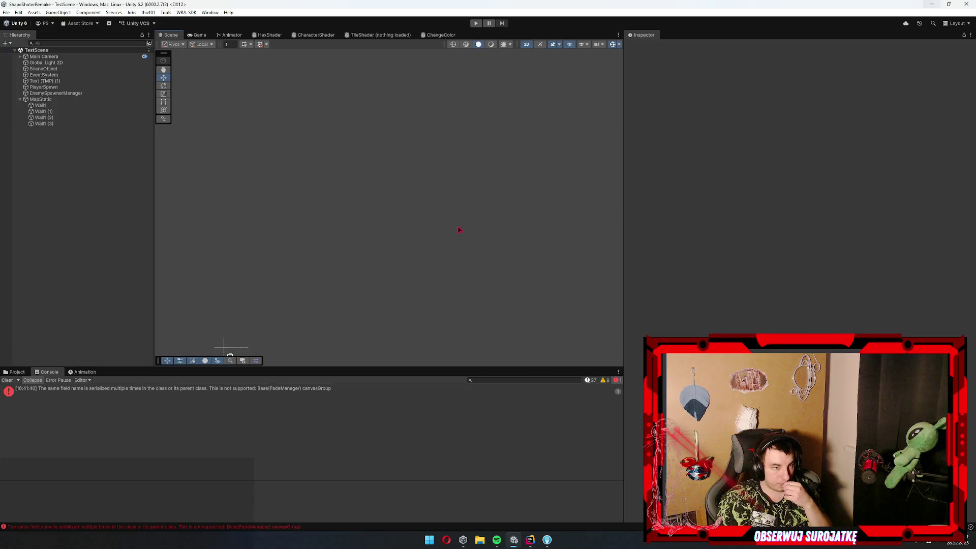
Run a play session against the enemy waves and boss, then stop it
left_click(475, 24)
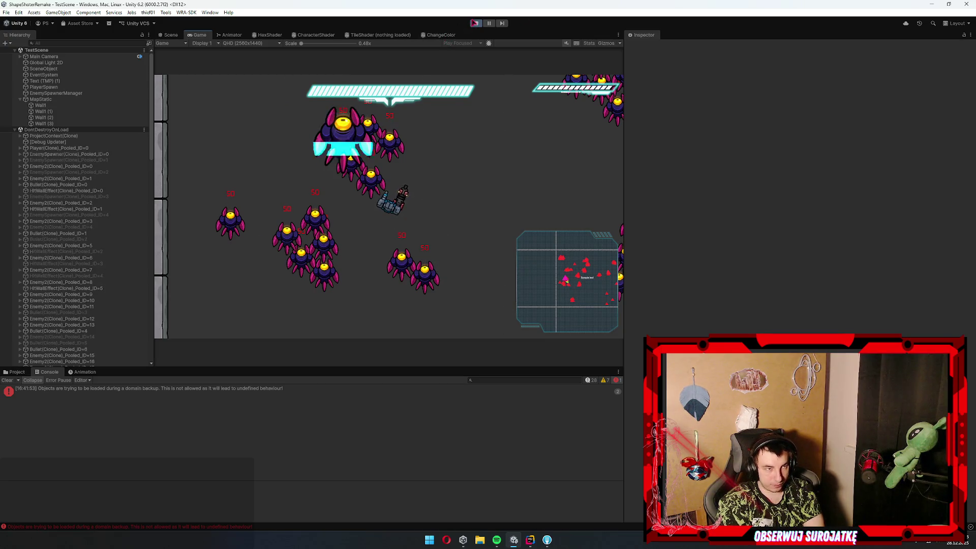
left_click(474, 24)
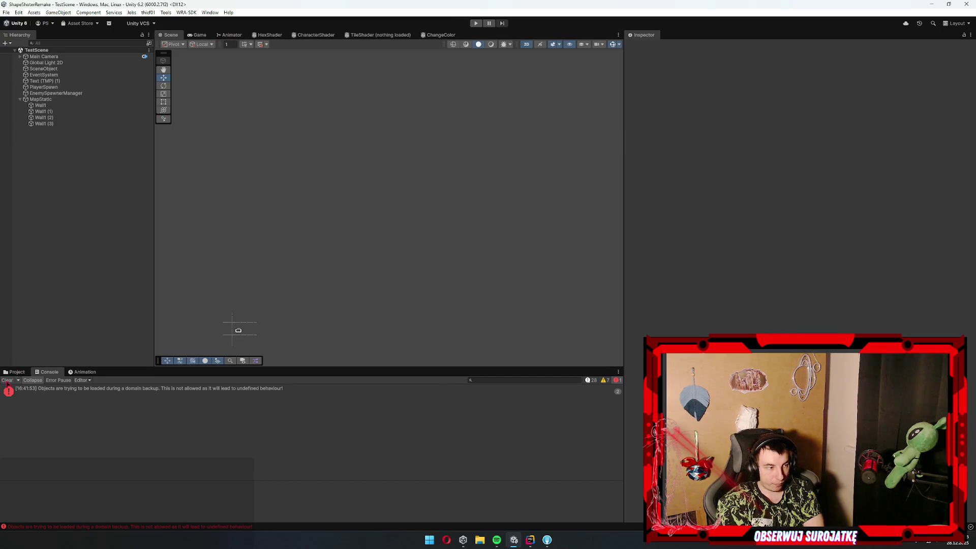
In the Project browser, open DamageInfo and then the Weapon/Definitions scripts folder
left_click(17, 372)
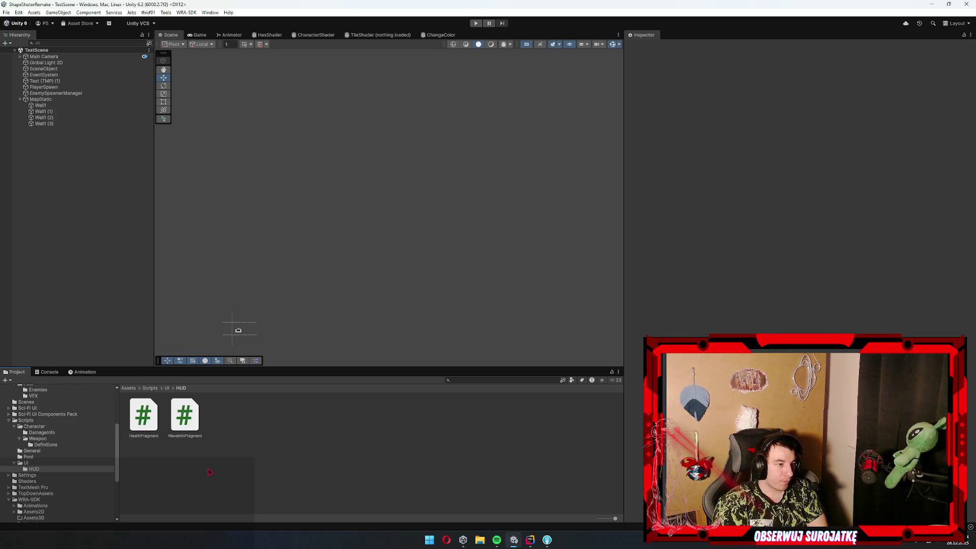
left_click(60, 434)
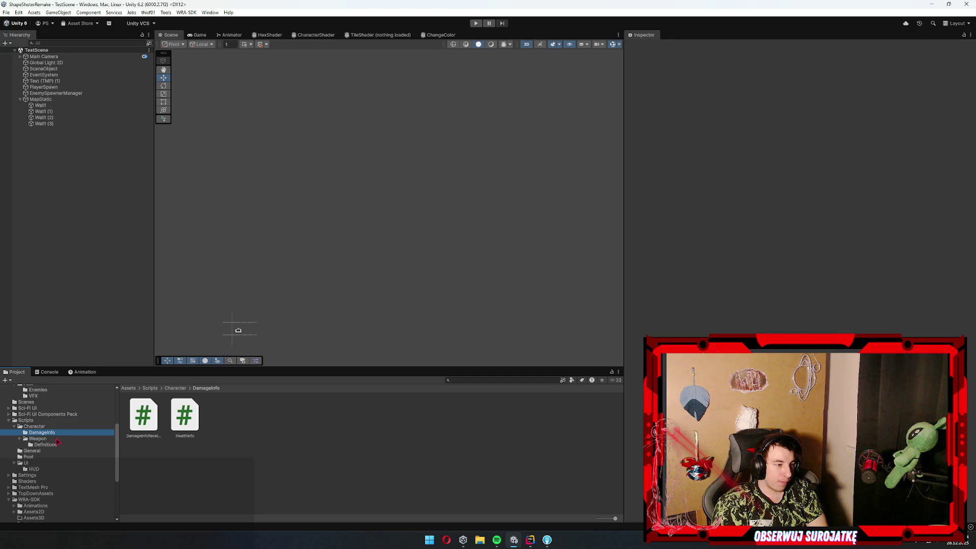
left_click(61, 445)
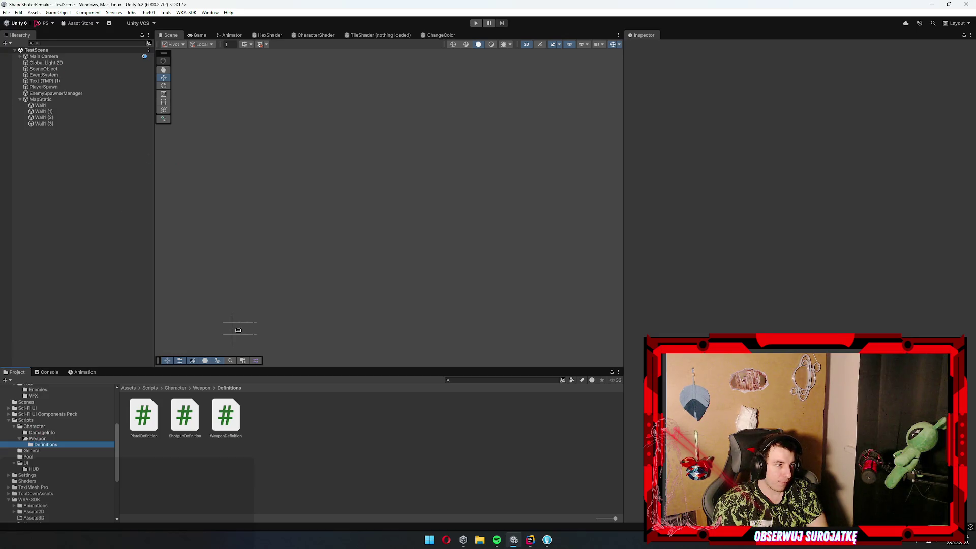
left_click(22, 13)
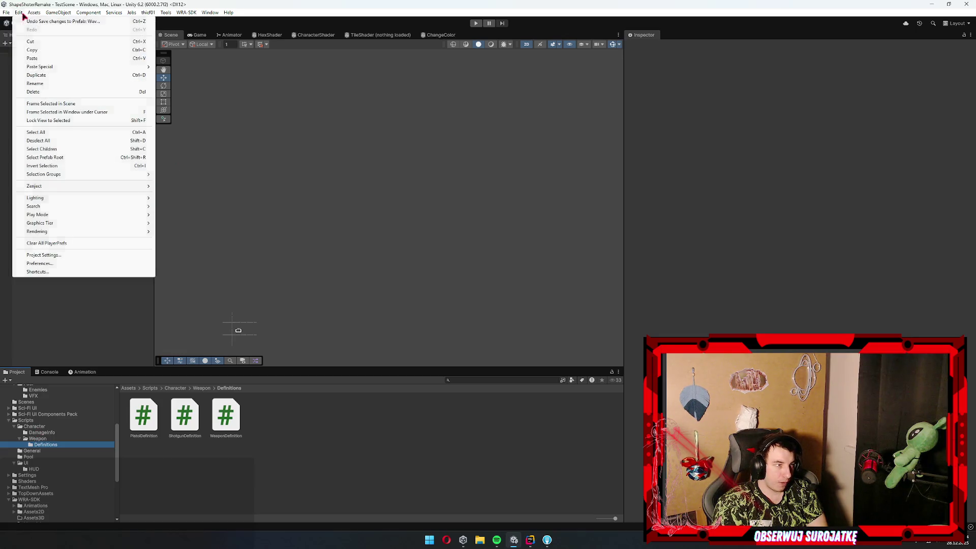
left_click(45, 255)
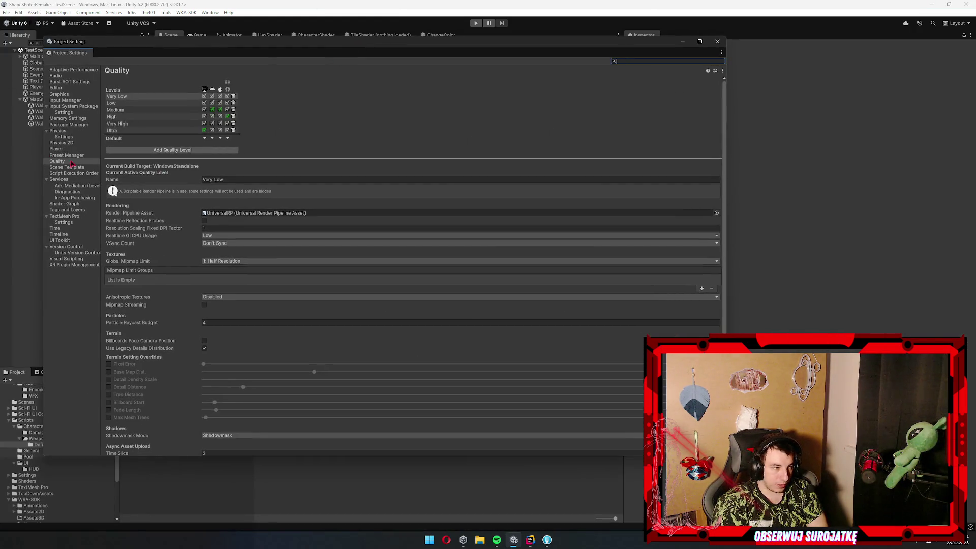
left_click(70, 144)
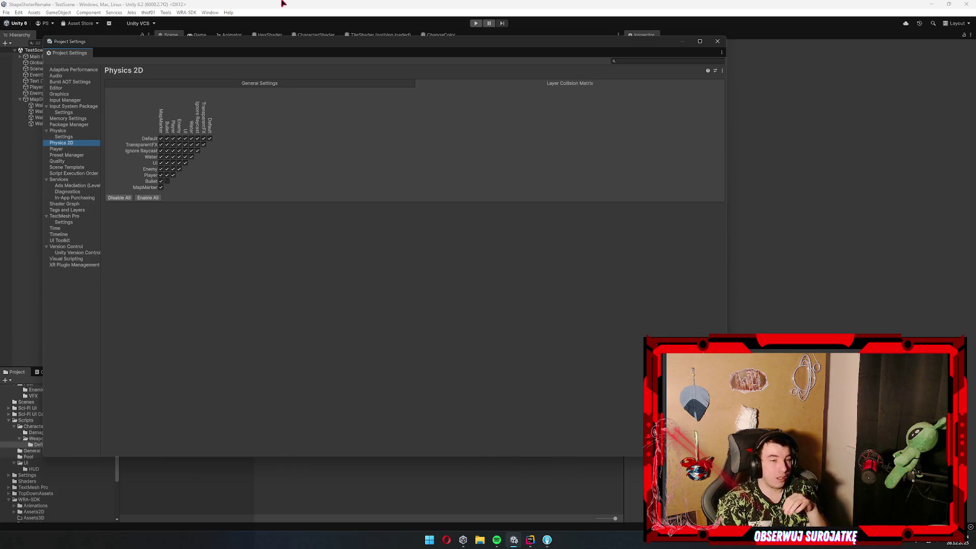
left_click(717, 41)
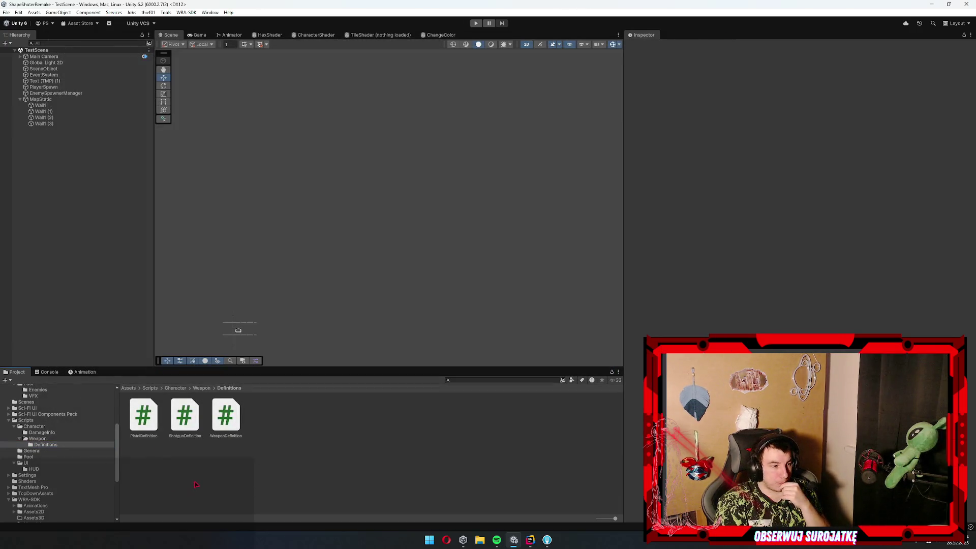
Open the Enemy1 prefab from Resources/Pool/Enemies, inspect its Muzzle and root, then return to the scene
scroll(53, 439, "up", 3)
left_click(49, 437)
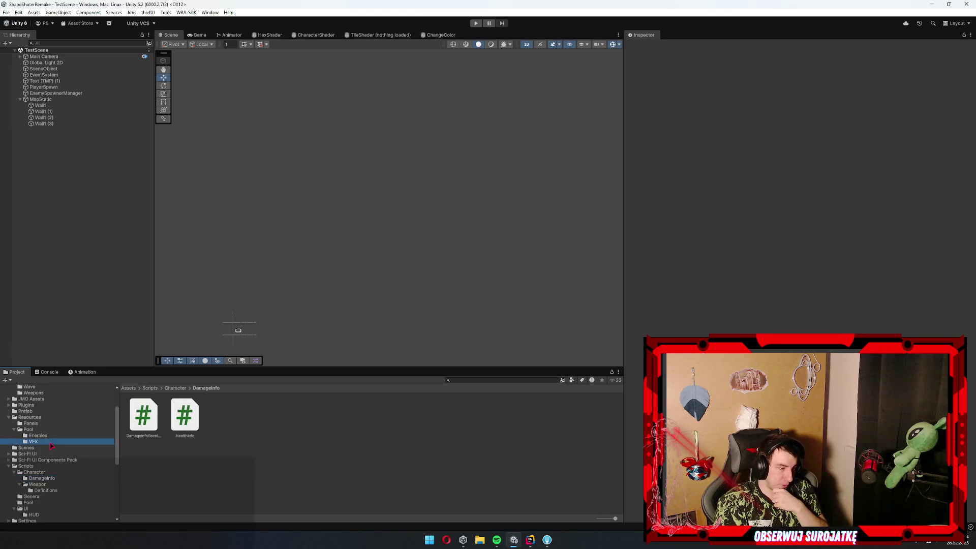
double_click(198, 425)
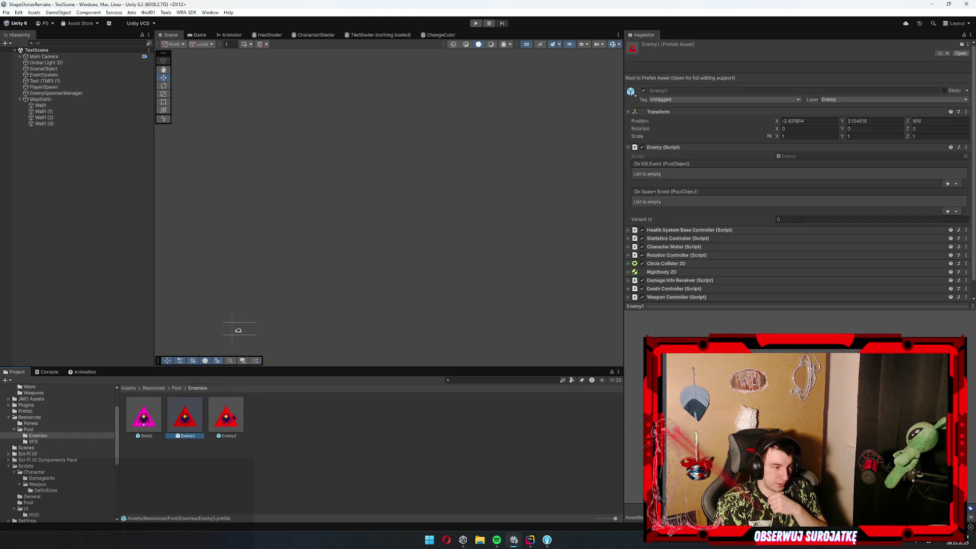
left_click(76, 72)
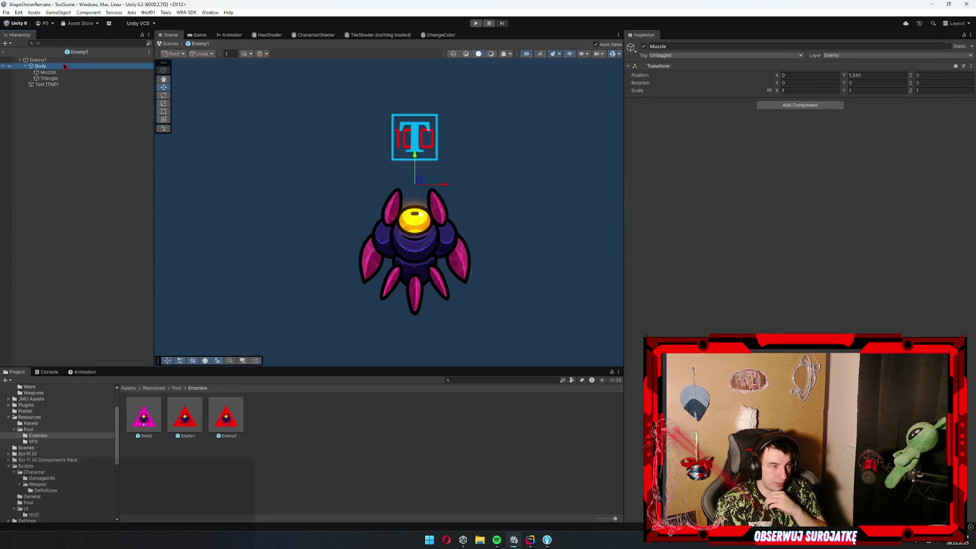
left_click(66, 60)
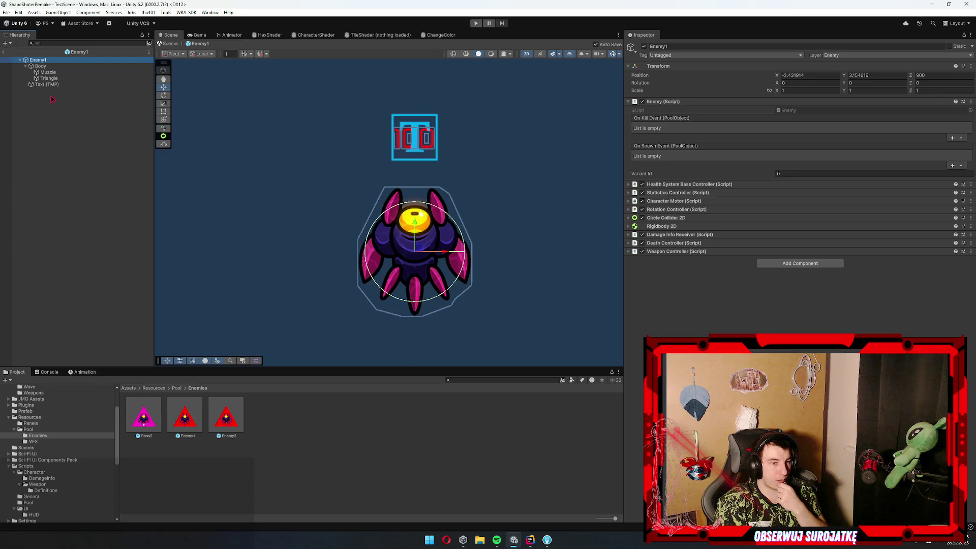
left_click(52, 115)
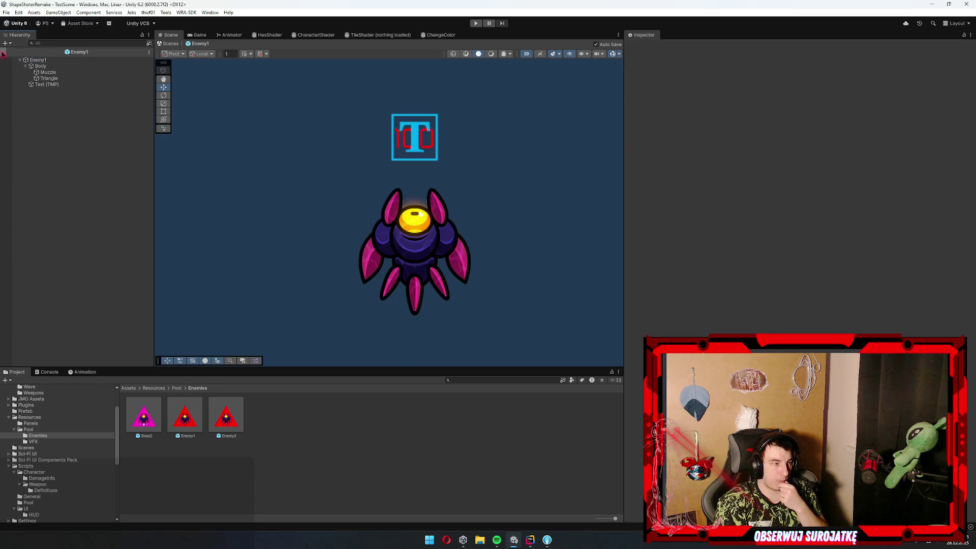
left_click(3, 53)
left_click(478, 25)
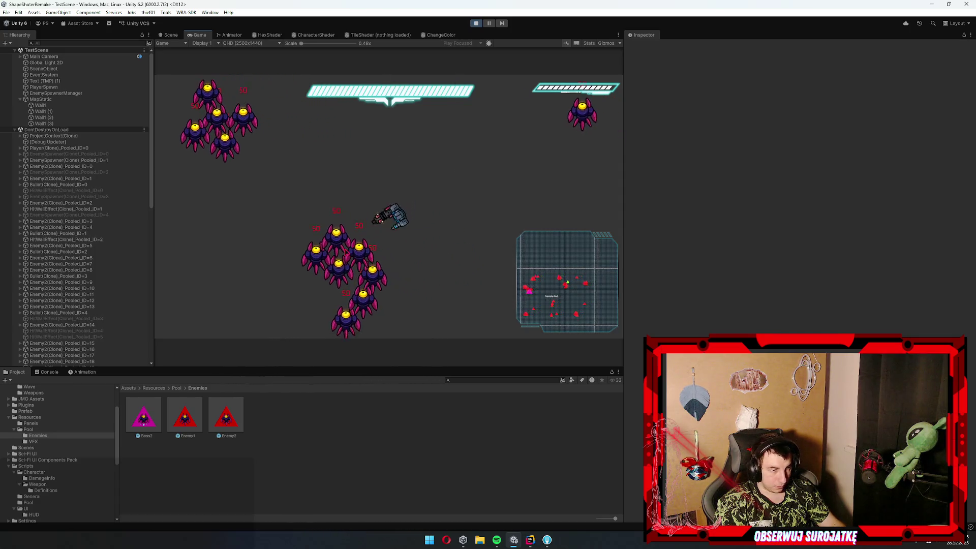
Maximize the Game view while playing against the enemy waves, then restore the normal layout
double_click(194, 35)
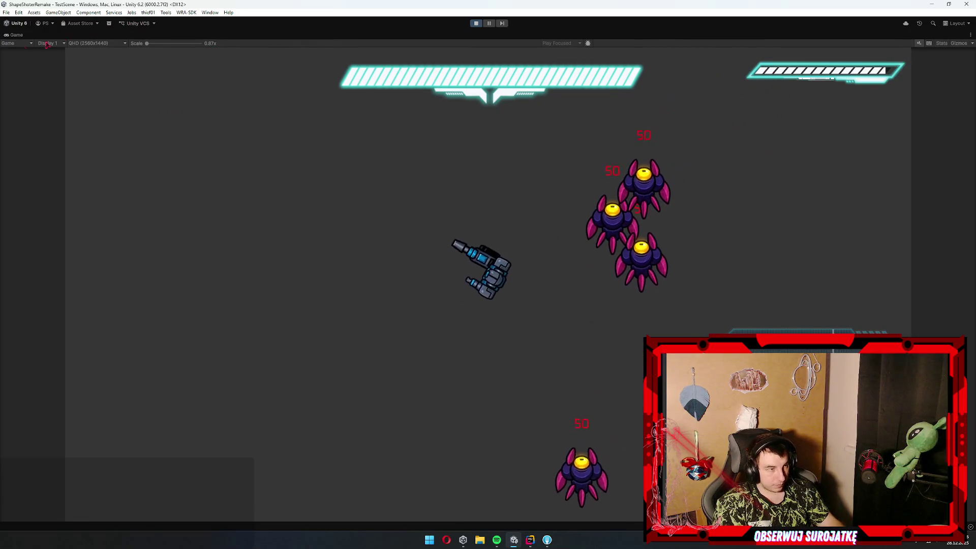
double_click(15, 36)
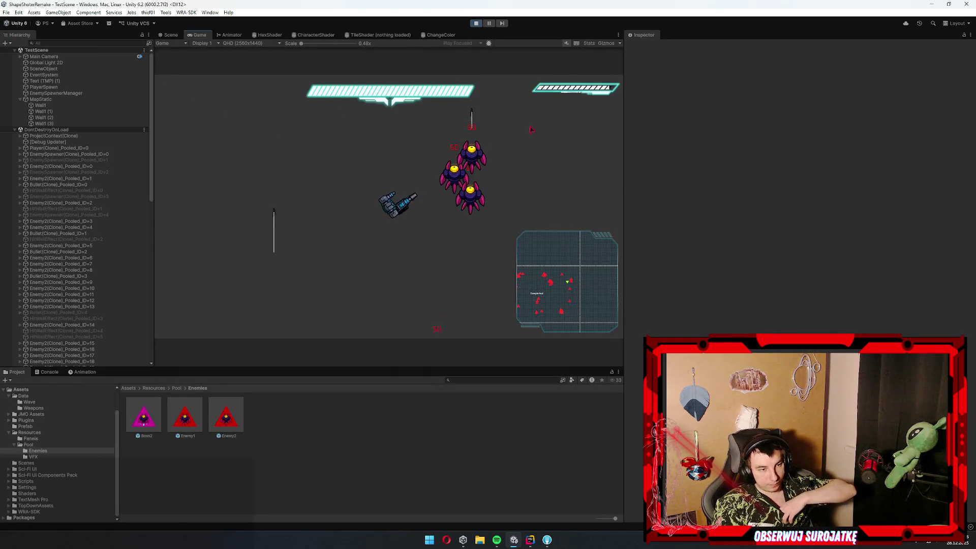
Frame the pooled player in the Scene view and inspect the Panel Manager's HUD panel
left_click(171, 34)
scroll(316, 165, "up", 10)
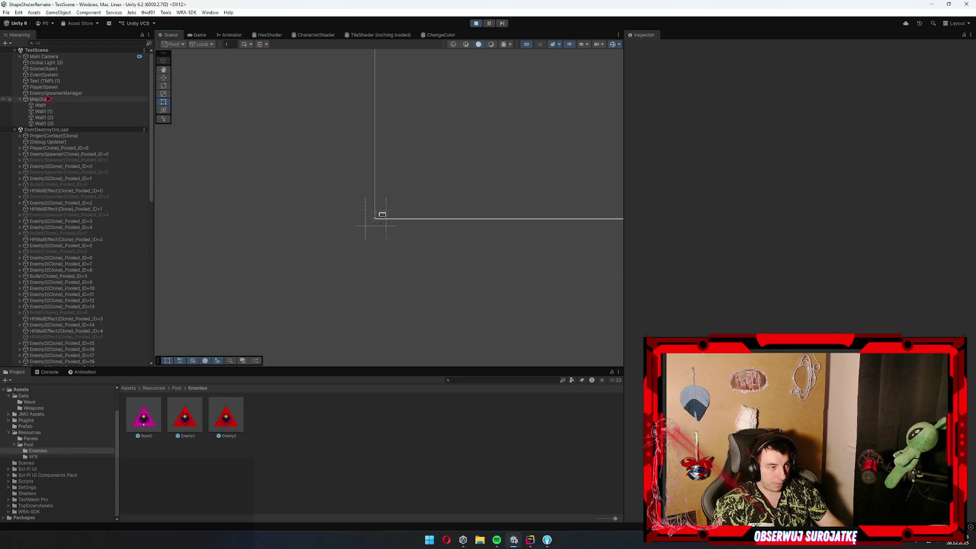
left_click(66, 148)
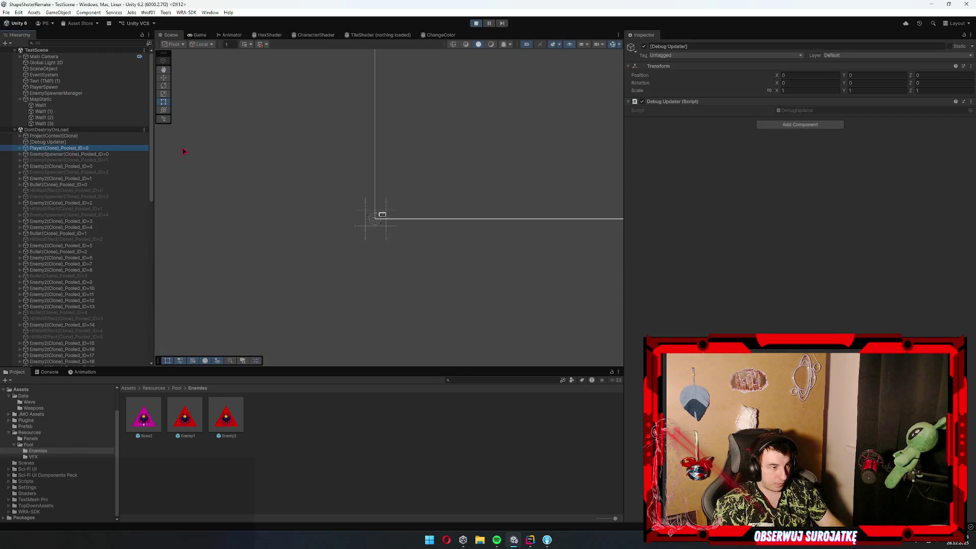
key("f")
left_click(395, 145)
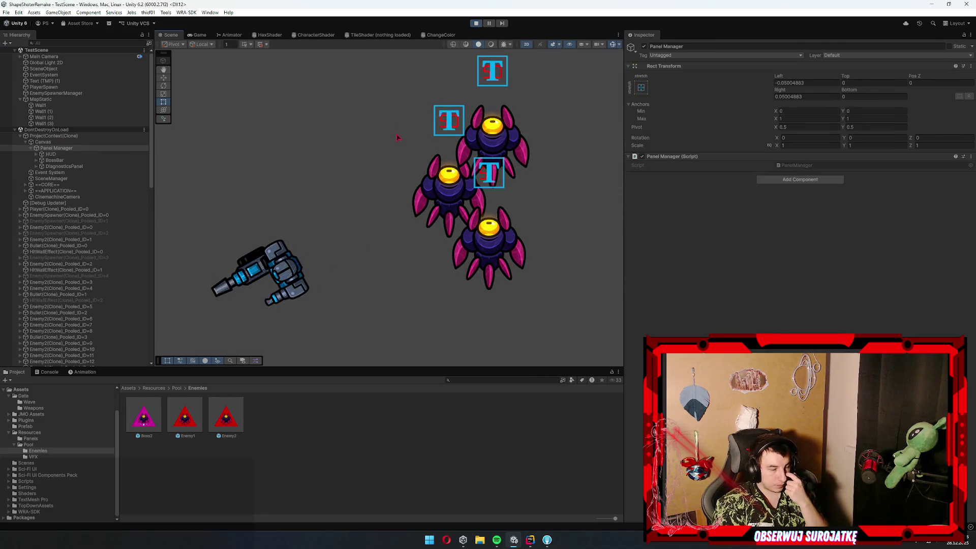
left_click(394, 151)
left_click(393, 155)
left_click(393, 157)
left_click(392, 158)
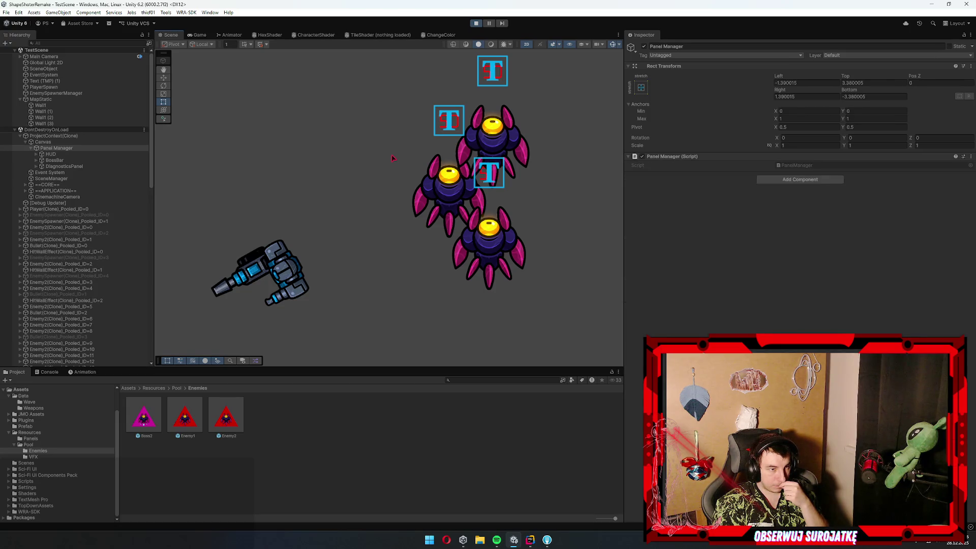
Deactivate and then reactivate ProjectContext(Clone), and watch the running Game view
left_click(57, 135)
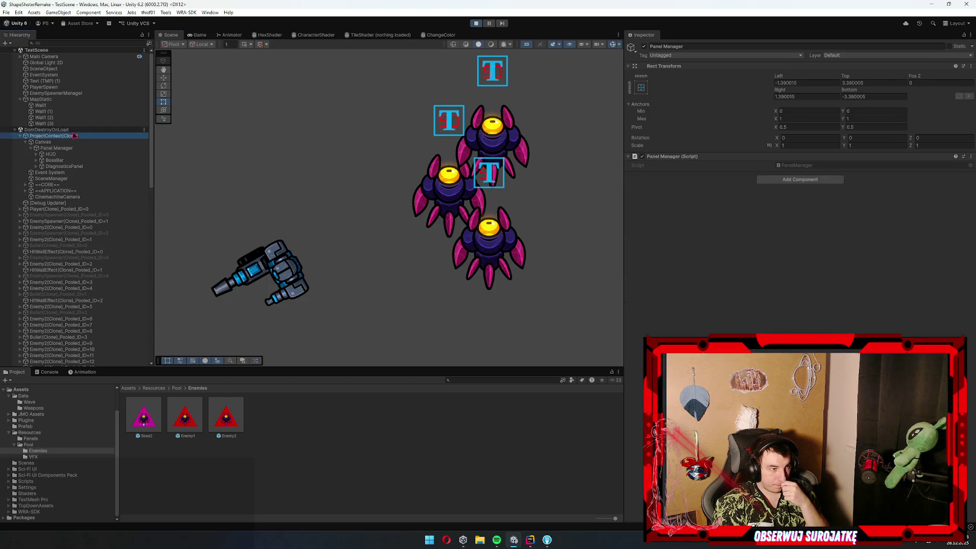
left_click(388, 142)
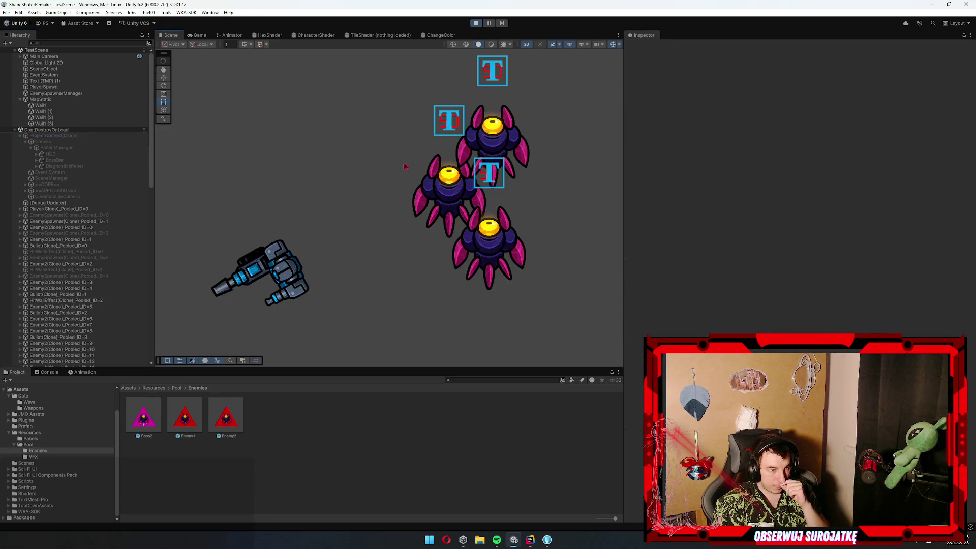
left_click_drag(412, 99, 362, 177)
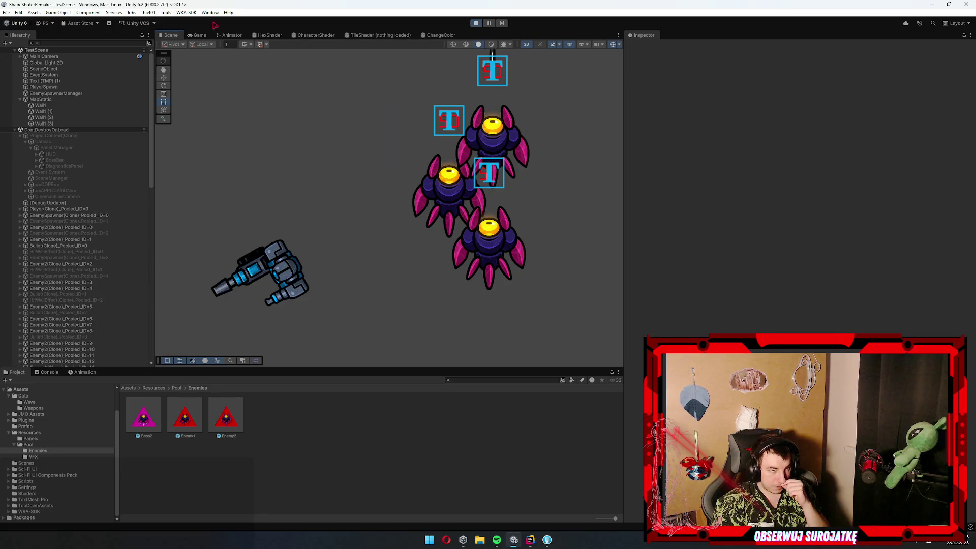
left_click(53, 135)
left_click(653, 47)
left_click(645, 46)
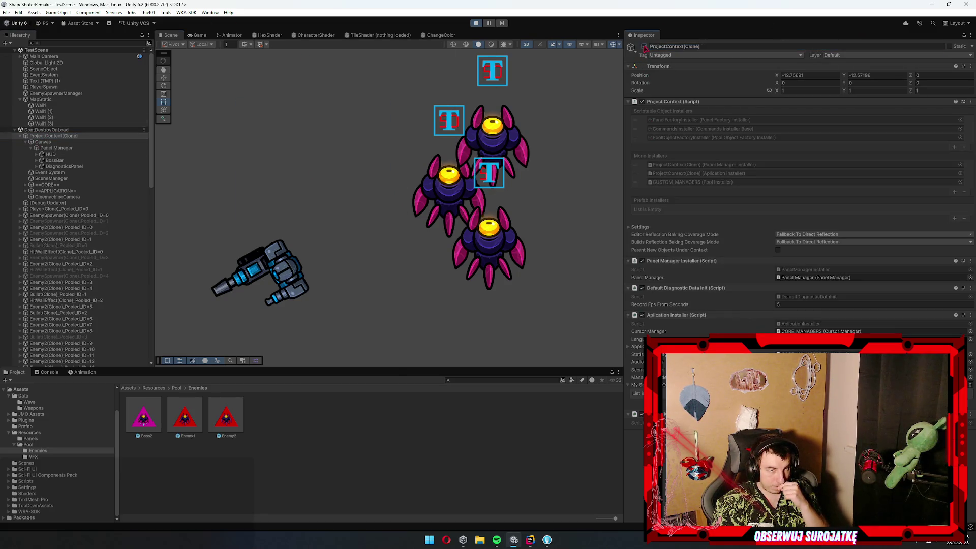
left_click(200, 35)
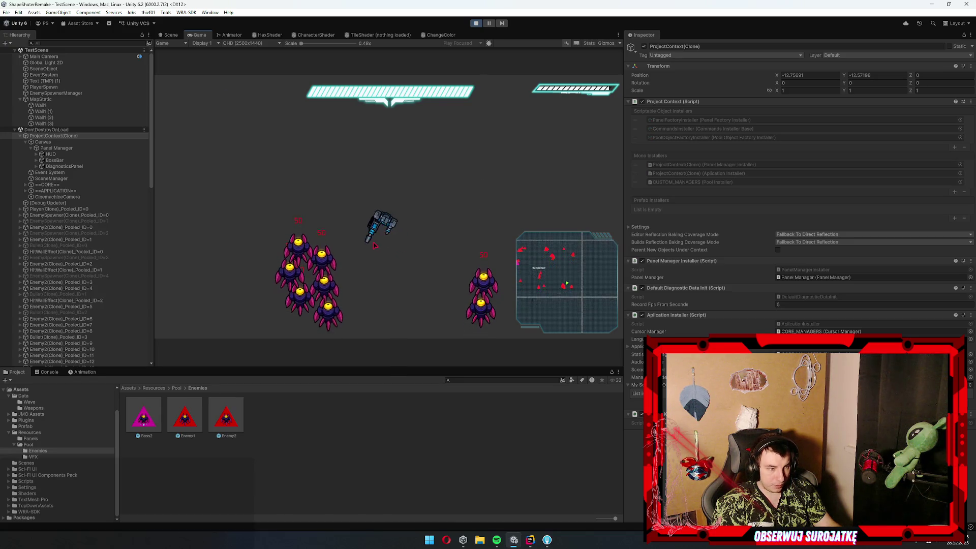
left_click(171, 35)
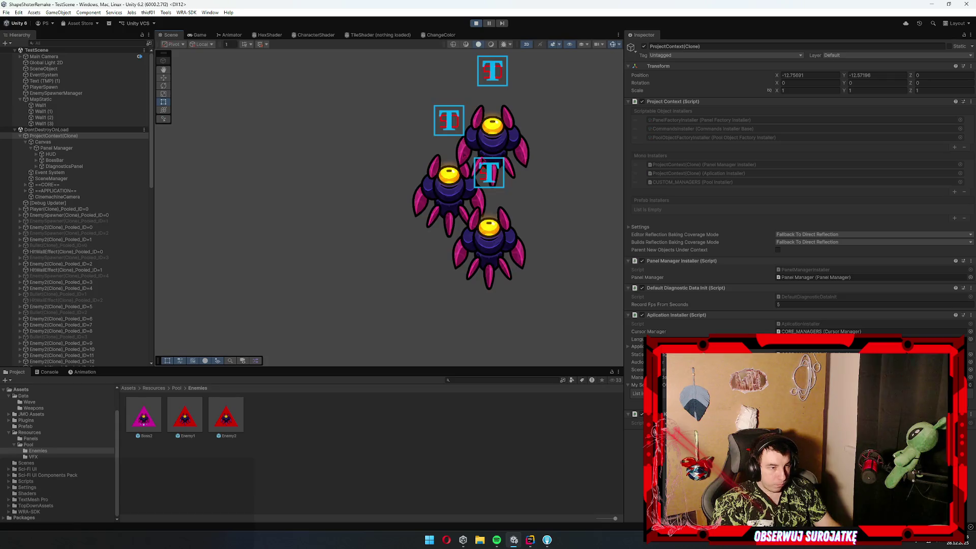
Select the pooled enemy Enemy2(Clone)_Pooled_ID=4 and frame the enemies in the Scene view
left_click(53, 204)
double_click(60, 209)
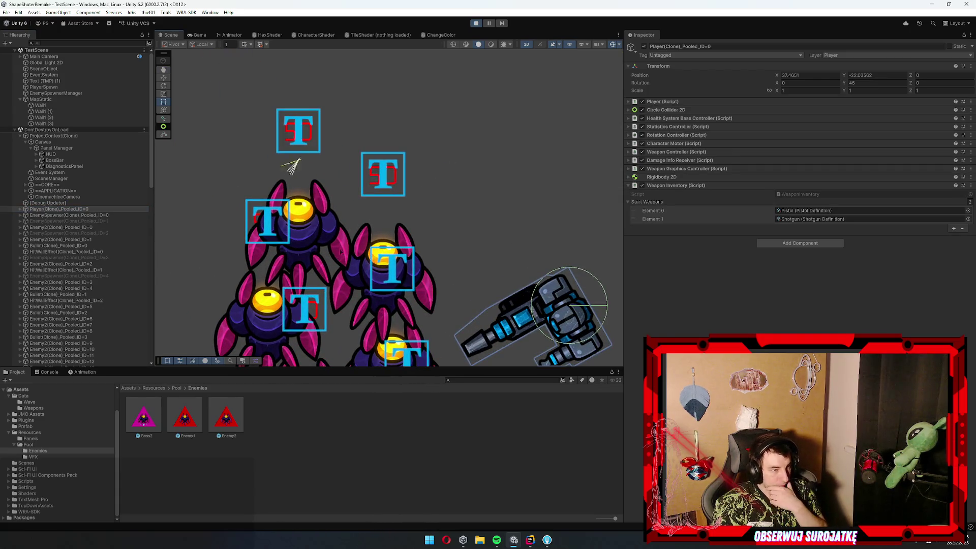
left_click(340, 251)
scroll(340, 163, "up", 2)
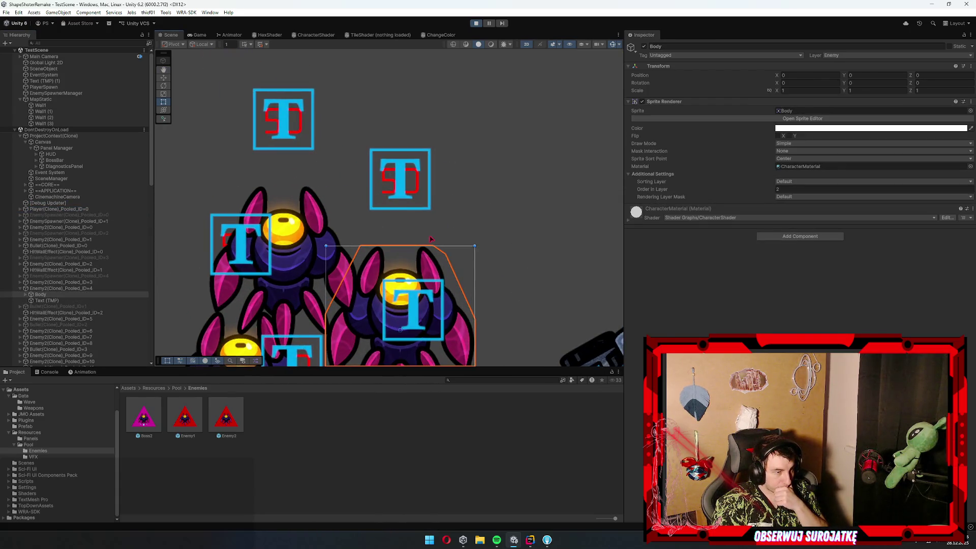
scroll(430, 239, "up", 3)
scroll(400, 274, "up", 2)
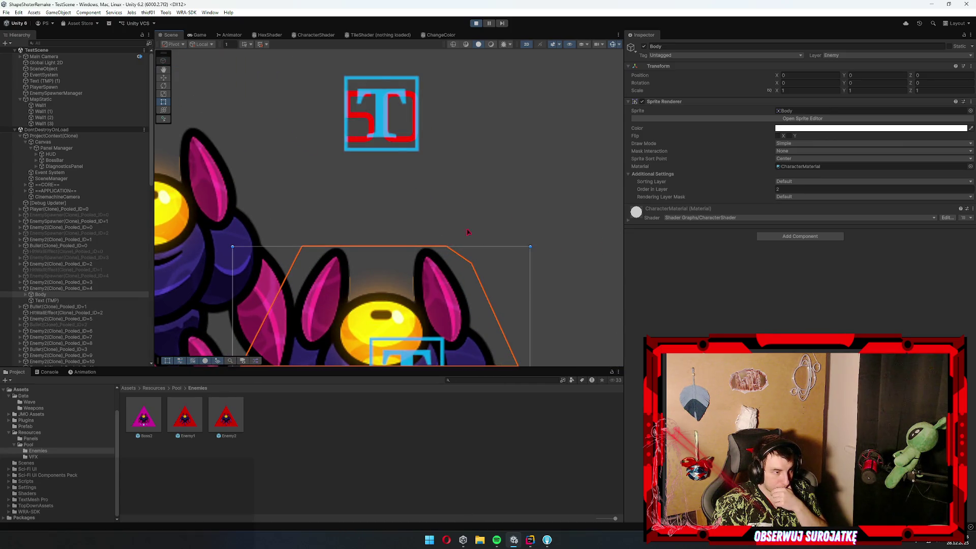
left_click(86, 288)
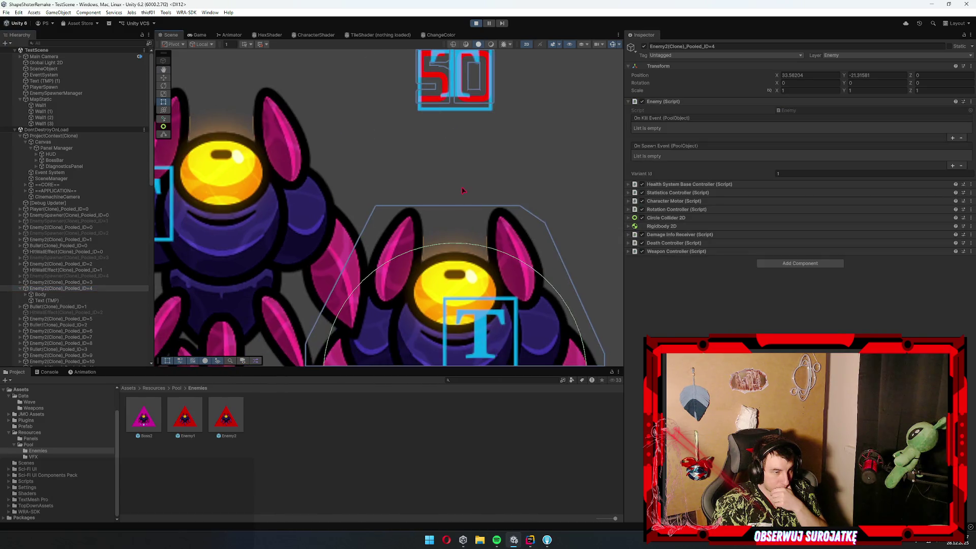
left_click_drag(395, 230, 406, 239)
scroll(407, 241, "down", 6)
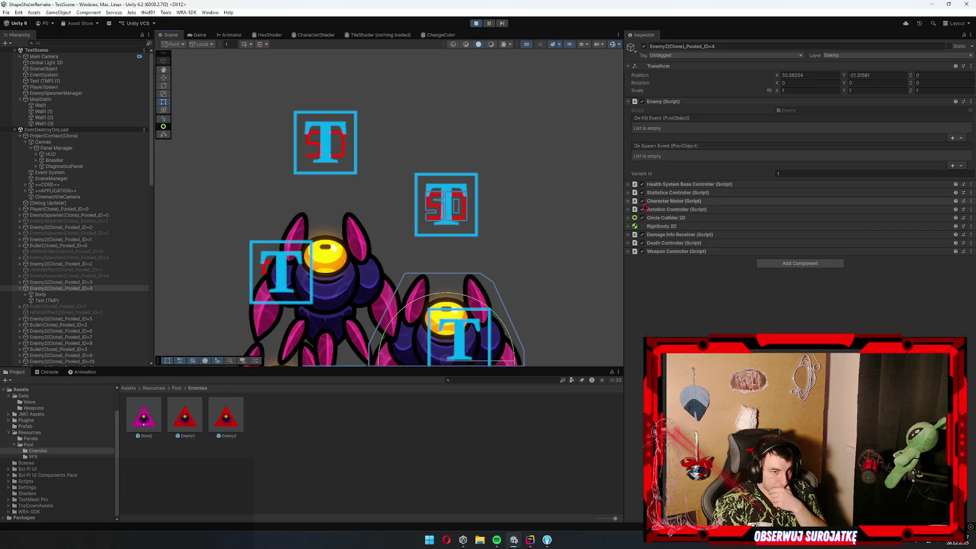
Follow the enemy's Weapon Controller to the Pistol definition and open the Pistol class in Rider
left_click(737, 251)
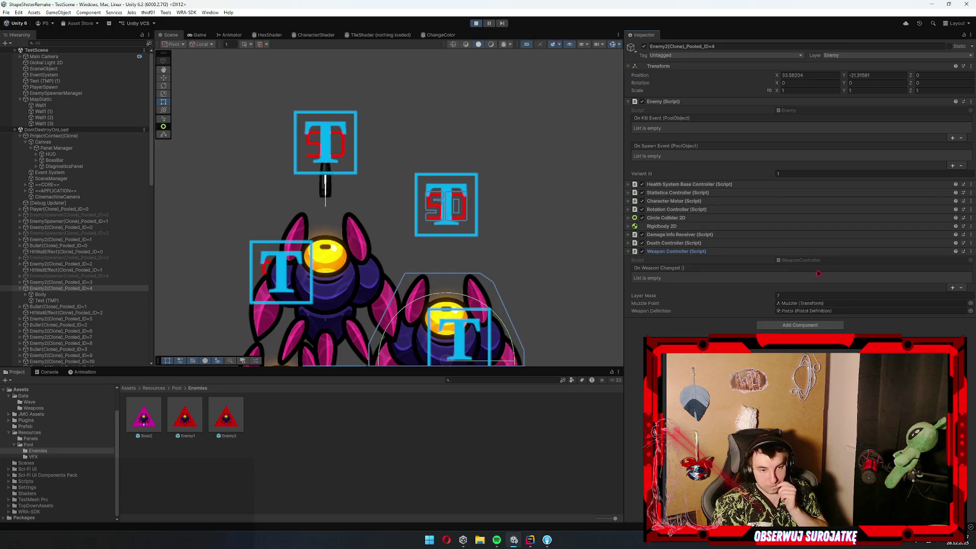
left_click(806, 310)
double_click(806, 311)
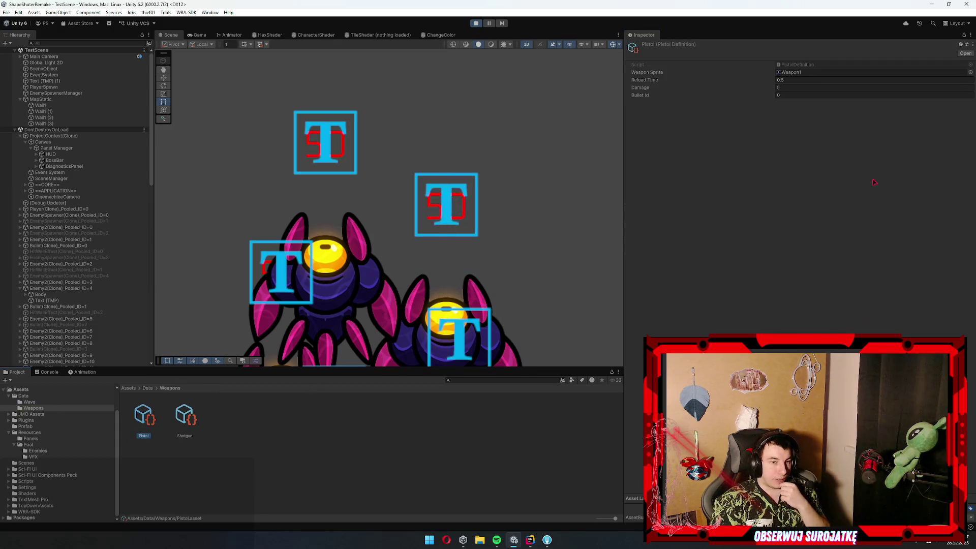
double_click(806, 63)
left_click(357, 135)
left_click(343, 128, "ctrl")
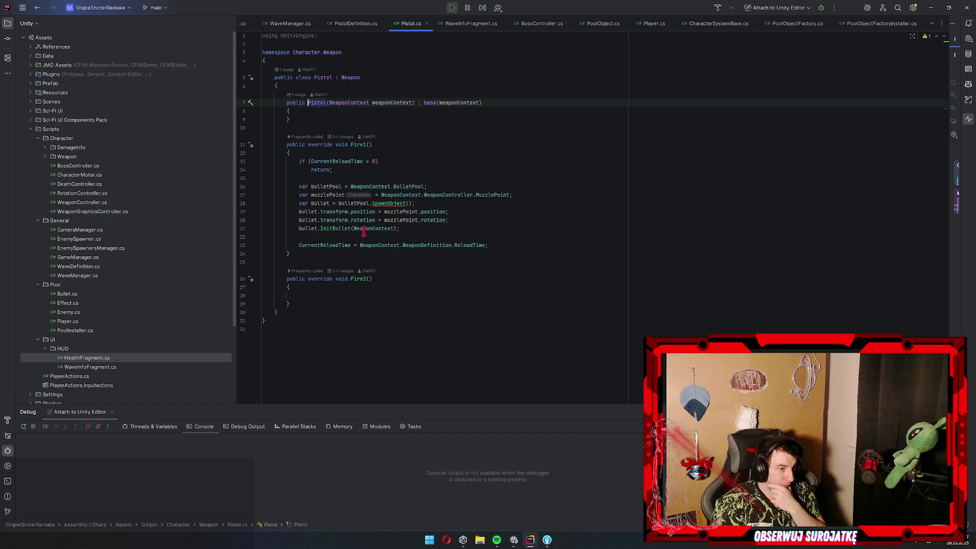
Navigate from Pistol's SpawnObject call through Pool.cs to the Spawn method in PoolObject.cs
left_click(392, 205, "ctrl")
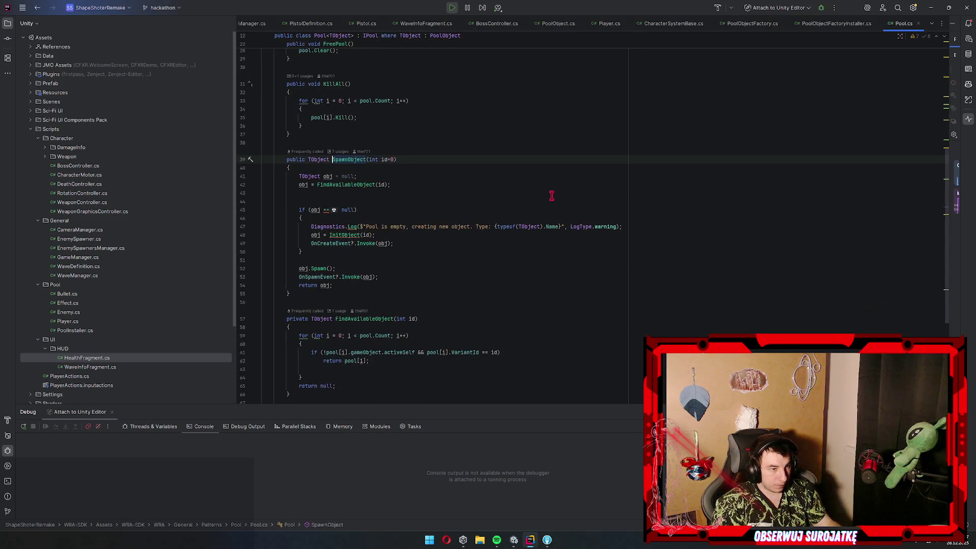
mouse_move(377, 239)
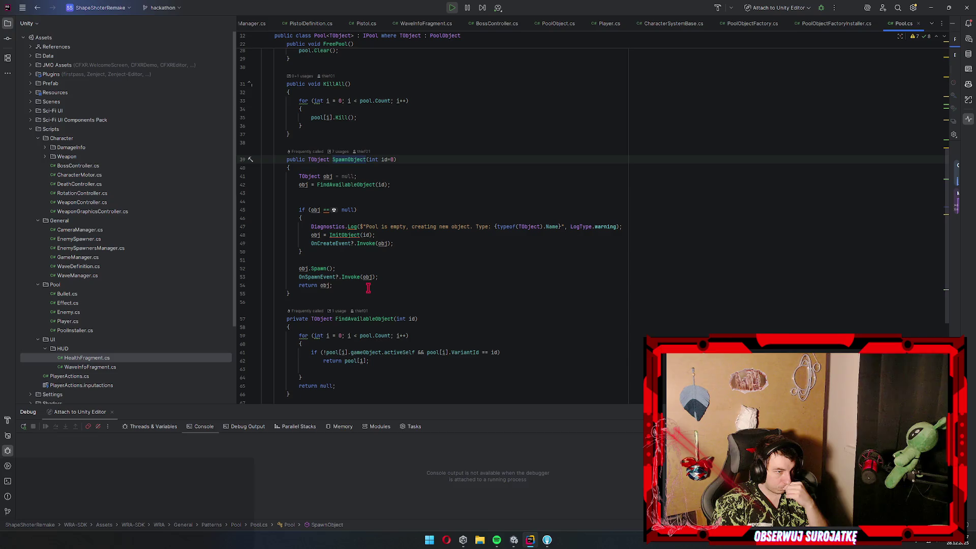
left_click(317, 268)
left_click(317, 270, "ctrl")
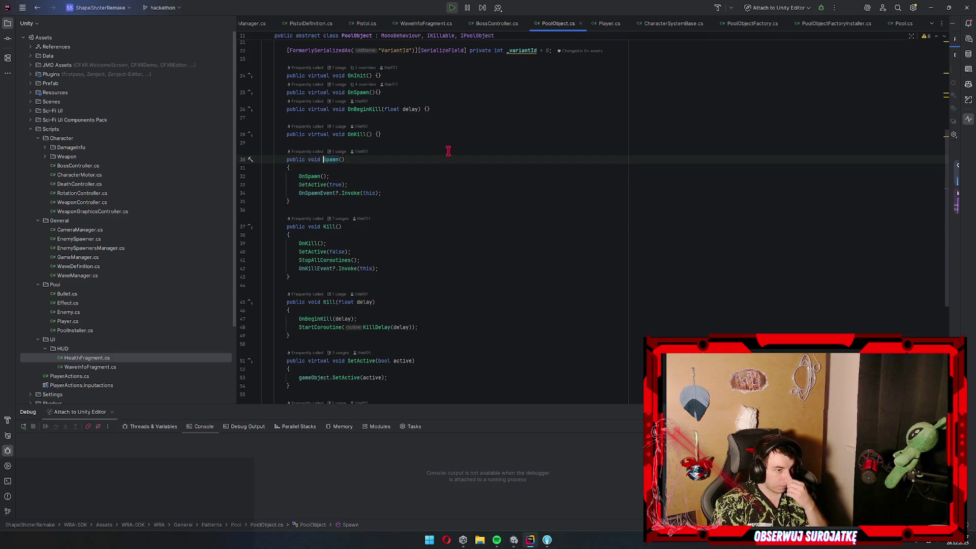
Glance at BossController.cs and WaveInfoFragment.cs, then return to the SpawnObject declaration from Pistol.cs
left_click(498, 24)
left_click(425, 24)
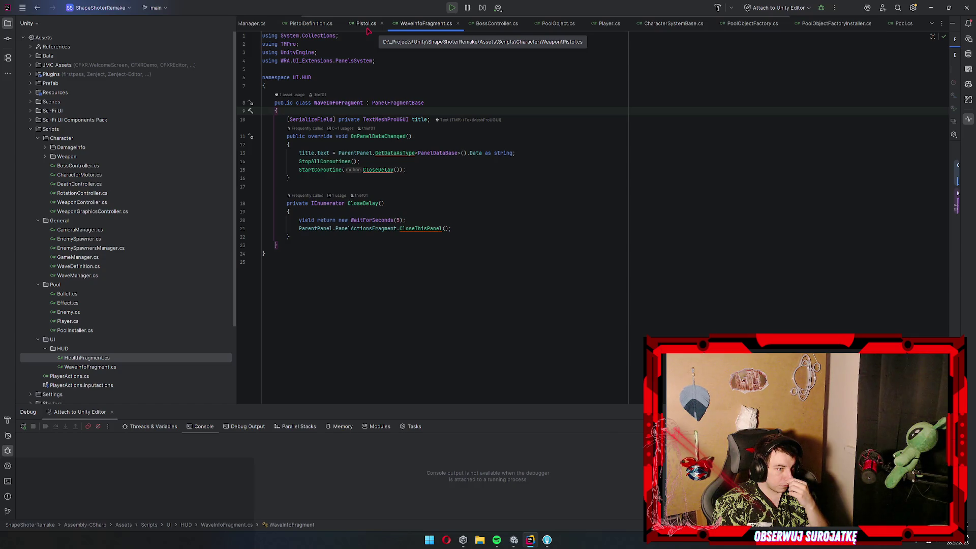
left_click(365, 24)
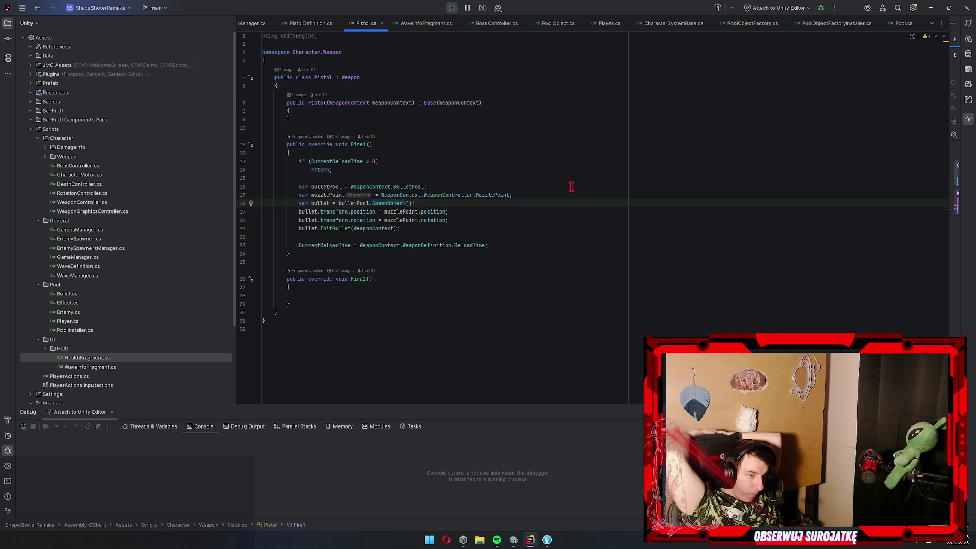
left_click(388, 203, "ctrl")
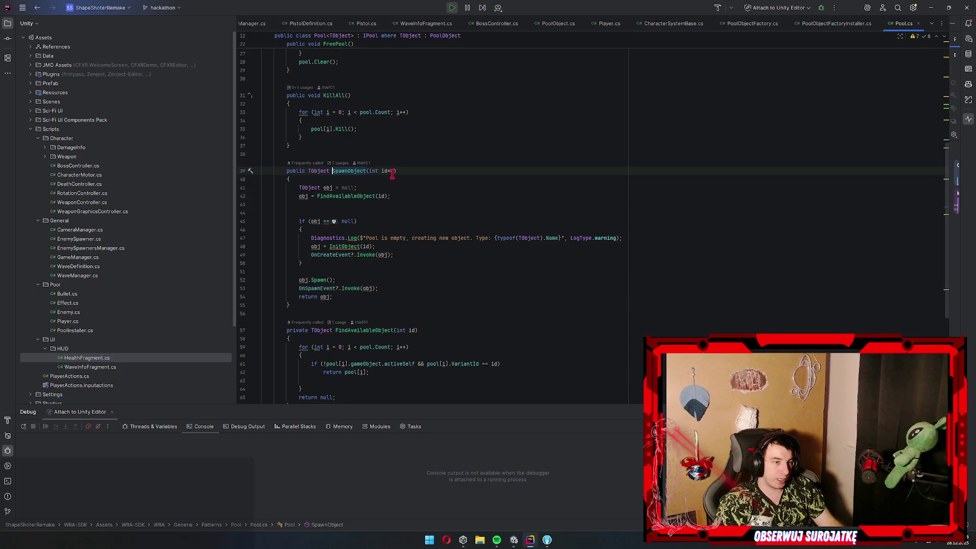
Add a bool startAsActive = true parameter to SpawnObject and PoolObject.Spawn, passing it to SetActive
type(", bool sta")
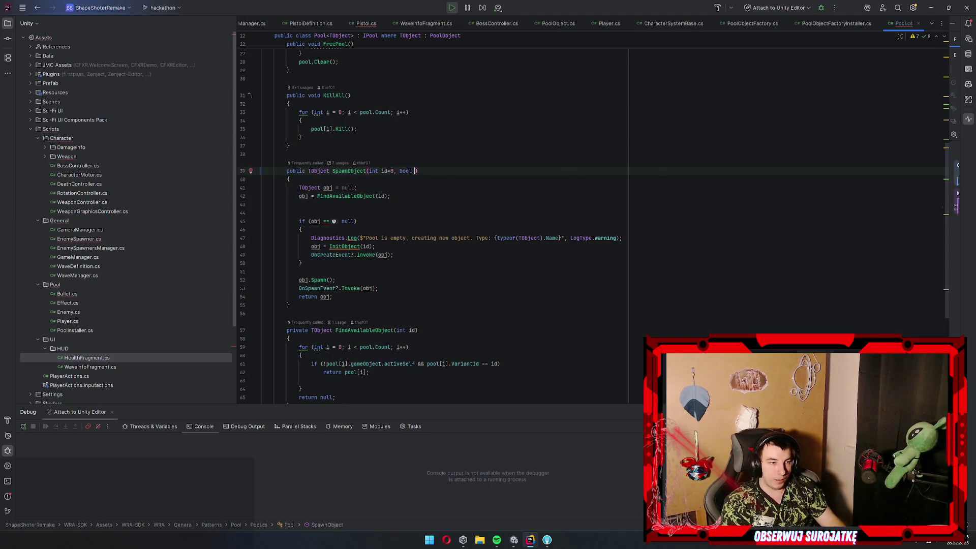
type("rtAsA")
type("ctive=")
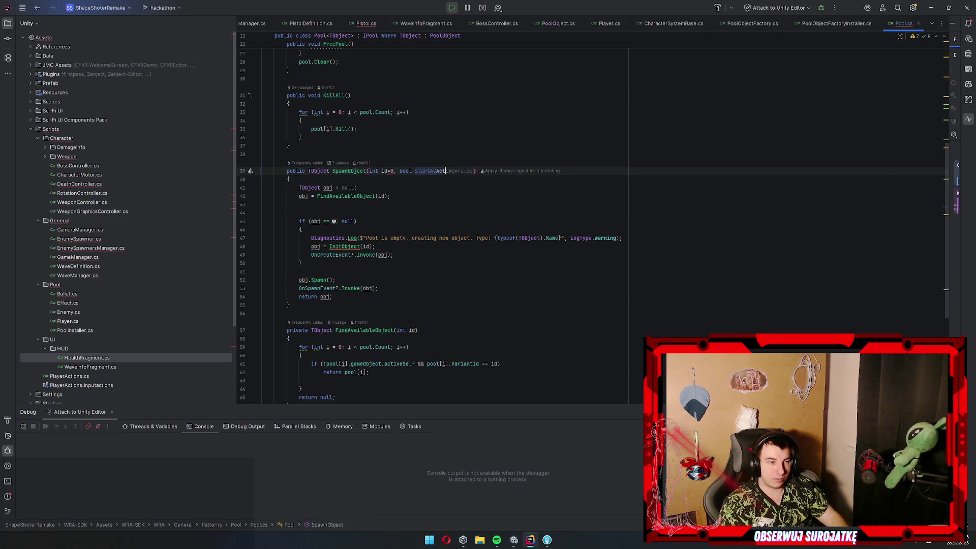
type("true")
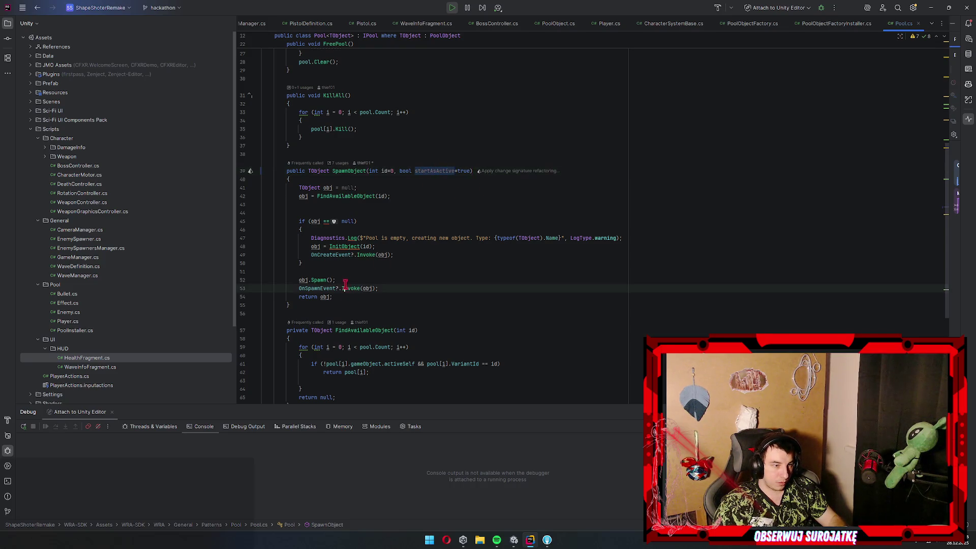
left_click(319, 280, "ctrl")
type("bool startAsActive = true")
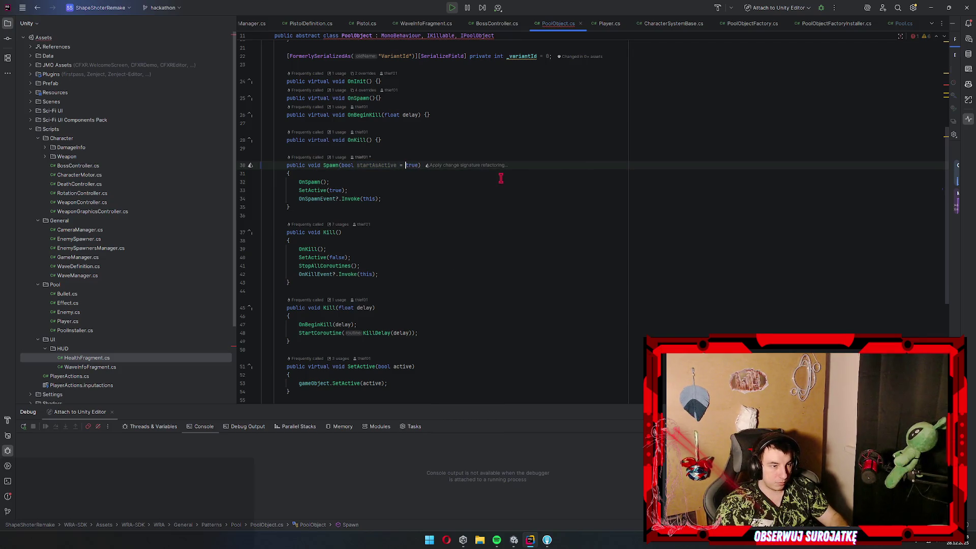
left_click(351, 190)
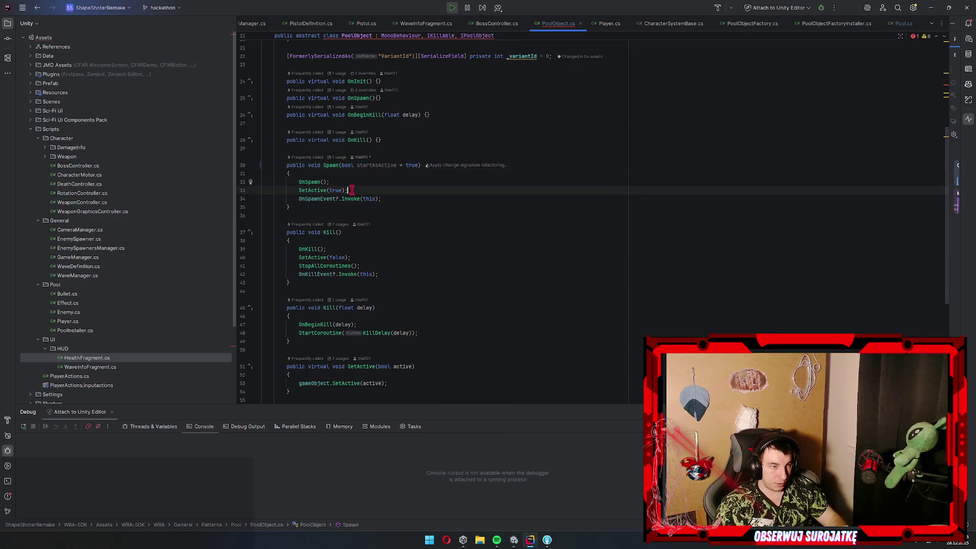
key("ctrl+BackSpace")
type("startAsActive")
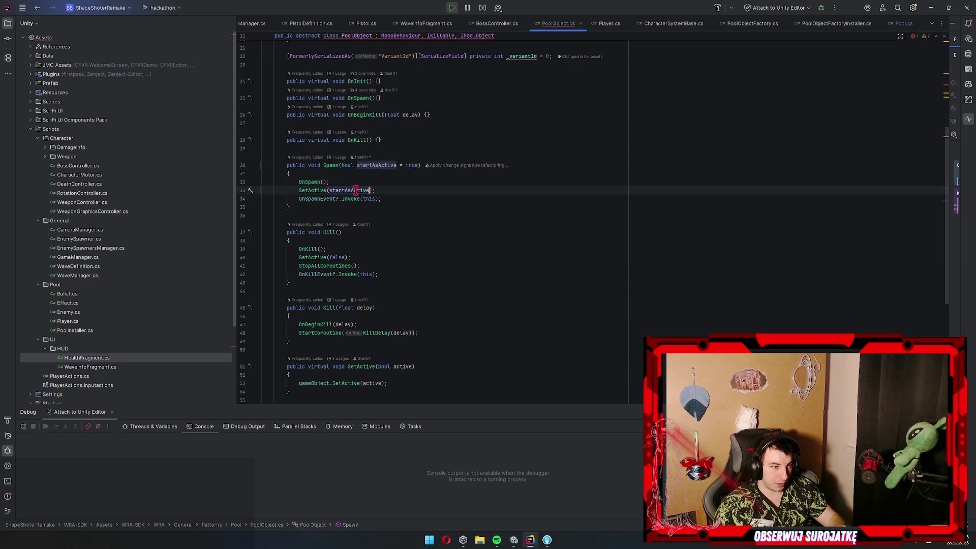
scroll(420, 108, "up", 3)
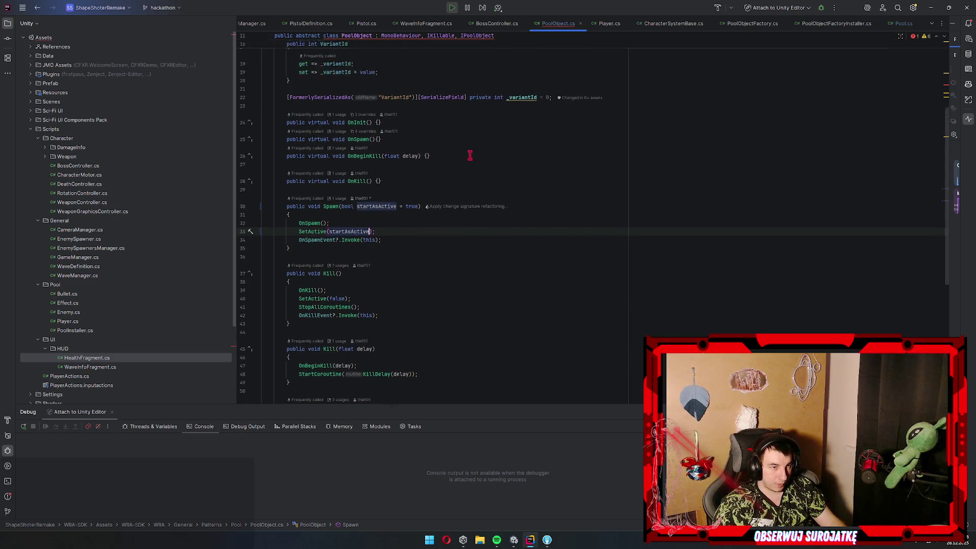
Give IPoolObject's Spawn declaration the matching bool startAsActive = true parameter
left_click(478, 35, "ctrl")
key("Escape")
left_click(468, 52, "ctrl")
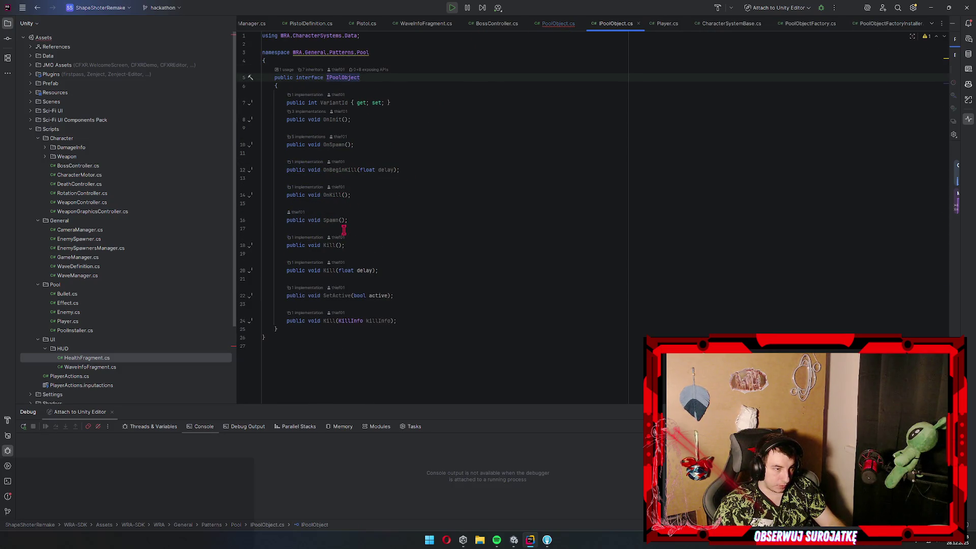
left_click(341, 220)
type("boo")
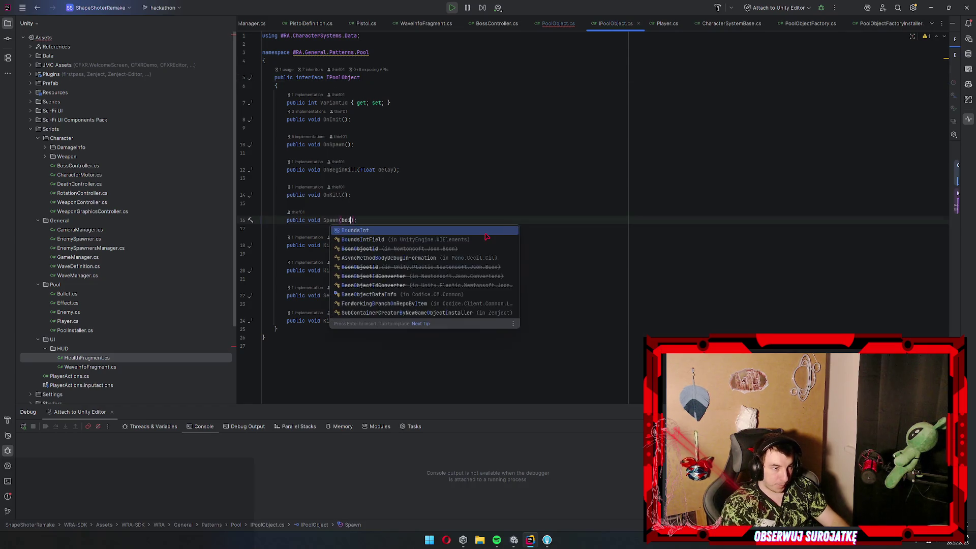
type("l startAsAc")
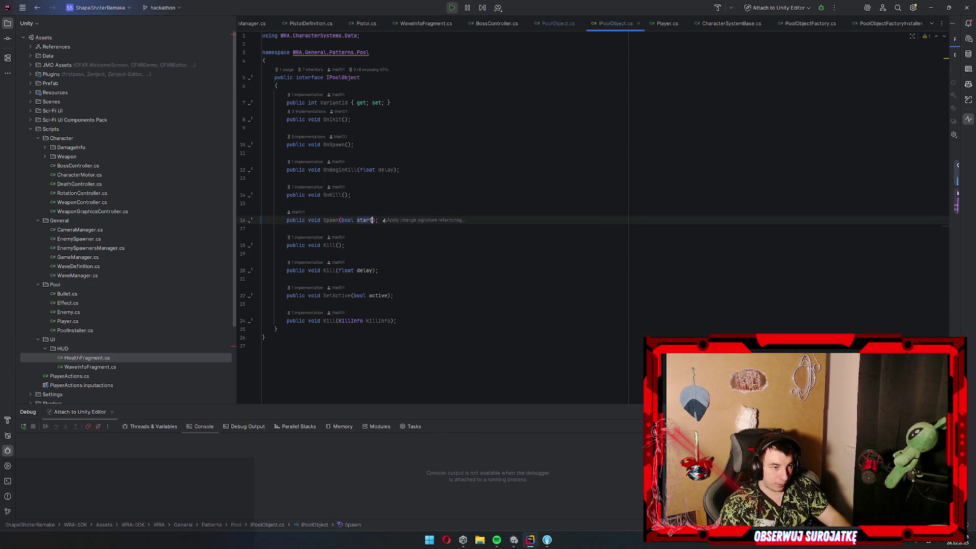
type("tive = true")
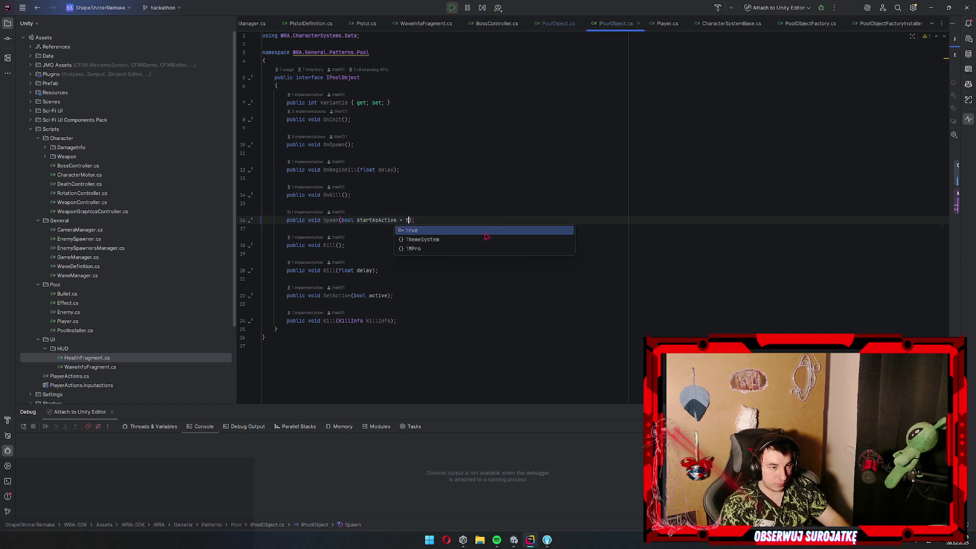
left_click(556, 24)
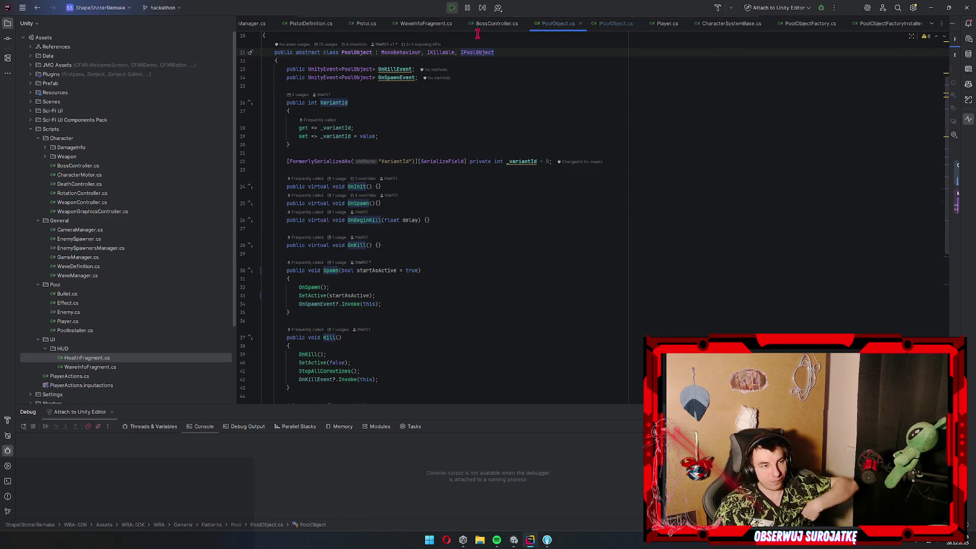
left_click(367, 24)
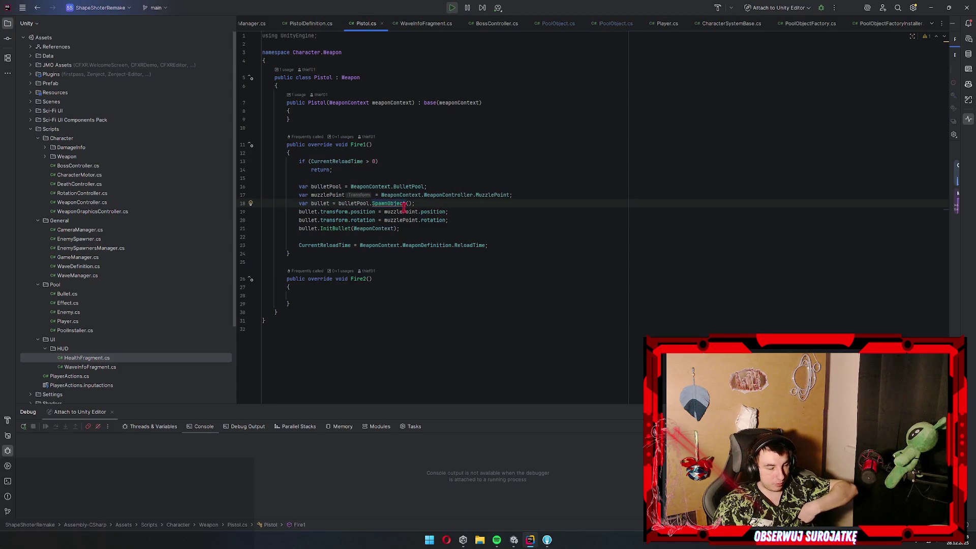
Pass false to SpawnObject in Pistol.cs and look up InitBullet's declaration in Bullet.cs
type("false")
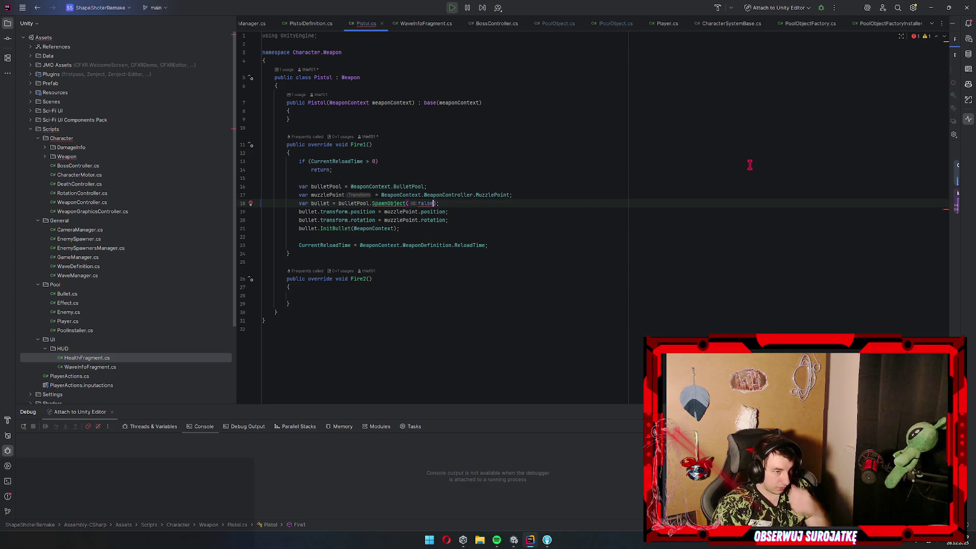
type("0, false")
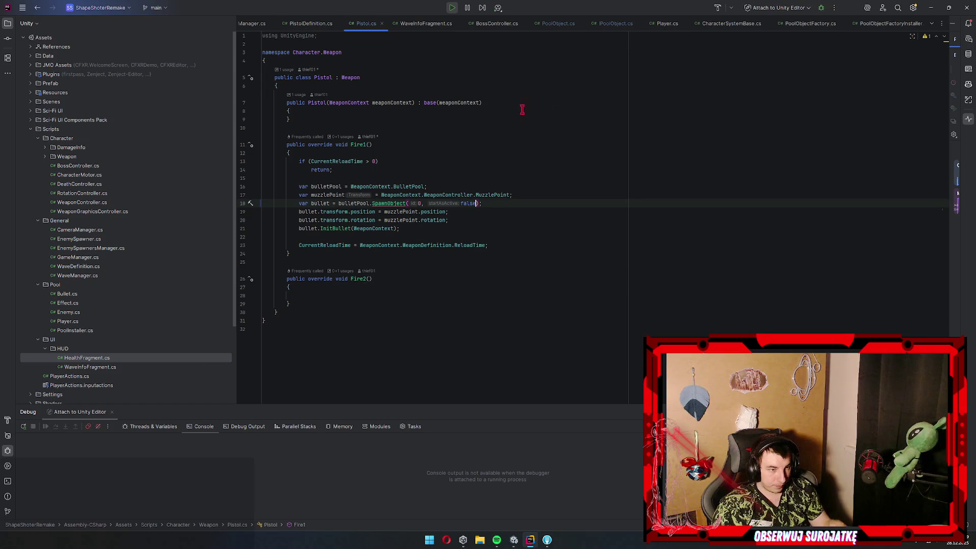
left_click(453, 236)
left_click(479, 229)
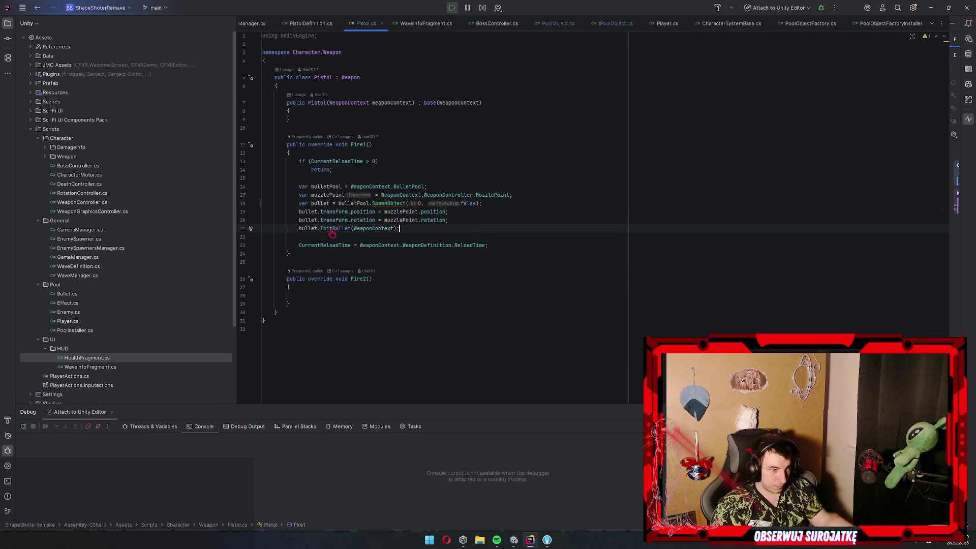
left_click(336, 229, "ctrl")
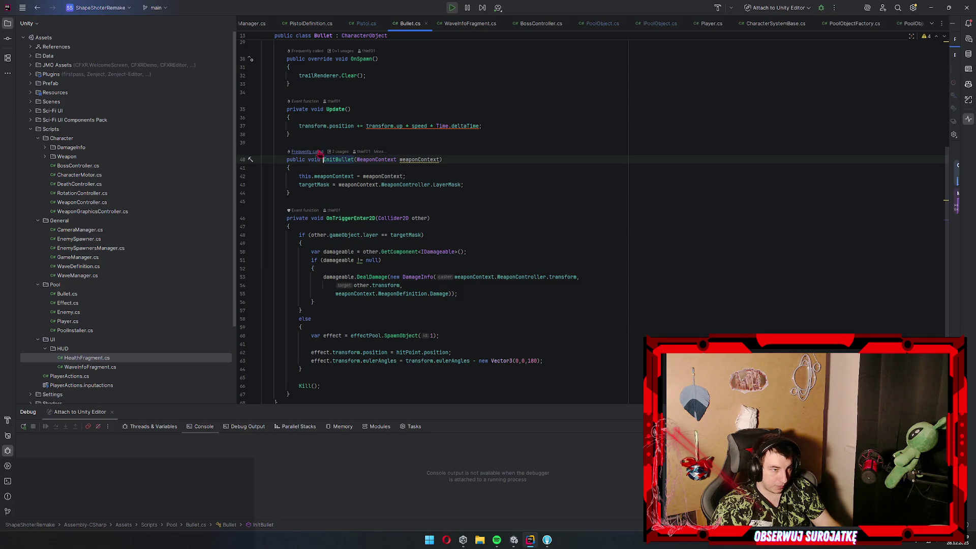
left_click(491, 177)
left_click(536, 192)
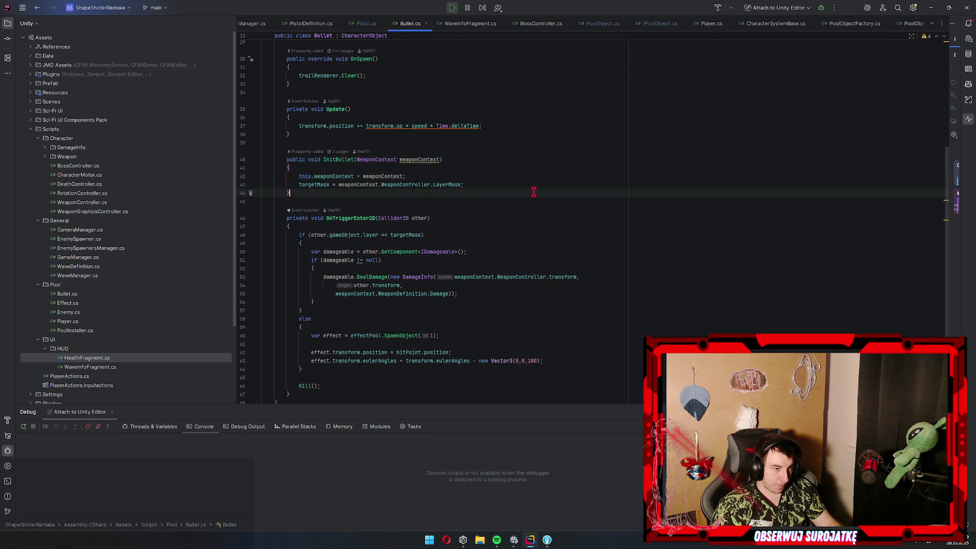
Add bullet.gameObject.SetActive(true) after the InitBullet call, then stop the running game in Unity
left_click(363, 25)
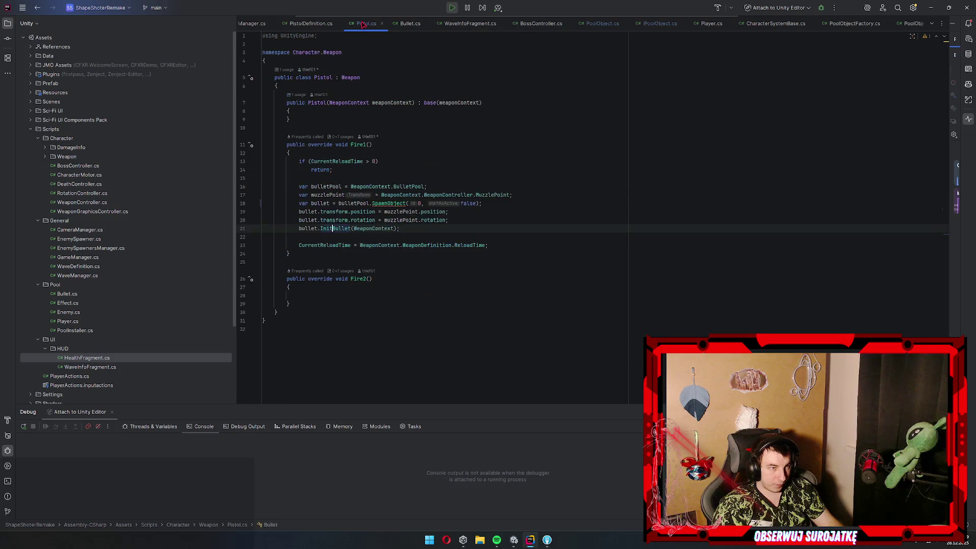
left_click(457, 229)
key("Return")
type("bullet.gameObject.set")
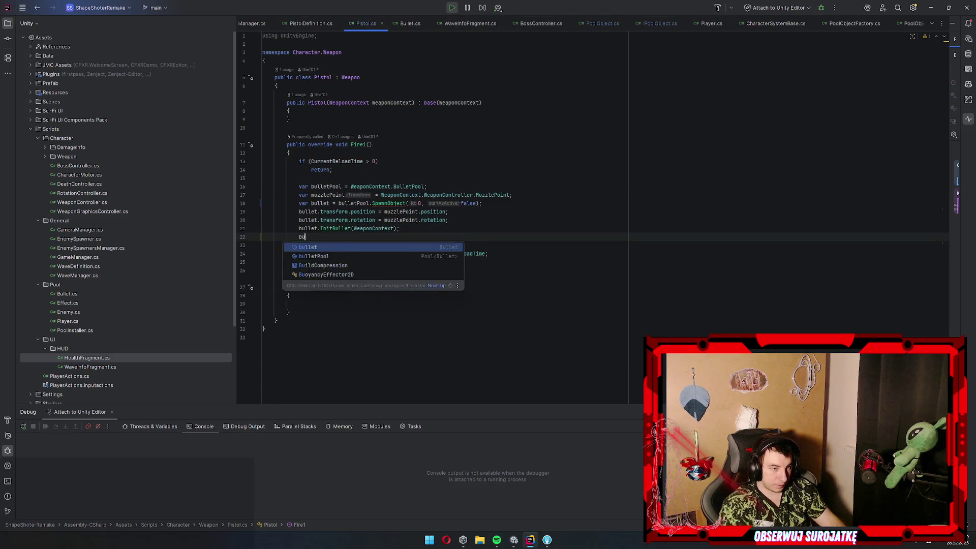
key("Return")
type("true);")
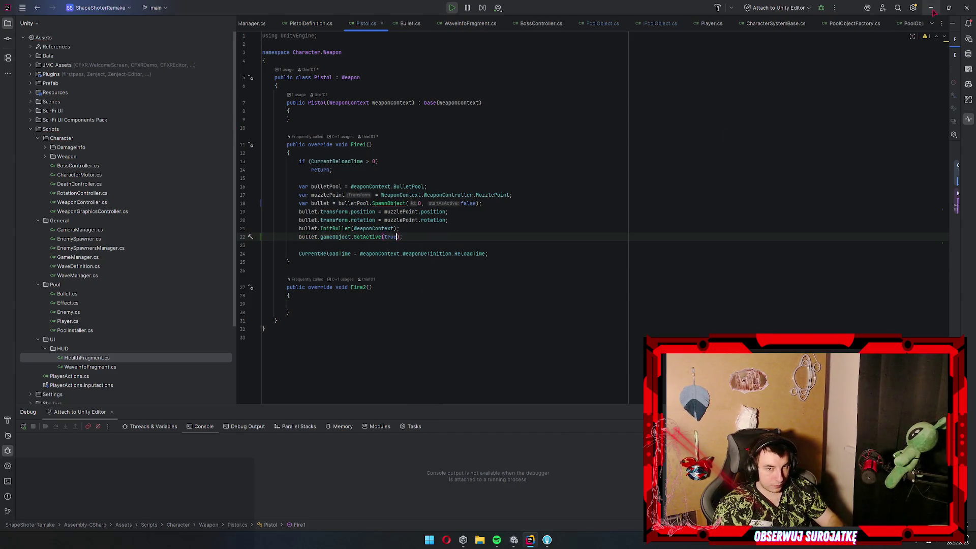
left_click(932, 8)
left_click(475, 23)
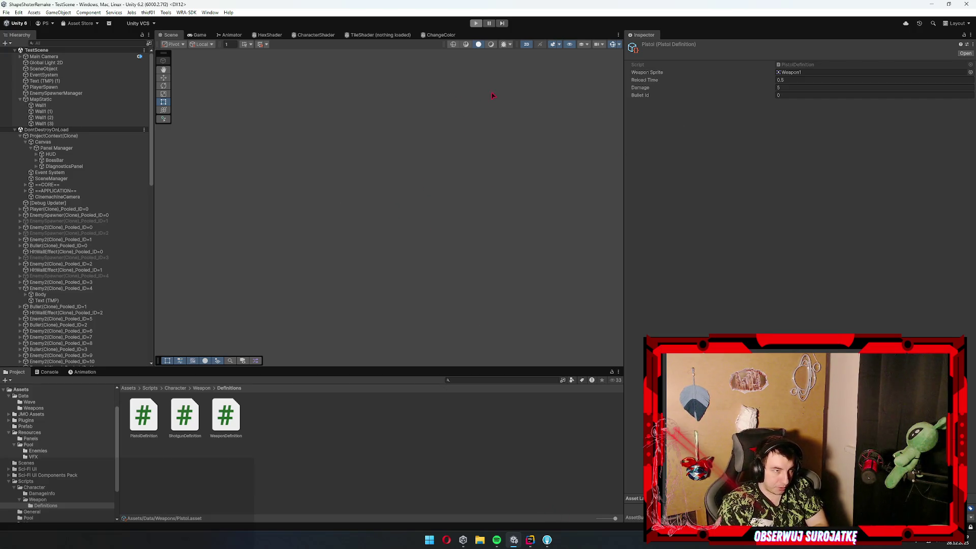
Run a short Play-mode test of the new bullet spawning, stop it, and return to Rider
key("ctrl+p")
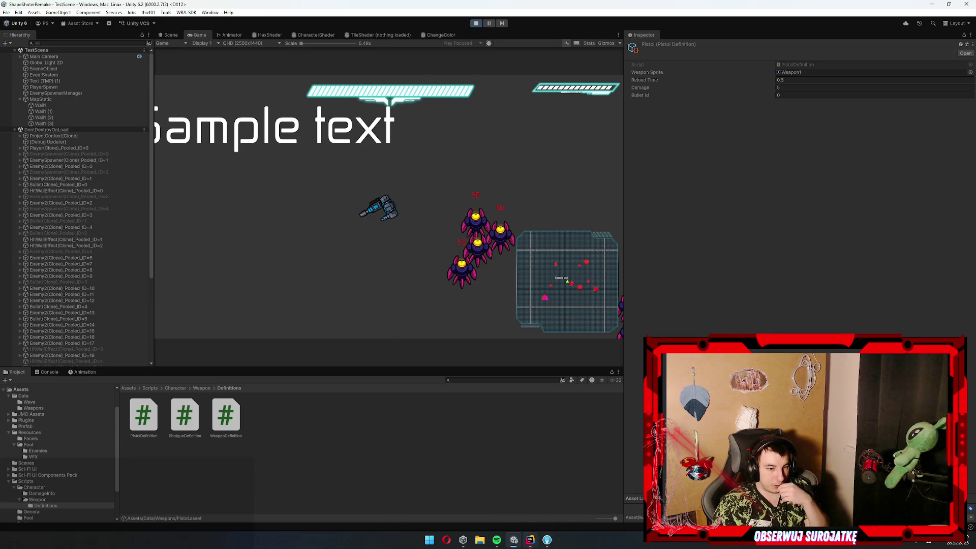
key("ctrl+p")
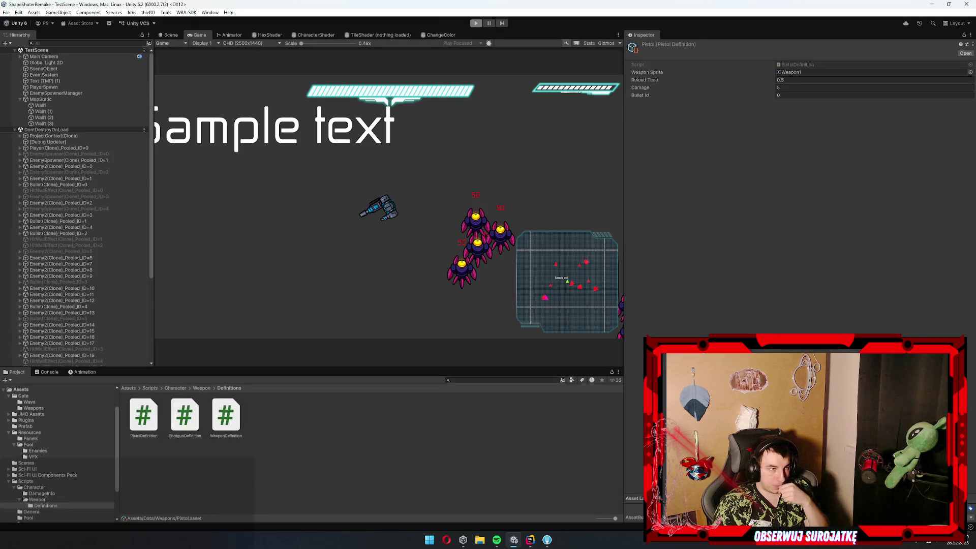
key("alt+Tab")
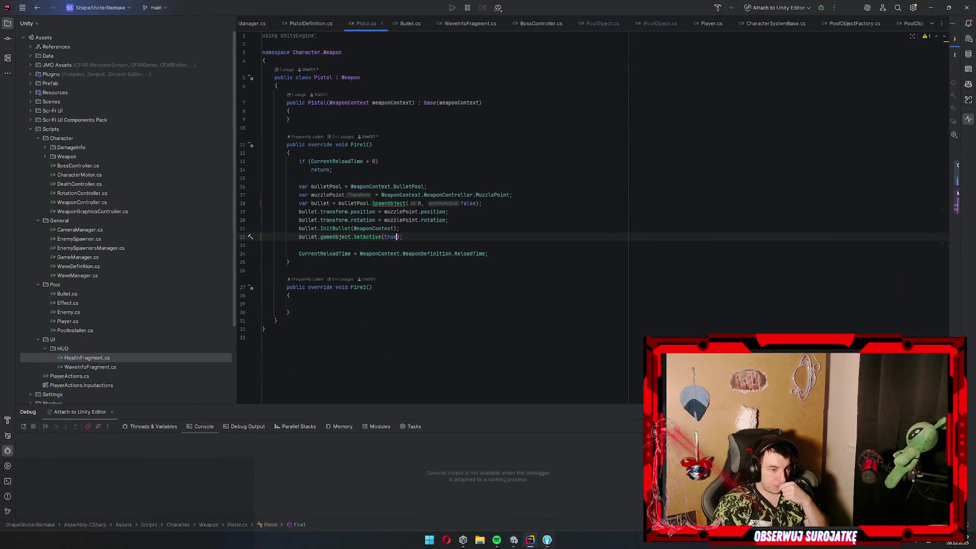
Review WRA-SDK's Pool.cs and PoolObject.cs changes in Fork, discard the Pistol.cs changes, and return to Unity
key("alt+Tab")
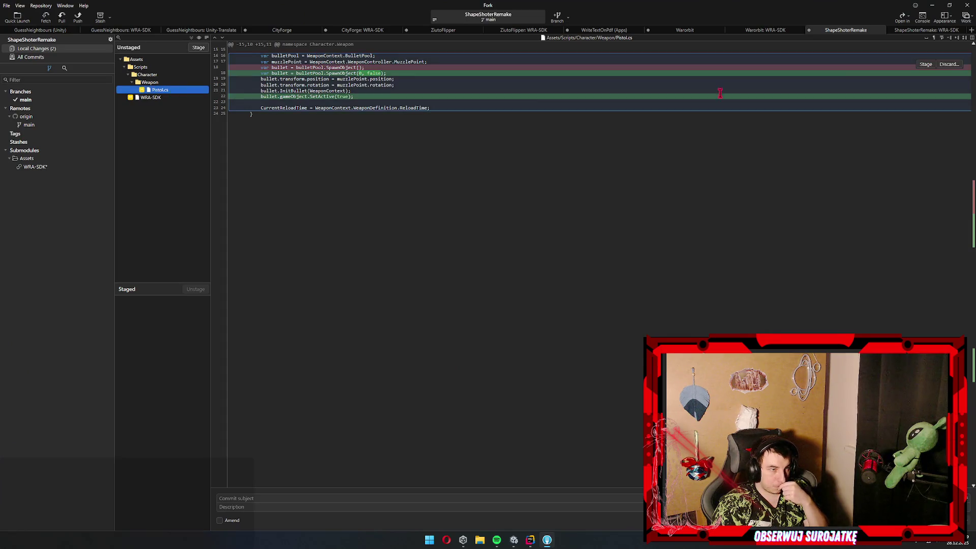
left_click(930, 30)
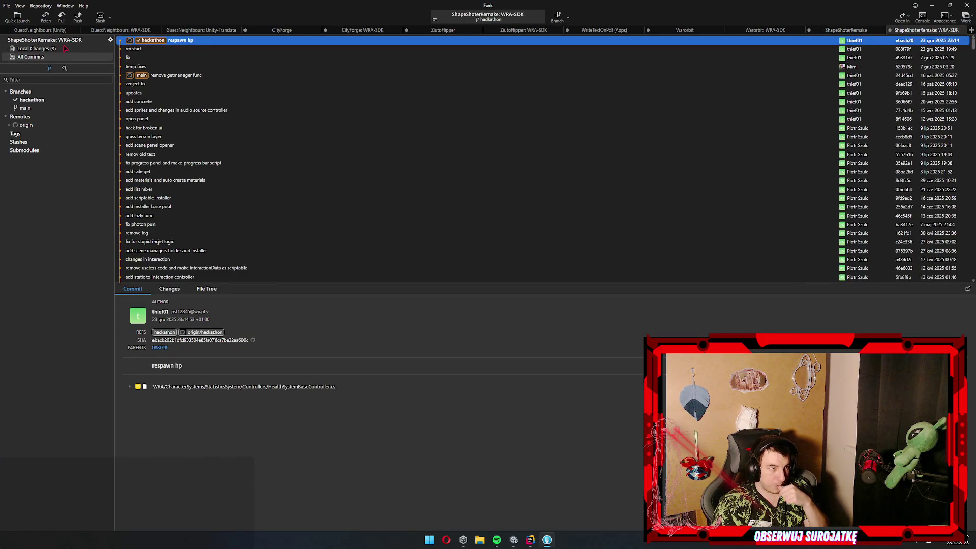
left_click(36, 49)
left_click(159, 98)
left_click(163, 105)
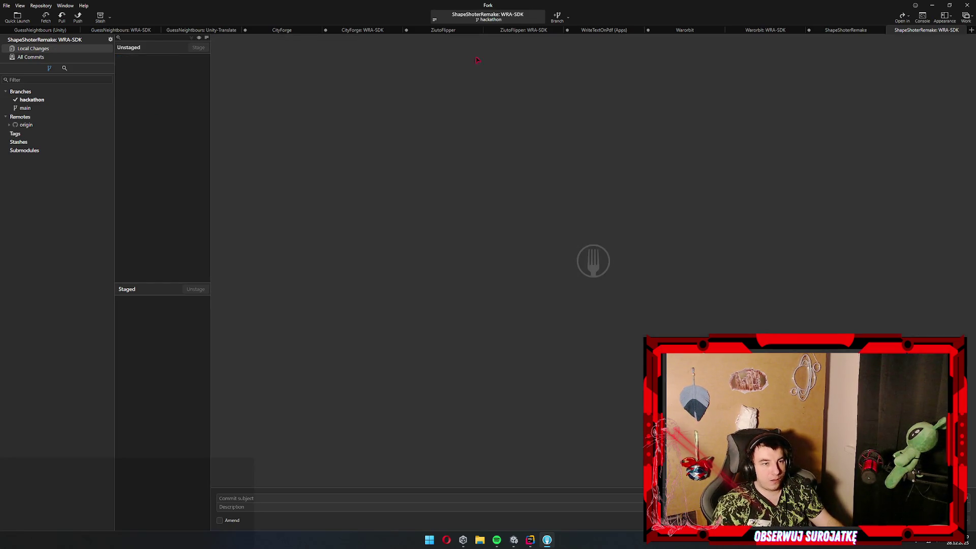
left_click(846, 30)
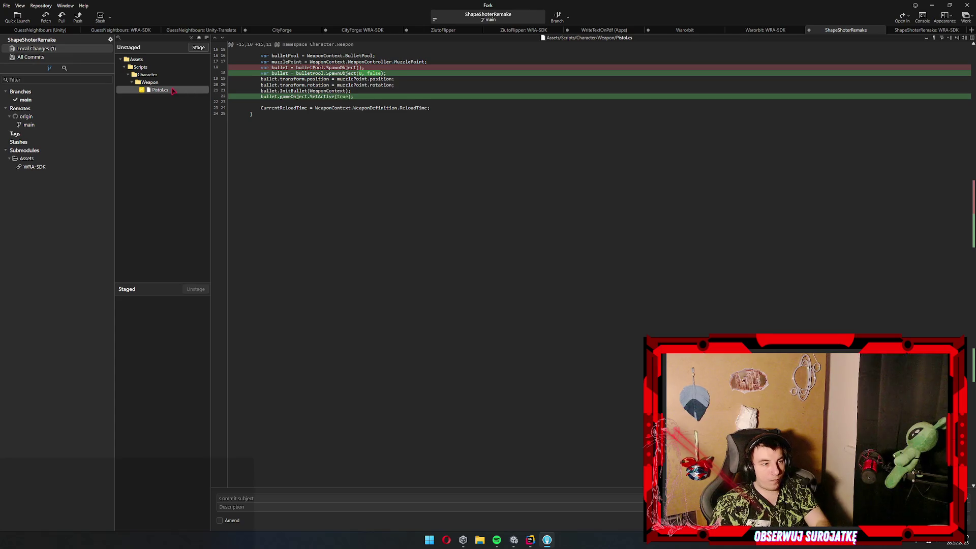
key("alt+Tab")
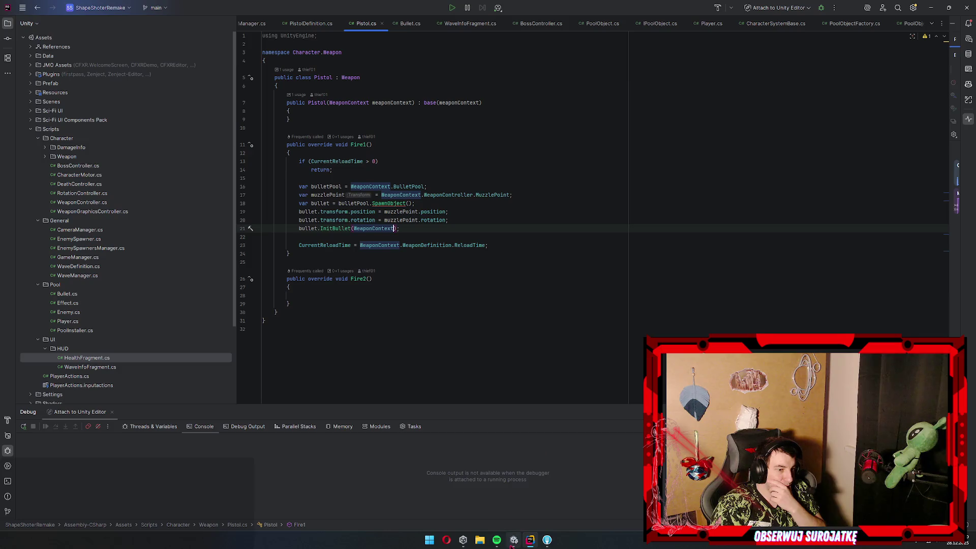
key("alt+Tab")
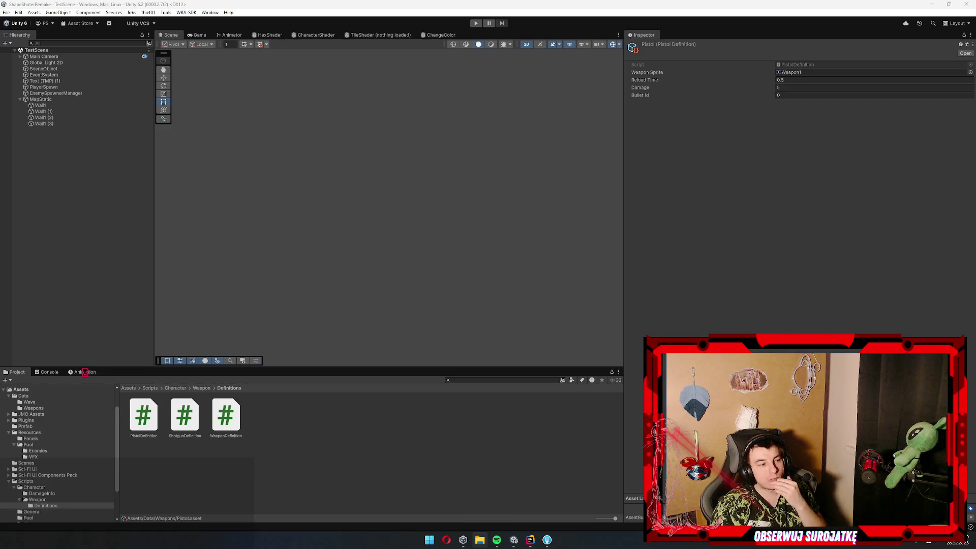
Clear the serialization error from Unity's Console and return to the Project panel
left_click(40, 373)
left_click(7, 381)
left_click(16, 372)
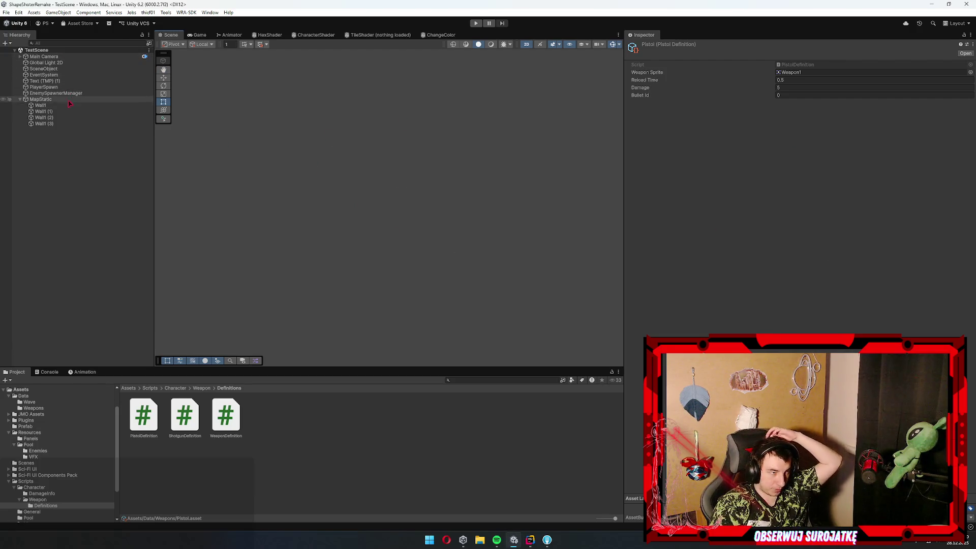
Frame MapStatic's walls and zoom the Scene view onto the Sample text box
double_click(41, 99)
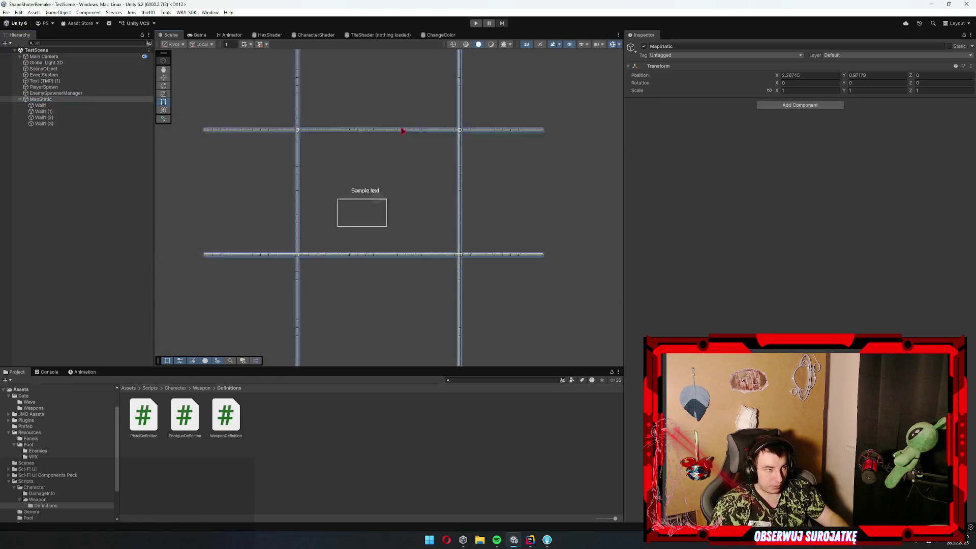
scroll(387, 219, "up", 10)
scroll(353, 209, "up", 2)
scroll(290, 148, "down", 1)
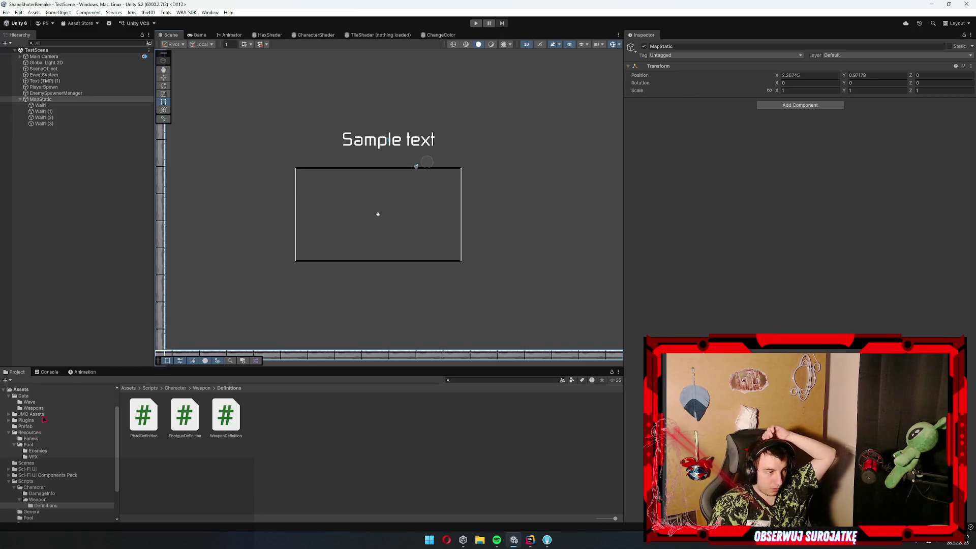
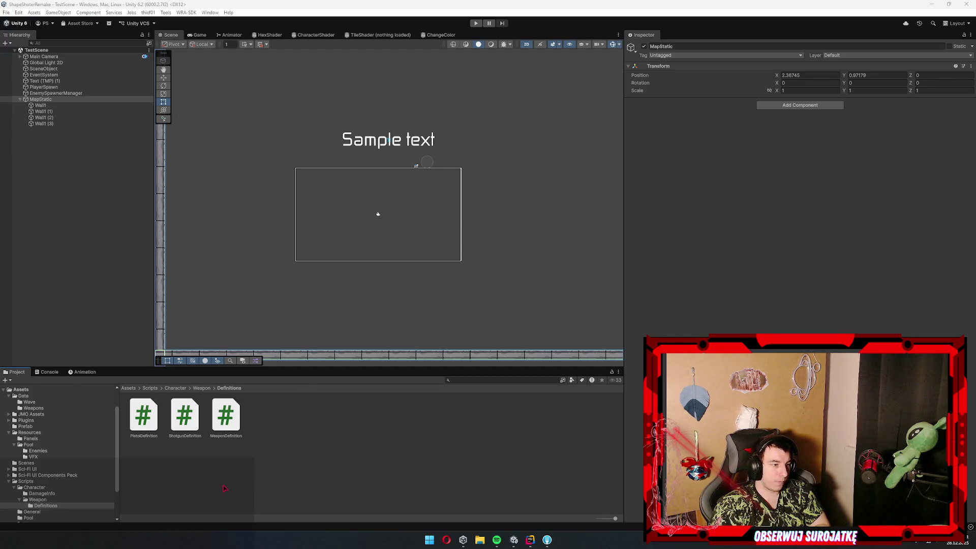
Open the HUD prefab, add a TextMeshPro text child and move it to the top-left corner
left_click(30, 432)
left_click(30, 438)
left_click(184, 414)
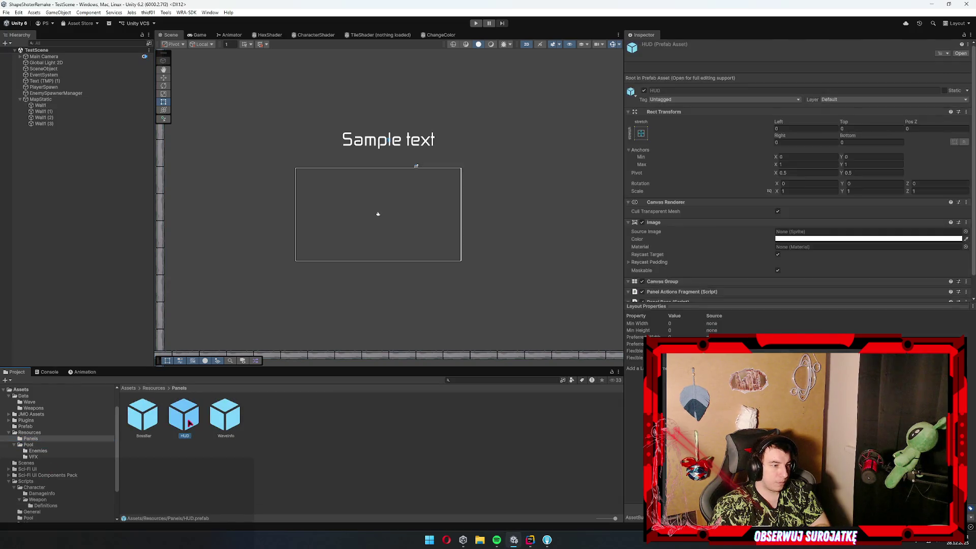
double_click(188, 422)
left_click(41, 66)
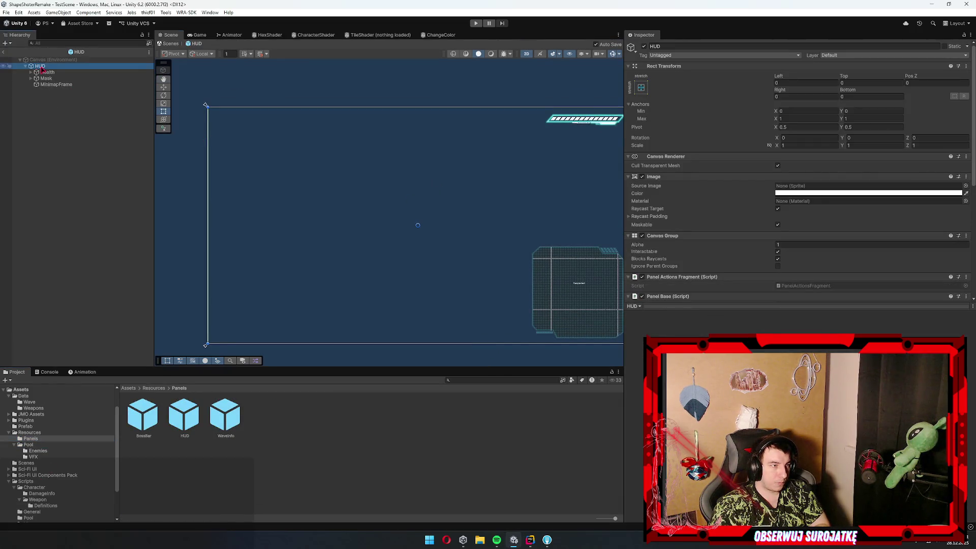
right_click(43, 69)
mouse_move(106, 264)
left_click(219, 274)
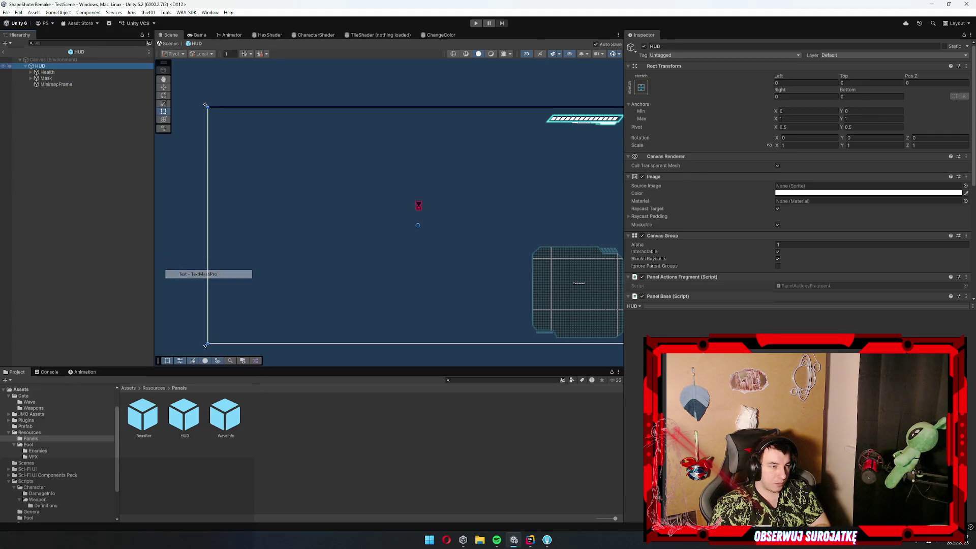
left_click_drag(446, 254, 252, 140)
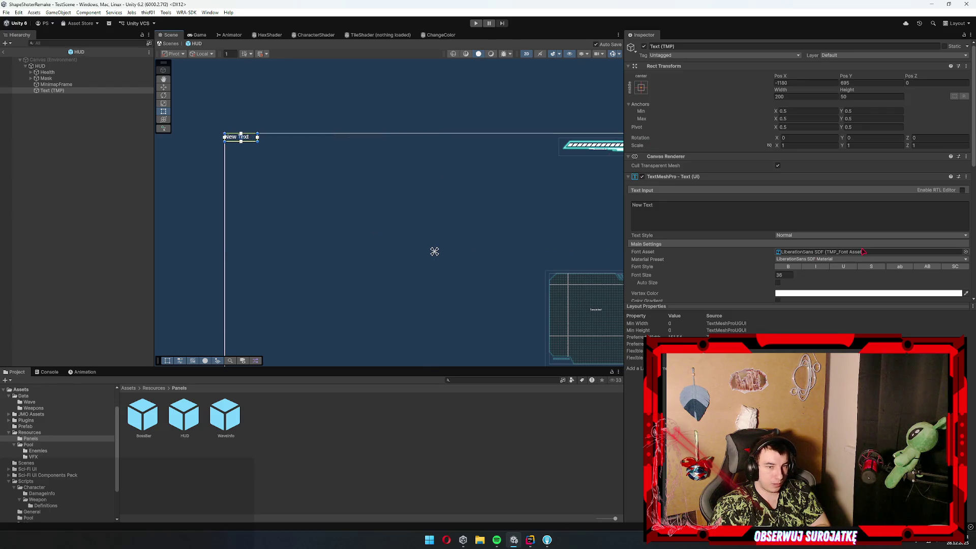
Copy the zekton free SDF font asset from the WaveInfo prefab's Text (TMP)
right_click(864, 252)
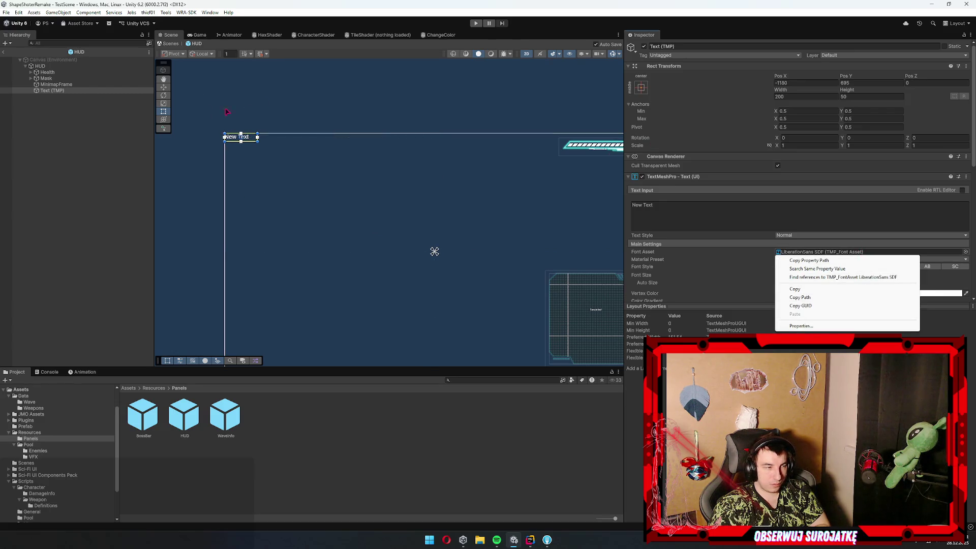
left_click(137, 257)
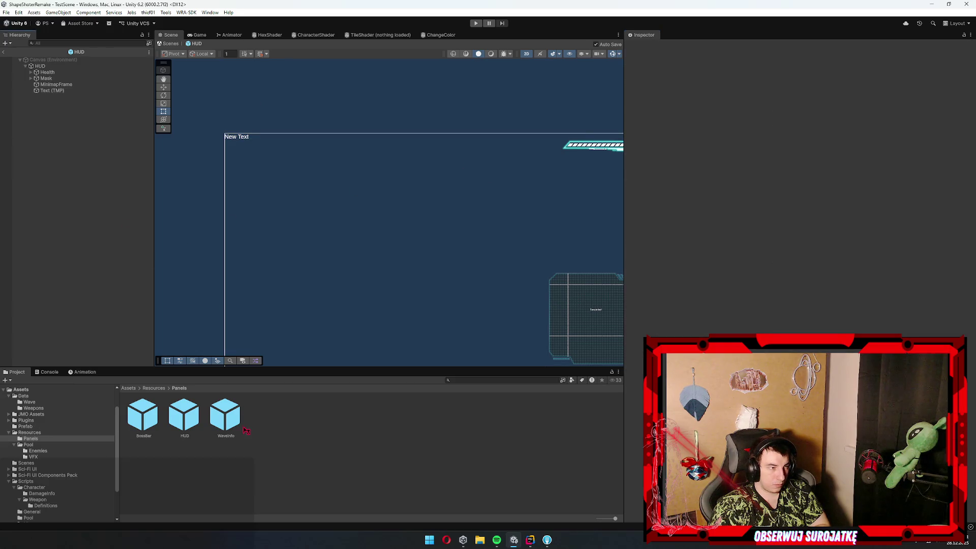
double_click(225, 415)
left_click(46, 72)
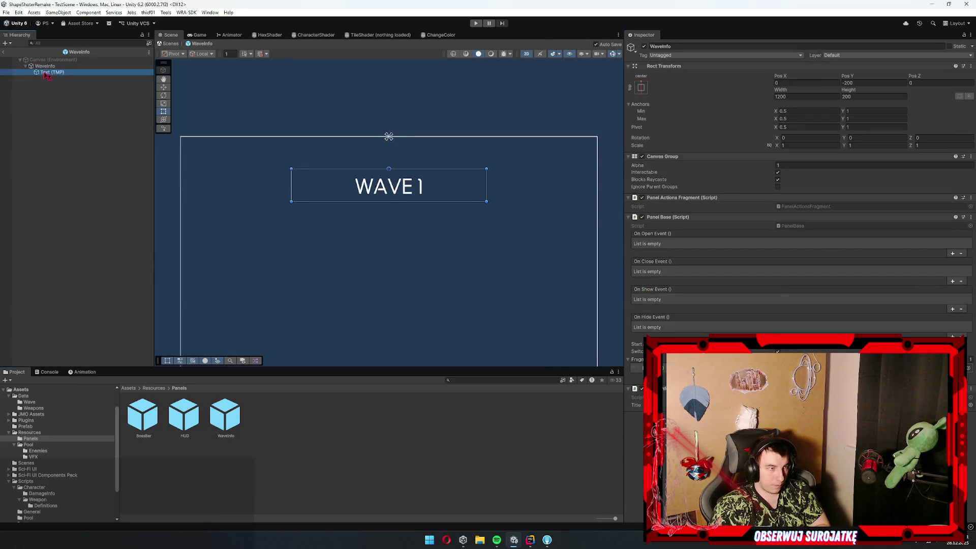
right_click(824, 251)
left_click(822, 299)
Reopen the HUD prefab and paste the zekton font onto the new text's Font Asset
left_click(184, 415)
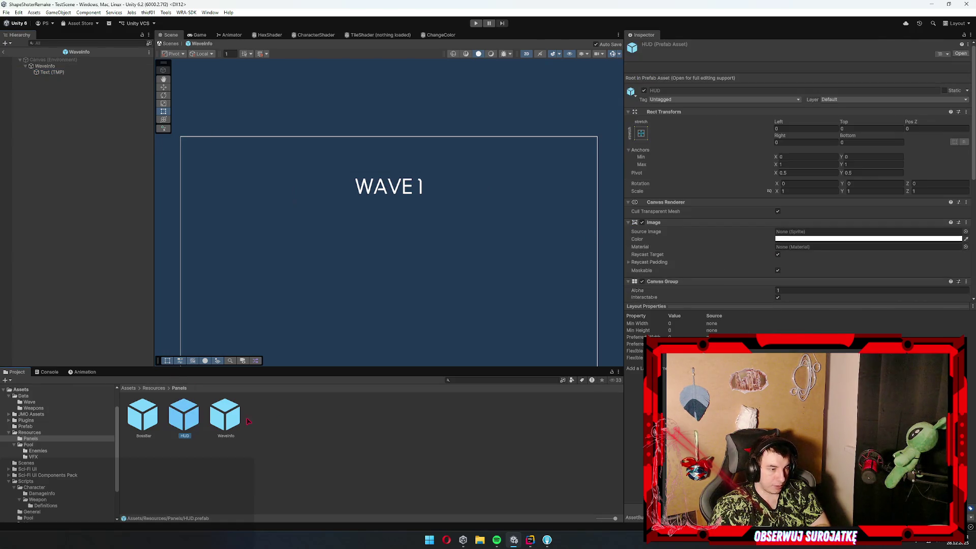
left_click(225, 414)
left_click(184, 414)
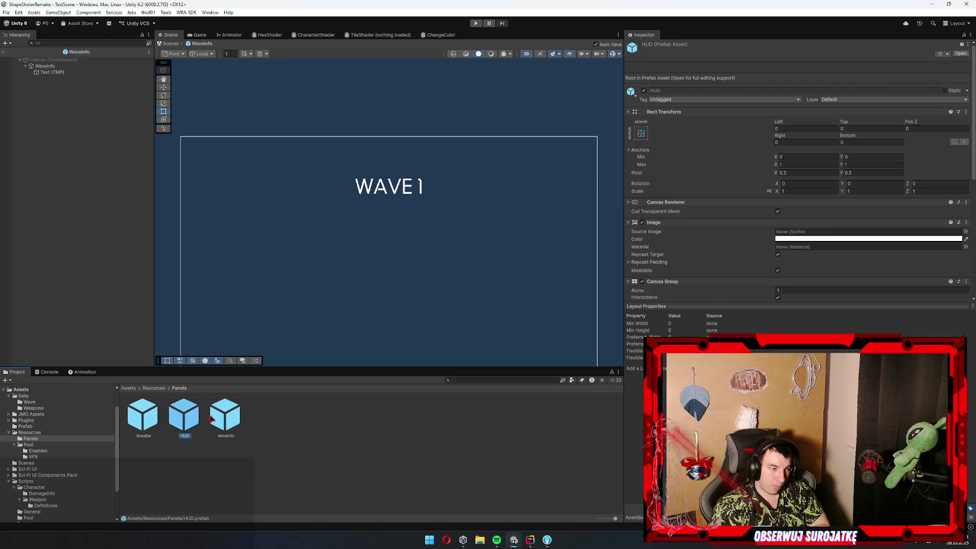
double_click(187, 417)
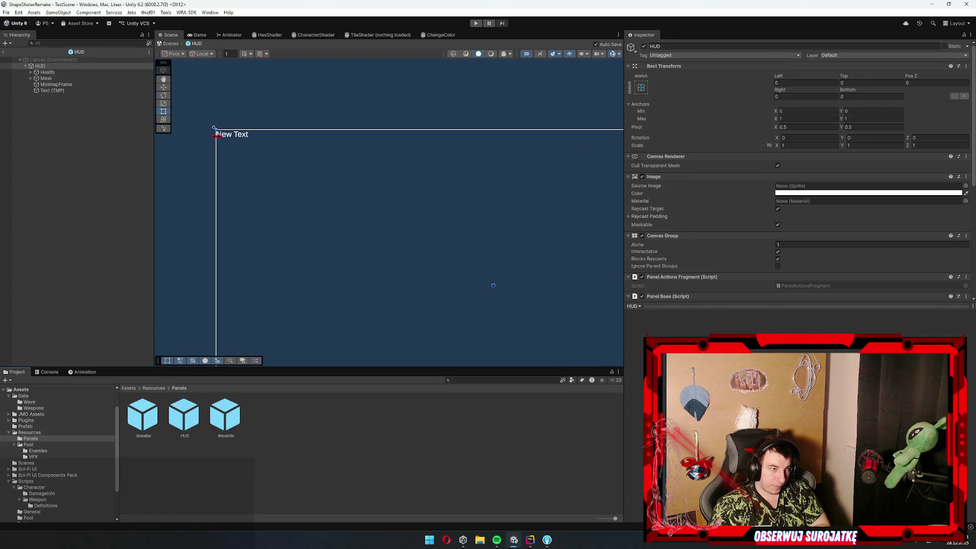
right_click(829, 253)
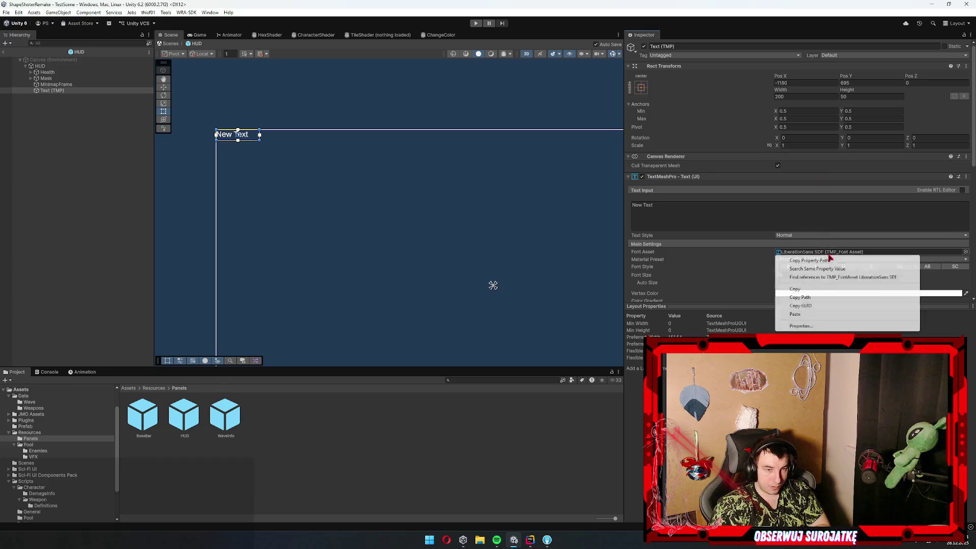
left_click(834, 314)
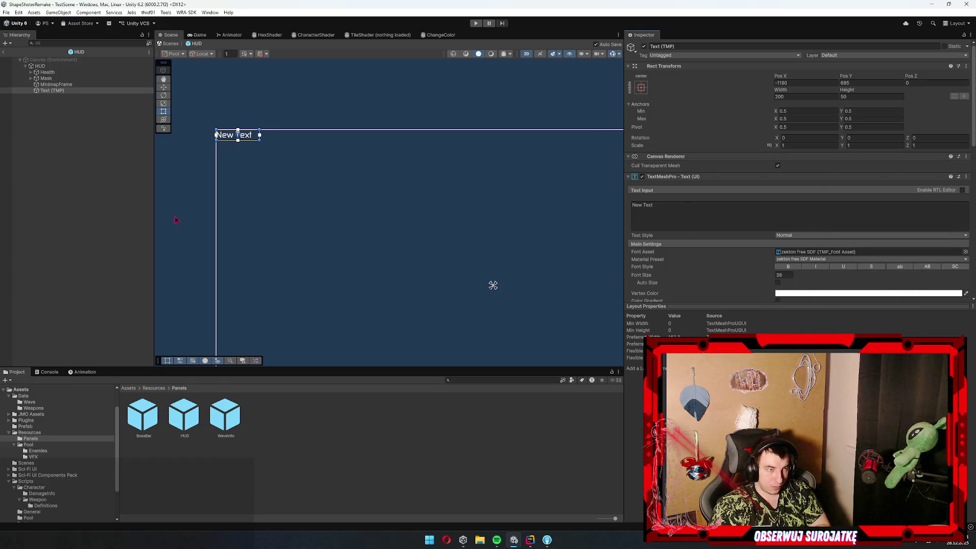
Change the label text to 'Wave: 1' and exit the HUD prefab
left_click(672, 210)
key("ctrl+a")
type("Wave: 1")
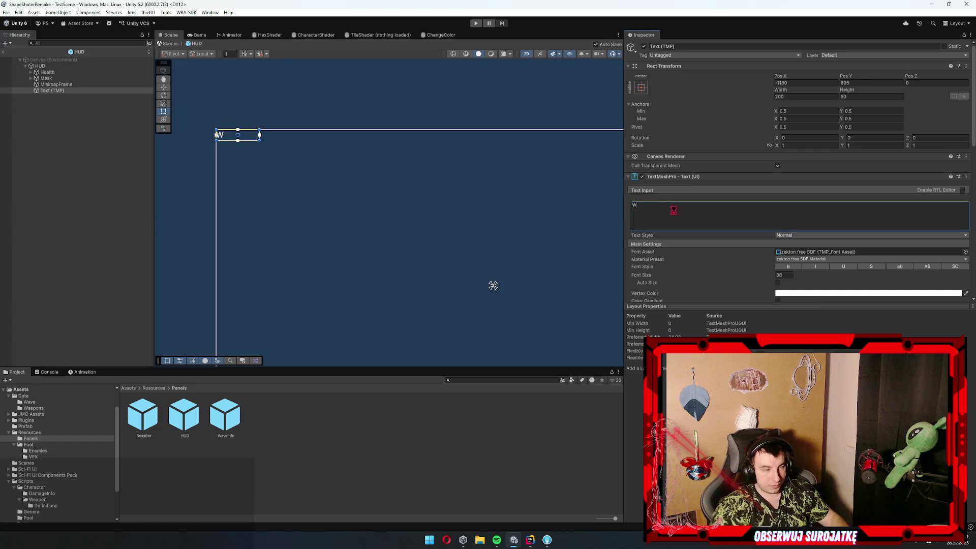
left_click(198, 34)
left_click(4, 51)
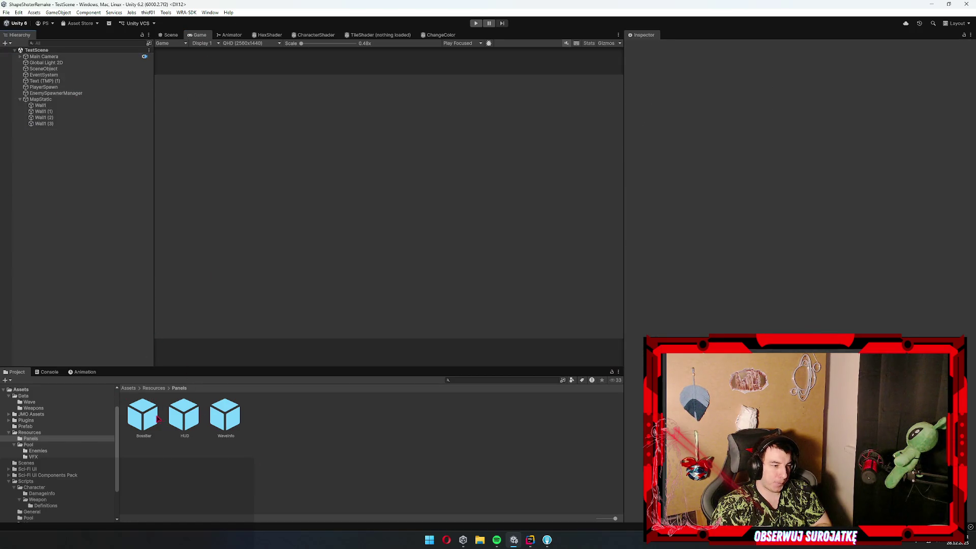
Browse the Project window to Resources/Panels and open the WaveInfo prefab
left_click(185, 414)
scroll(51, 457, "down", 3)
left_click(44, 457)
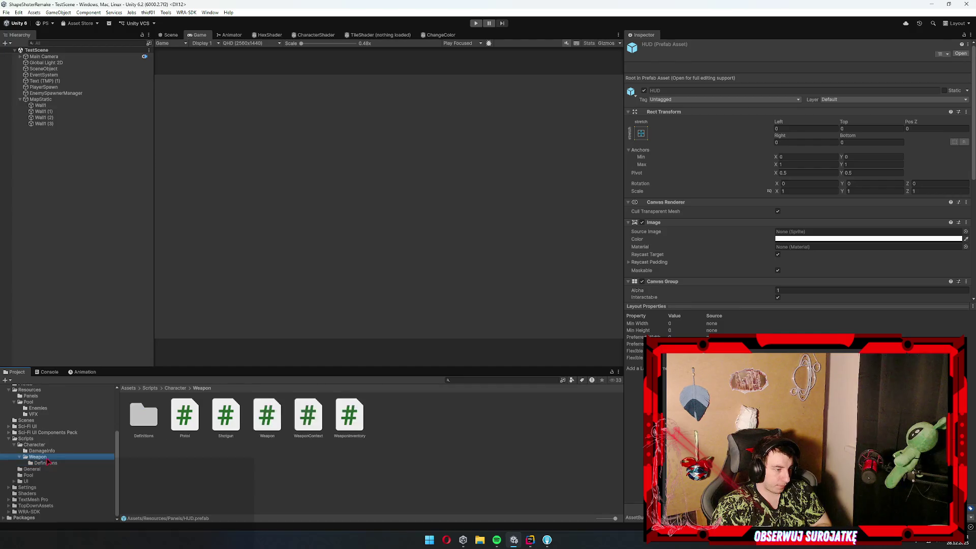
left_click(34, 403)
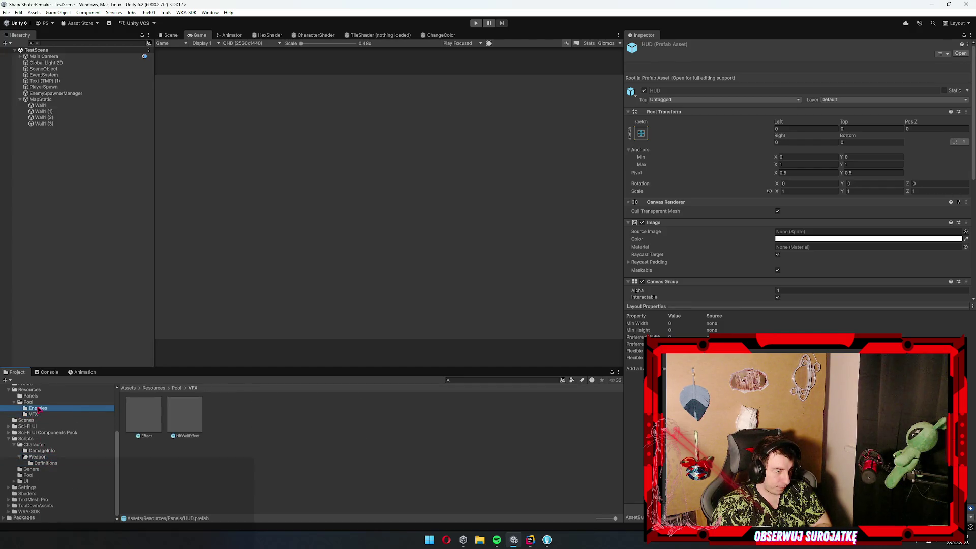
key("Up")
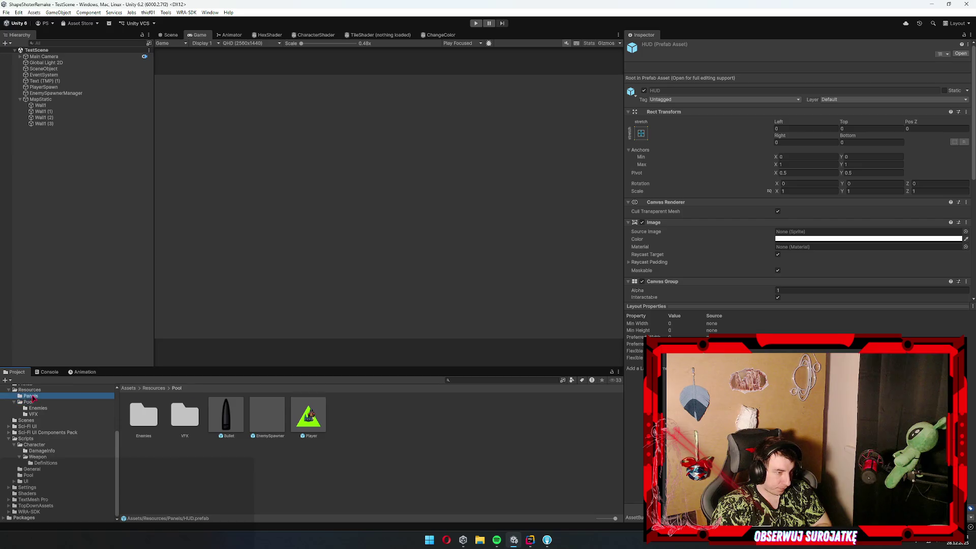
left_click(220, 424)
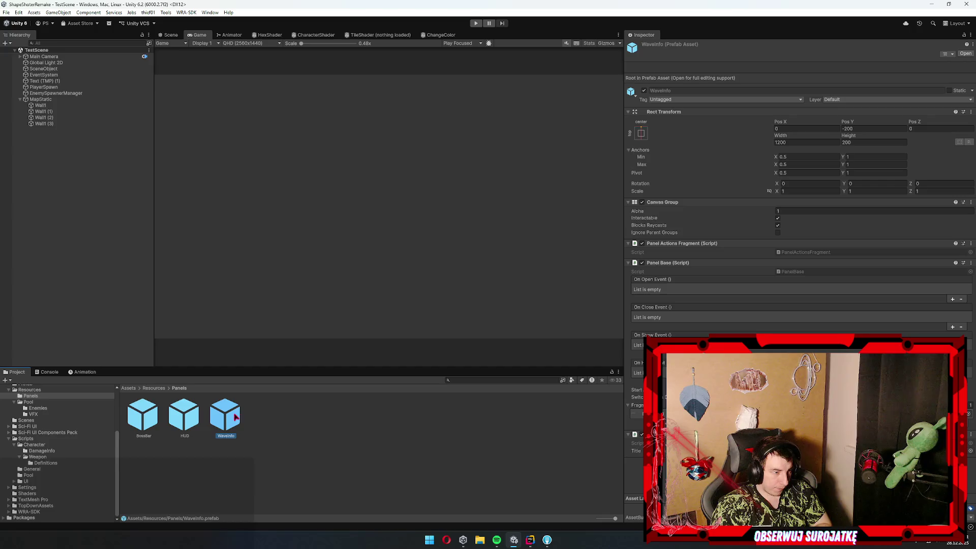
double_click(235, 417)
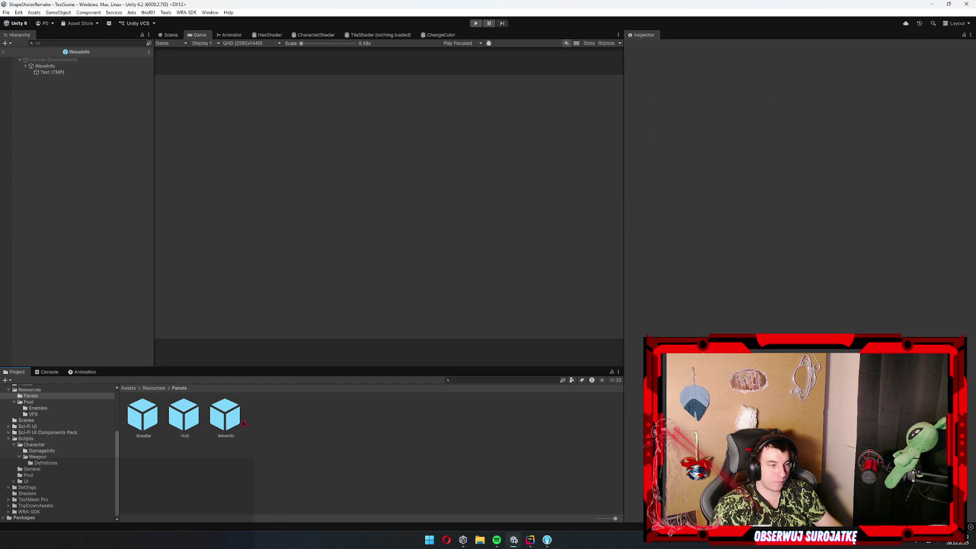
Rename the WaveInfo prefab to PopupInfo and open WaveInfoFragment.cs from Scripts/UI/HUD
left_click(225, 415)
key("F2")
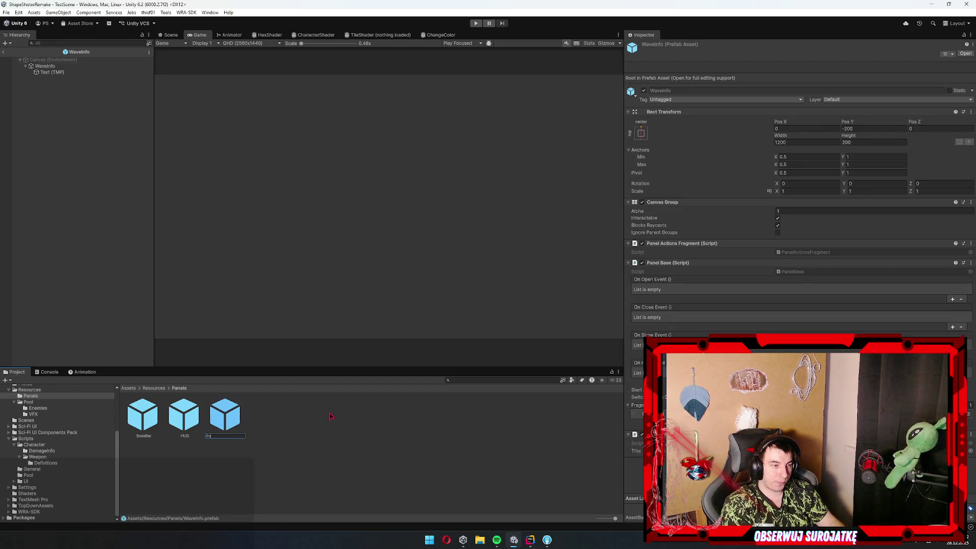
key("Return")
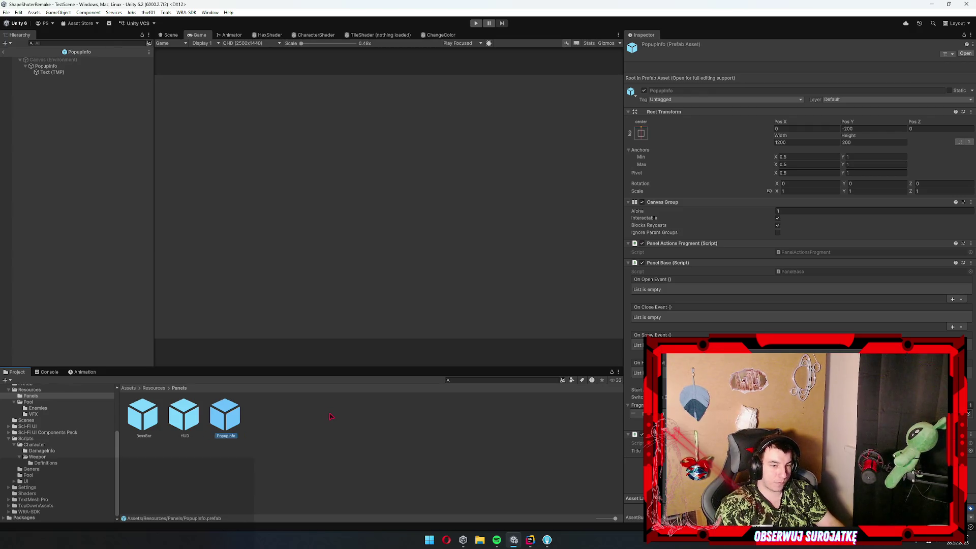
left_click(26, 481)
double_click(183, 414)
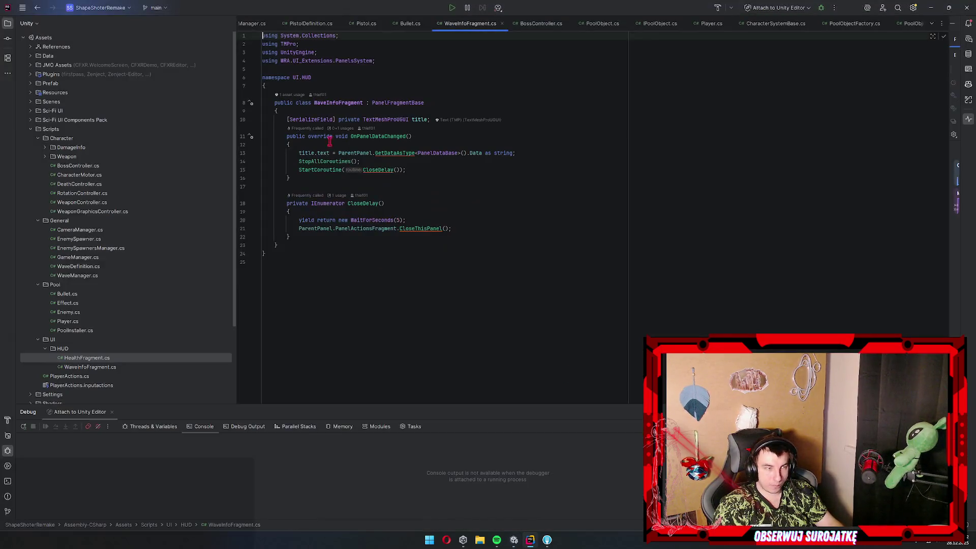
Rename the WaveInfoFragment class and its file to PopupText in Rider, then go back to Unity
key("F2")
type("PopupText")
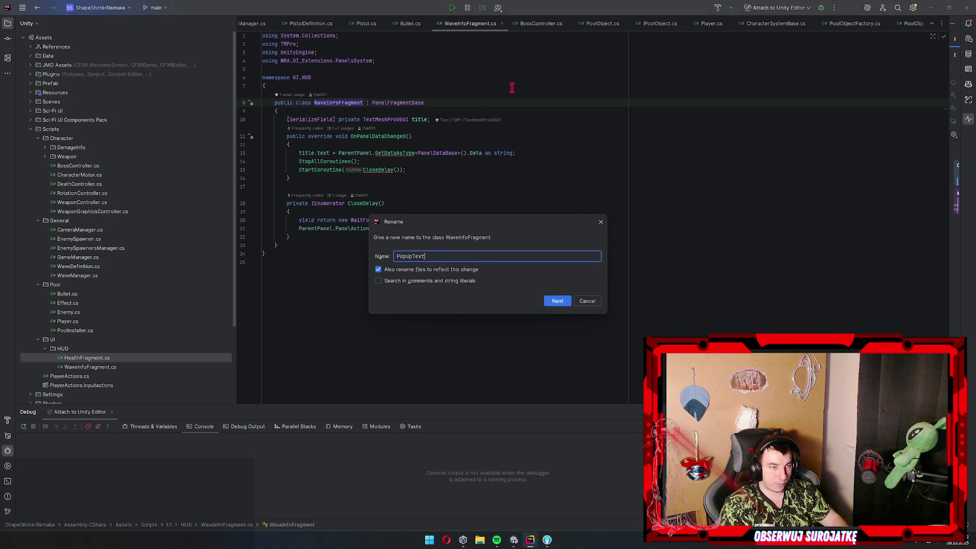
key("Return")
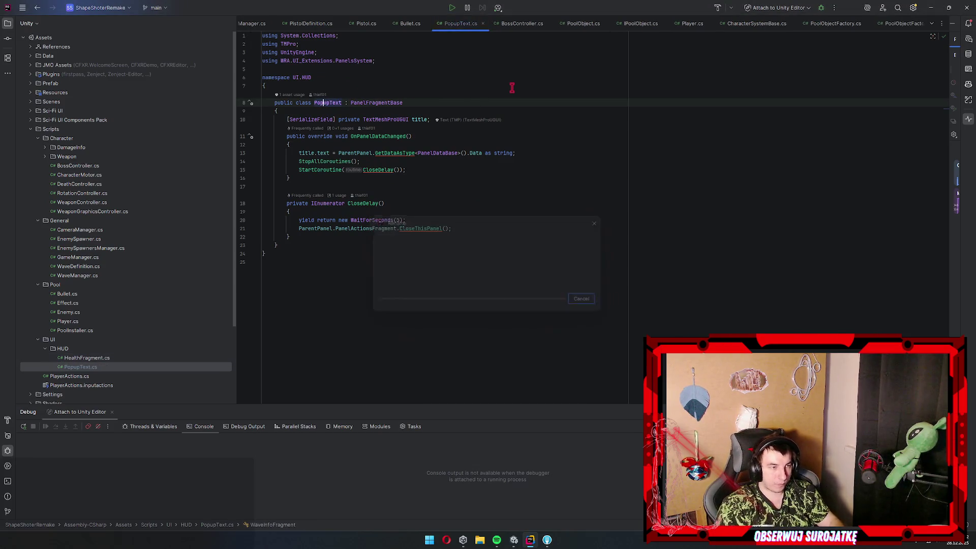
left_click(933, 9)
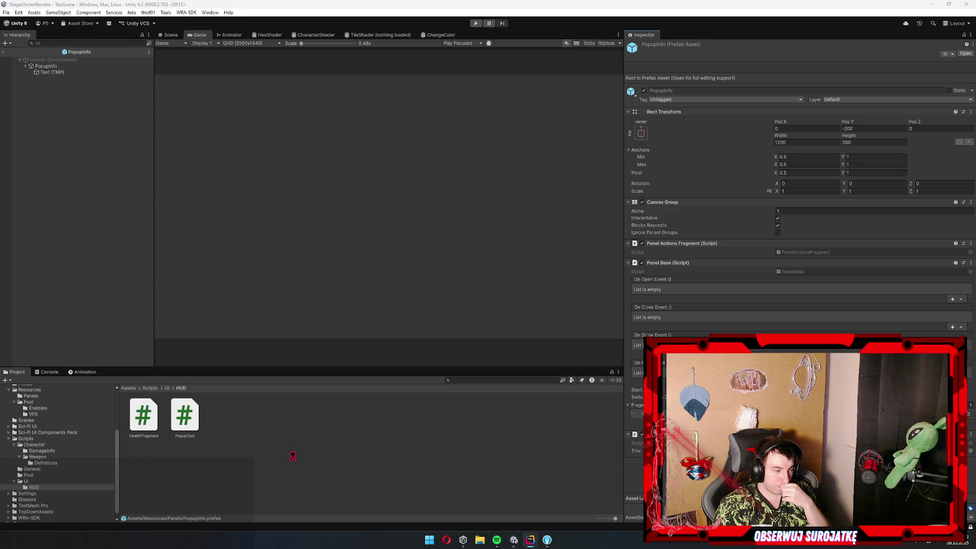
Create a MonoBehaviour script named WaveInfo in Scripts/UI/HUD and open it in Rider
right_click(275, 438)
mouse_move(339, 239)
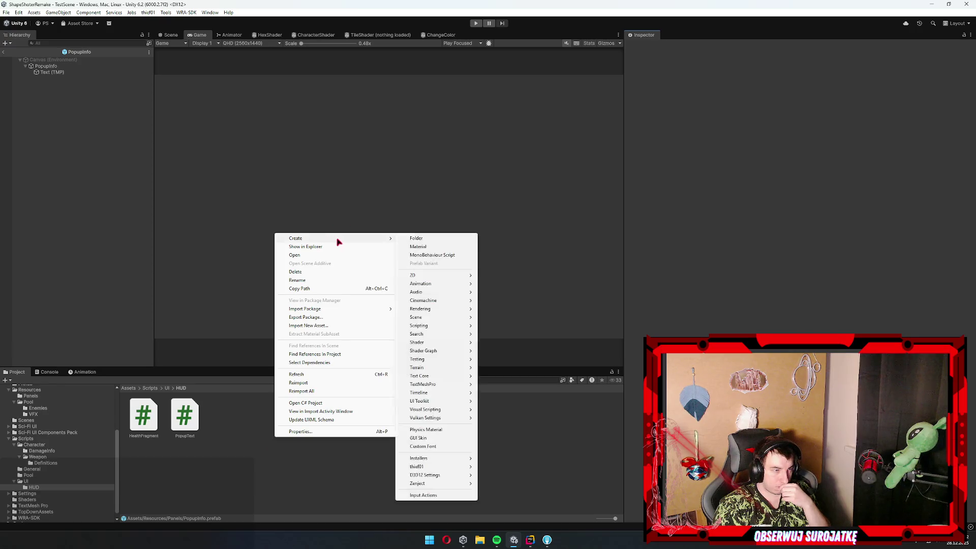
left_click(446, 255)
type("WaveInfo")
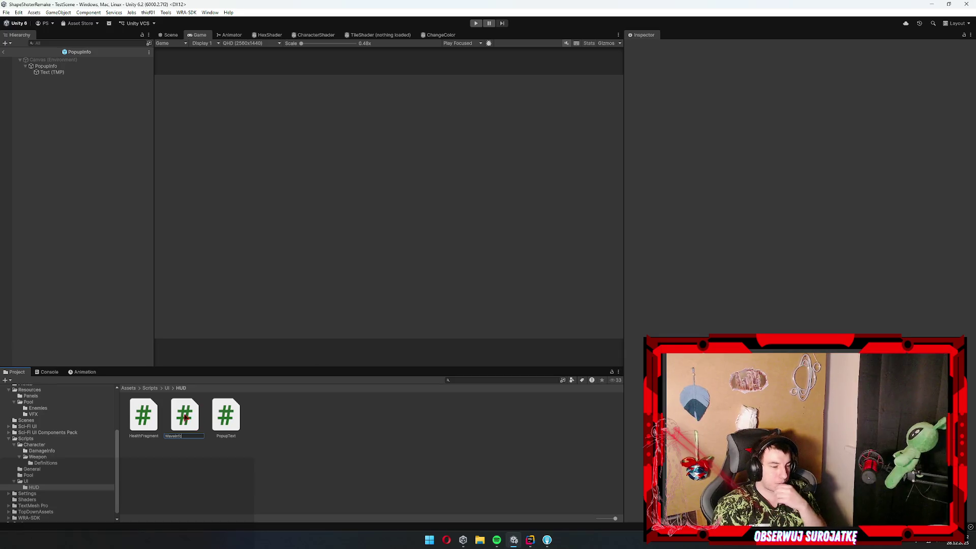
key("Return")
double_click(235, 421)
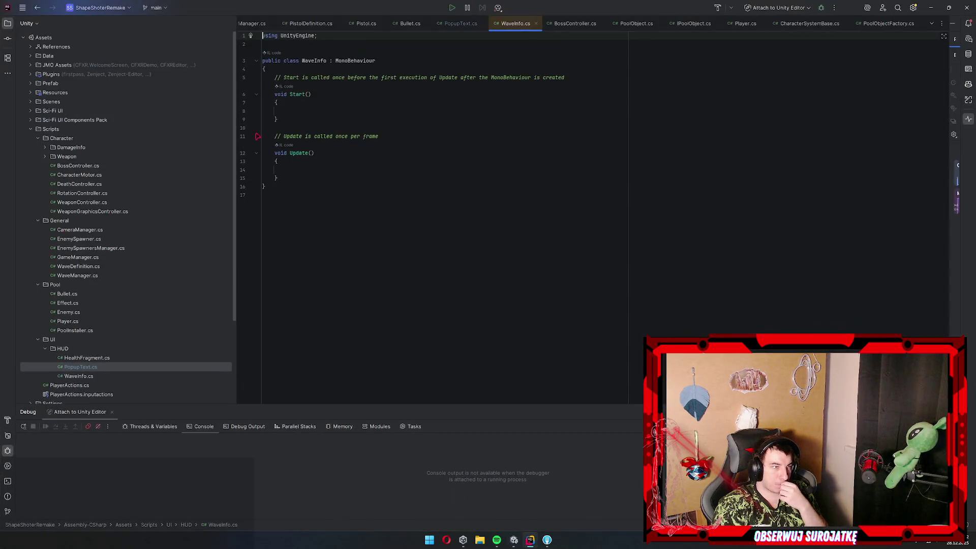
Wrap WaveInfo in the UI.HUD namespace and delete the default Start and Update methods
left_click(321, 60)
key("alt+Return")
key("Return")
mouse_move(294, 197)
left_mouse_down()
mouse_move(279, 87)
mouse_move(290, 94)
left_mouse_up()
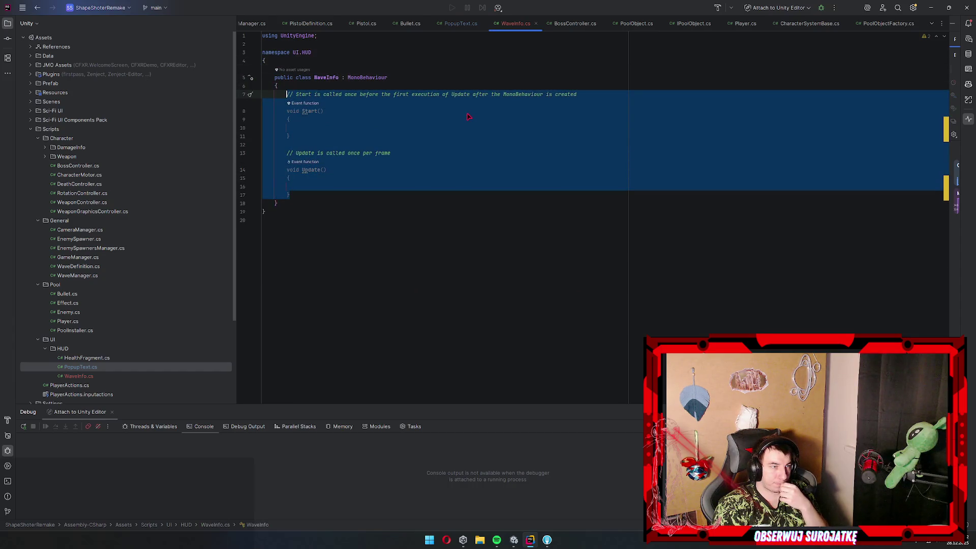
key("BackSpace")
Add an [Inject] private WaveManager waveManager field
type("nj")
key("Return")
type("] private Textmeshpro")
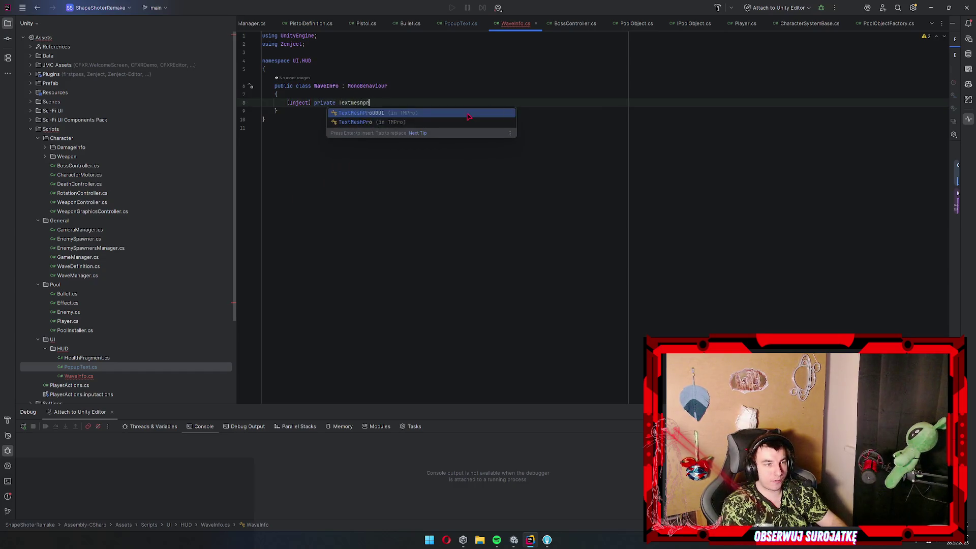
key("Return")
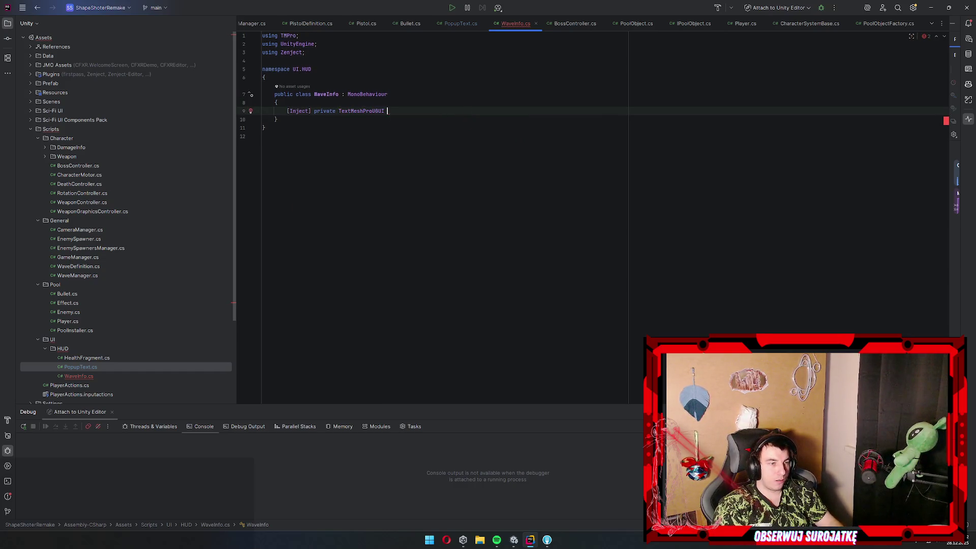
type("_")
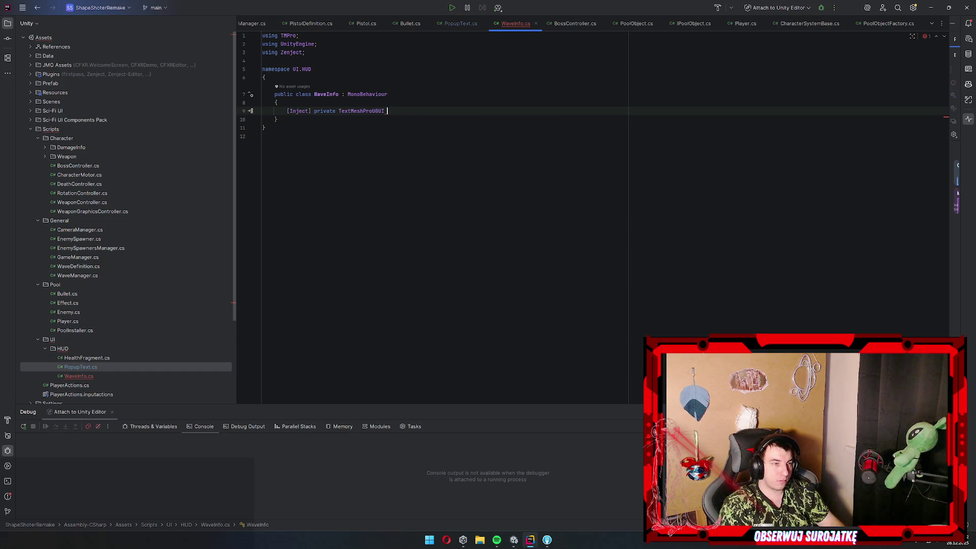
key("ctrl+BackSpace")
type("WaveMan")
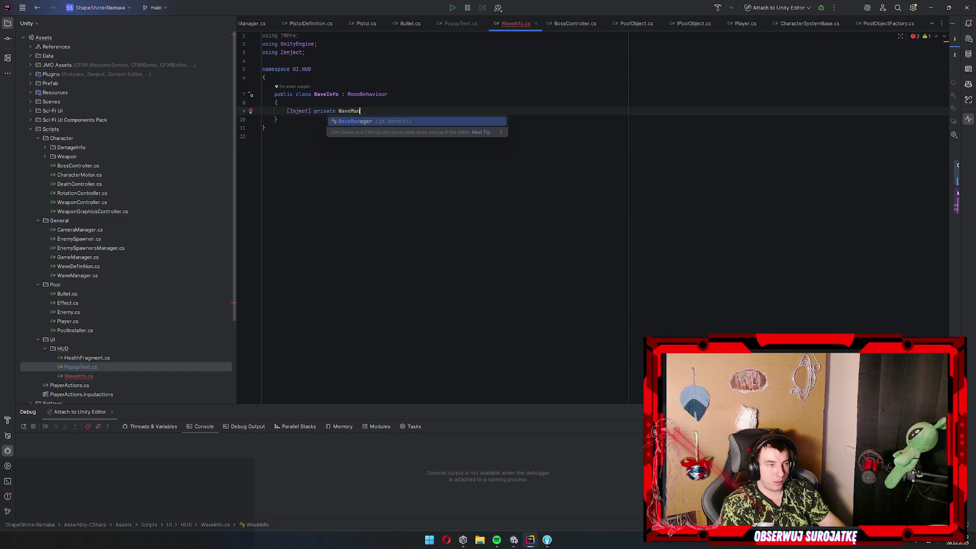
key("Return")
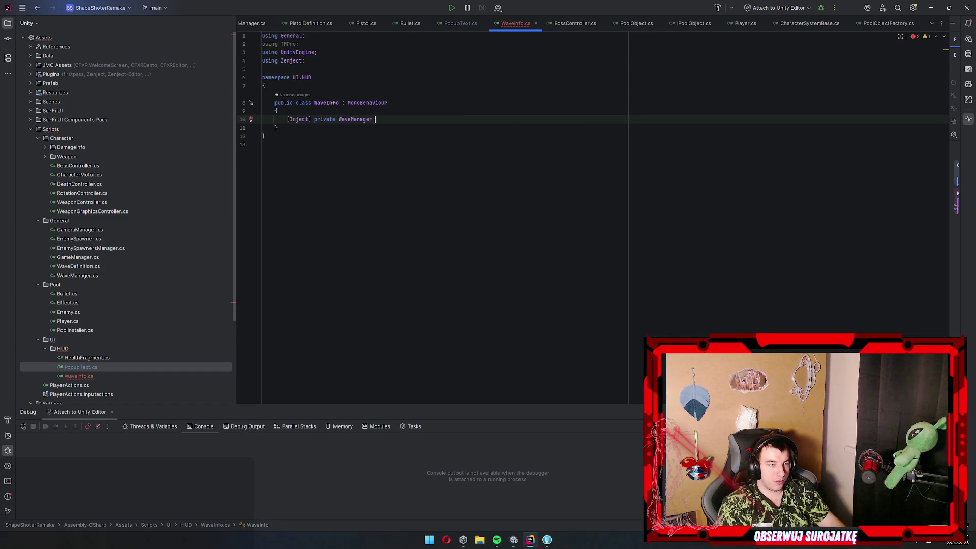
key("Return")
type(";")
Add a [SerializeField] private TextMeshProUGUI waveText field
key("Return")
type("[Ser")
key("Return")
type("private Te")
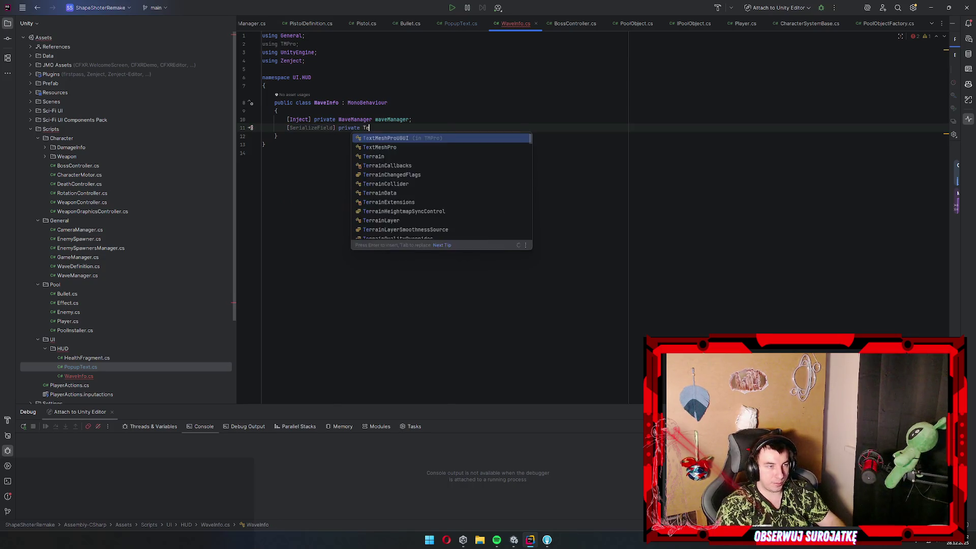
type("xtM")
key("Return")
type("waveText;")
Add an Update method setting waveText.text = "Wave: " + waveManager.CurrentWave
key("Return")
key("Return")
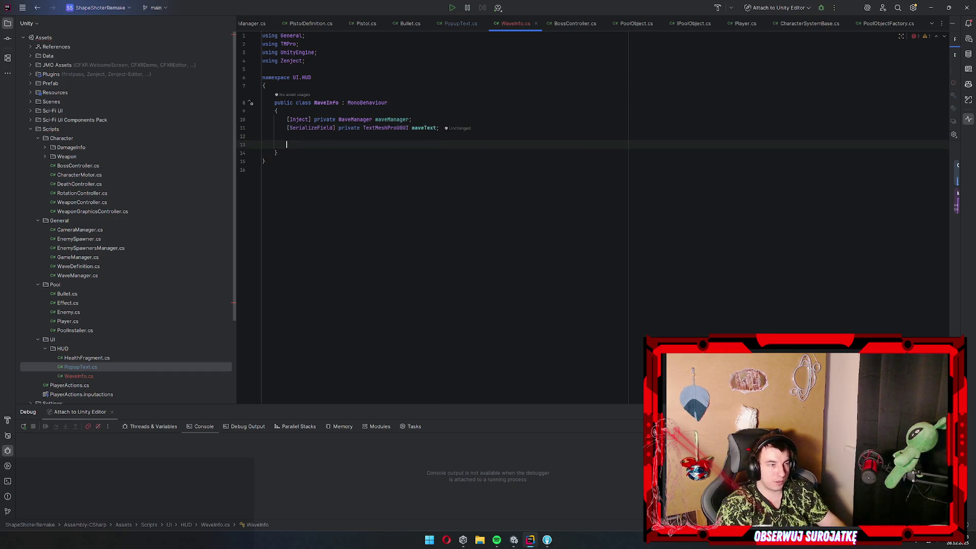
type("Upd")
key("Return")
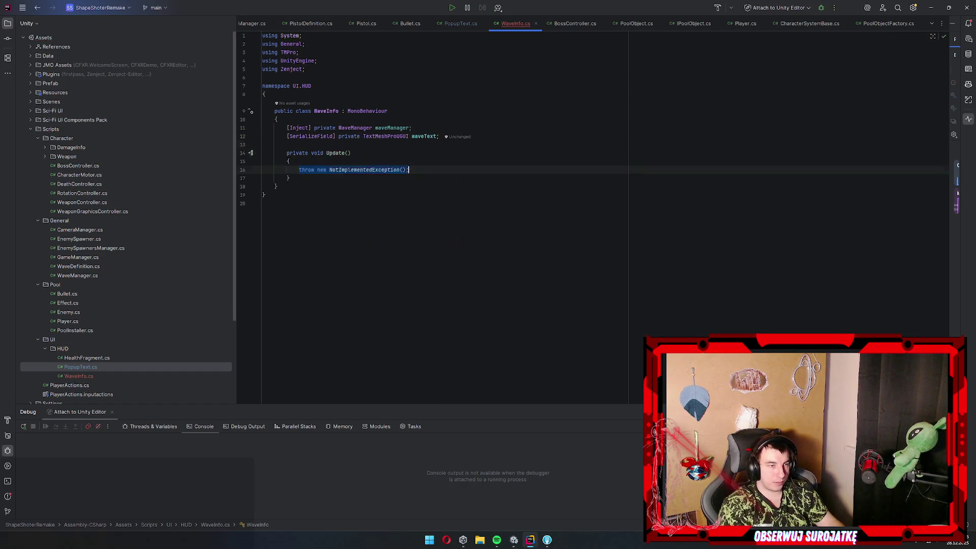
type("waveText")
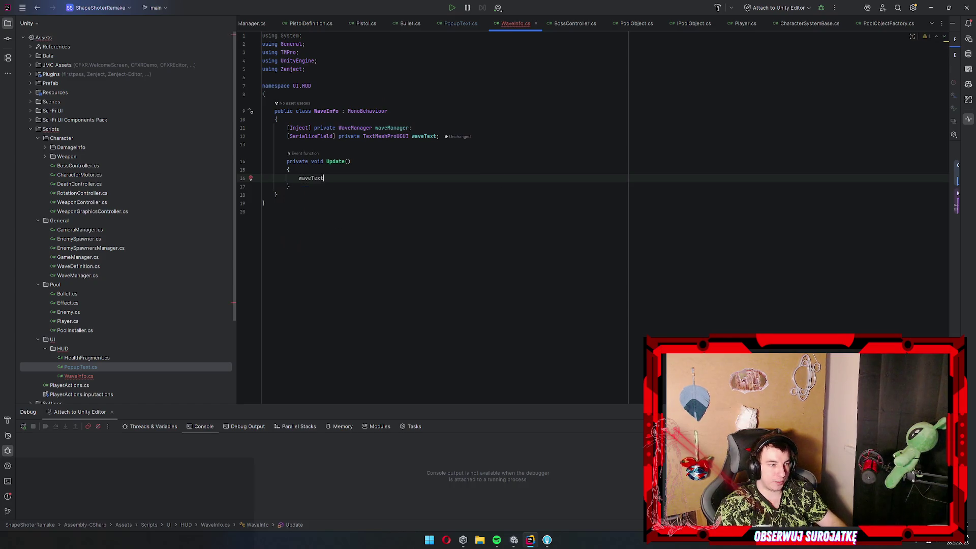
type(".text = wave")
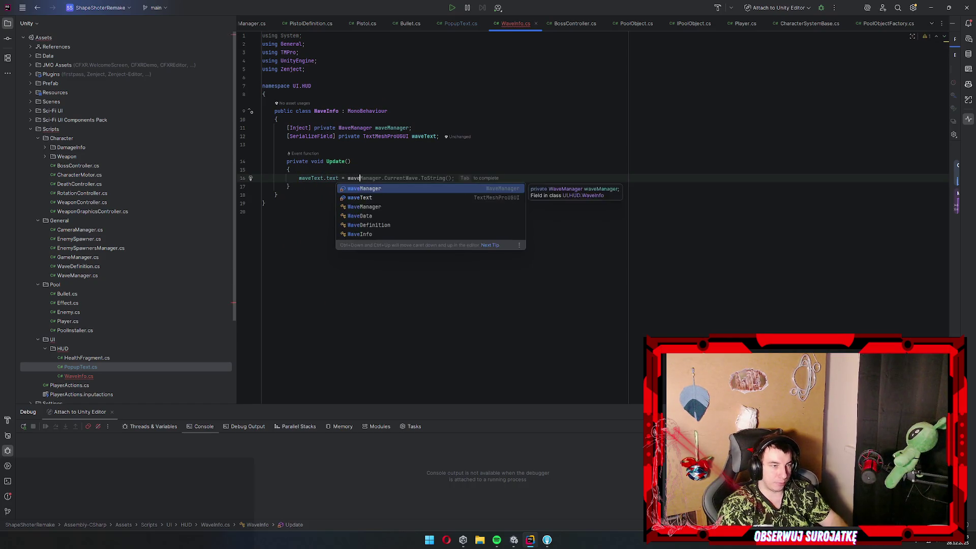
type("Manager.wave")
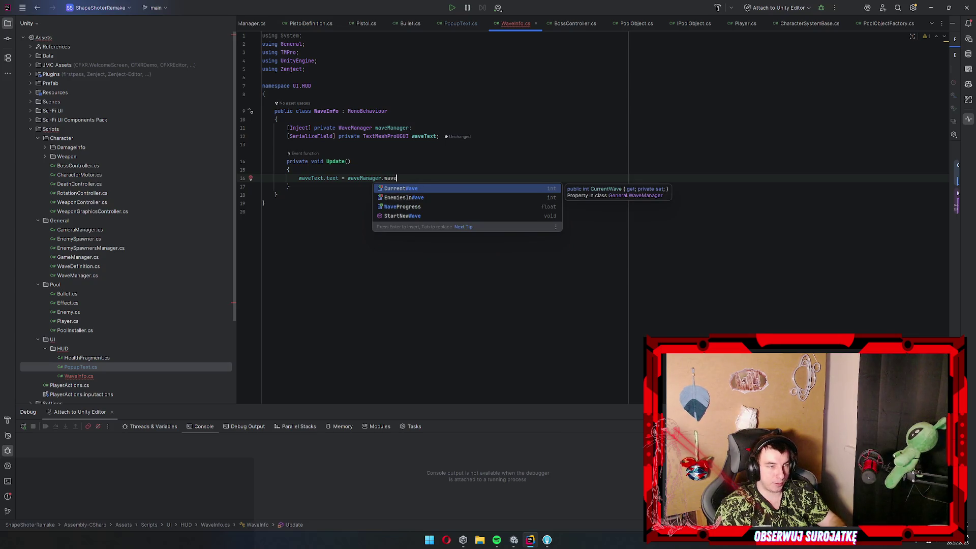
key("Return")
type(";")
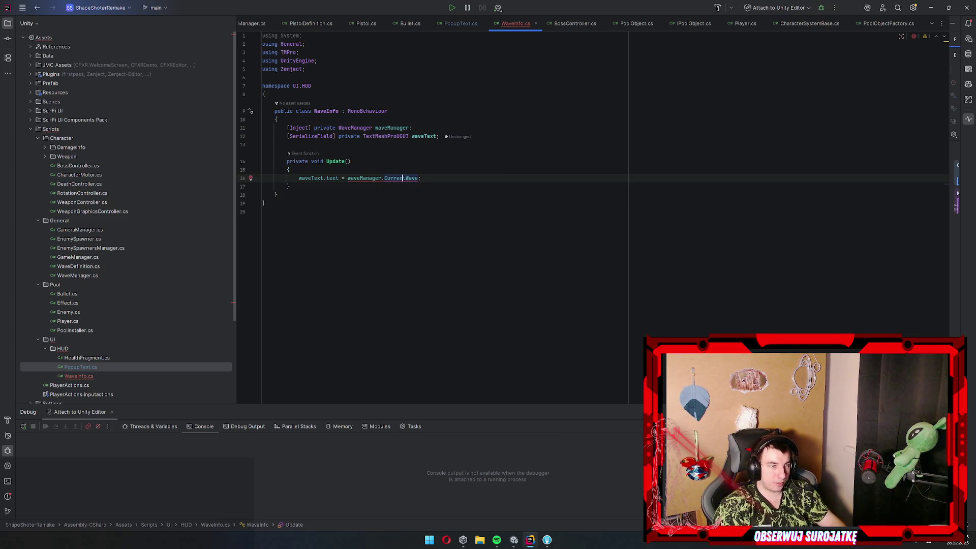
left_click(348, 178)
type("\"wave:")
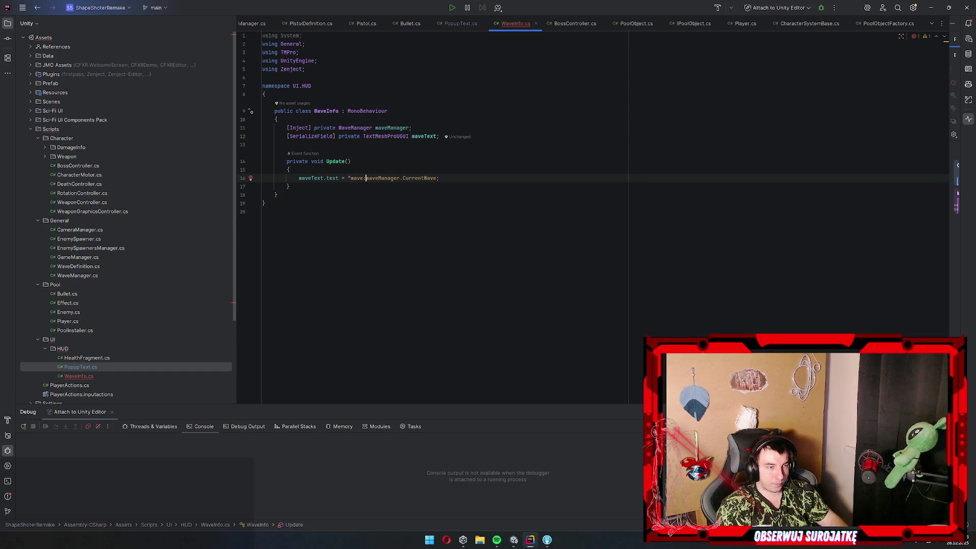
type(" \" +")
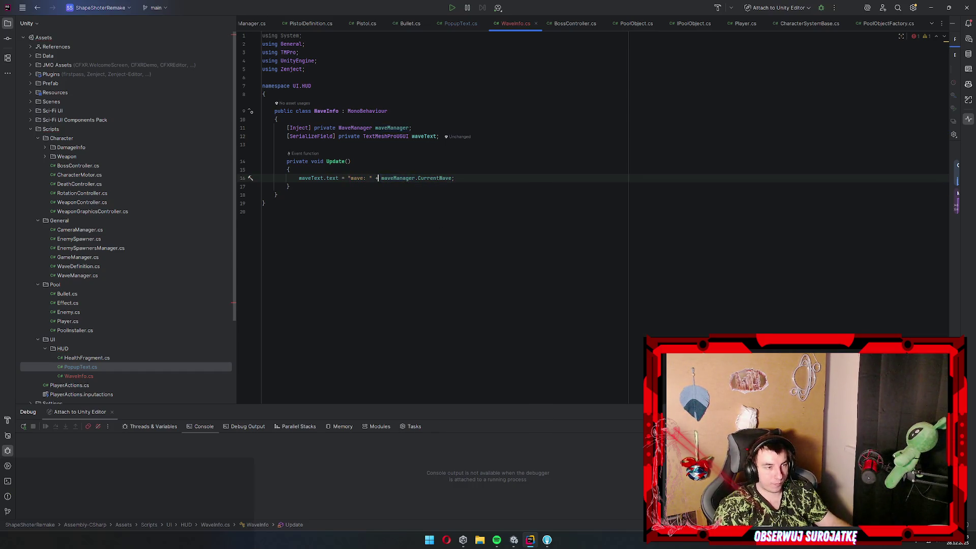
key("Delete")
type("W")
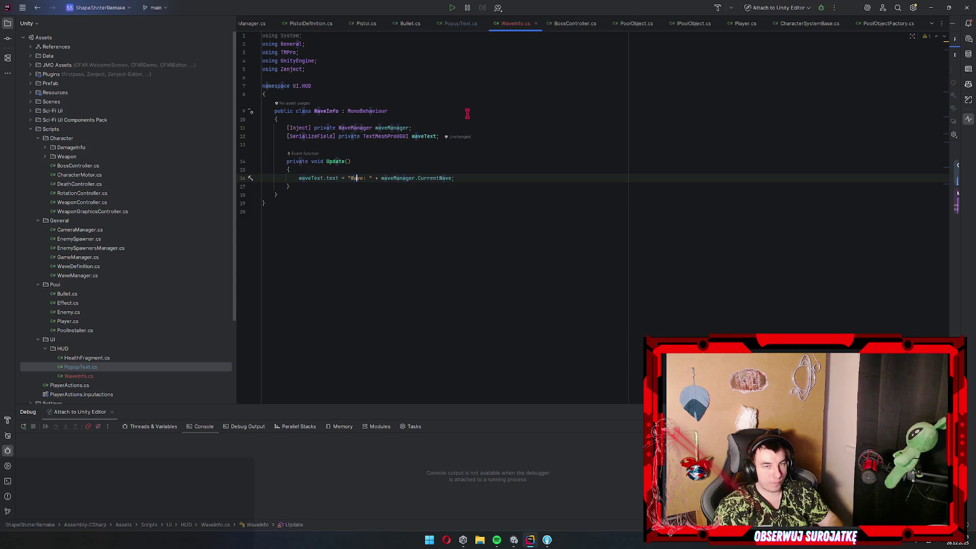
left_click(932, 8)
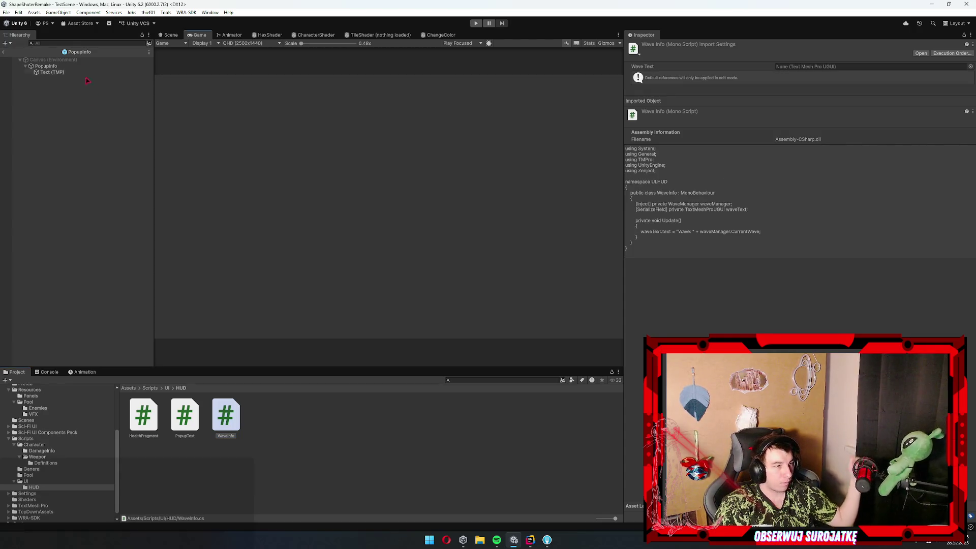
Reopen the PopupInfo prefab from Resources/Panels and undo the stray empty GameObject added to it
left_click(125, 68)
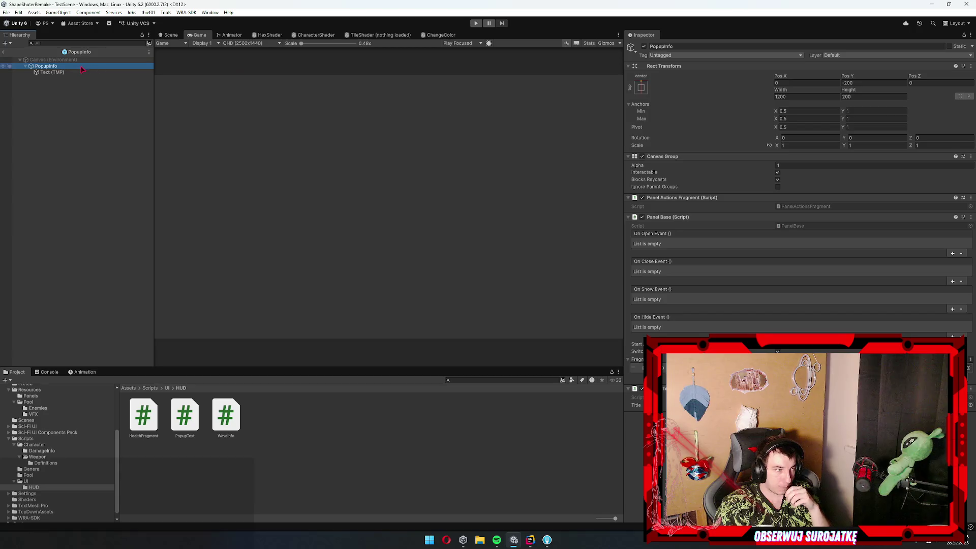
key("alt+Tab")
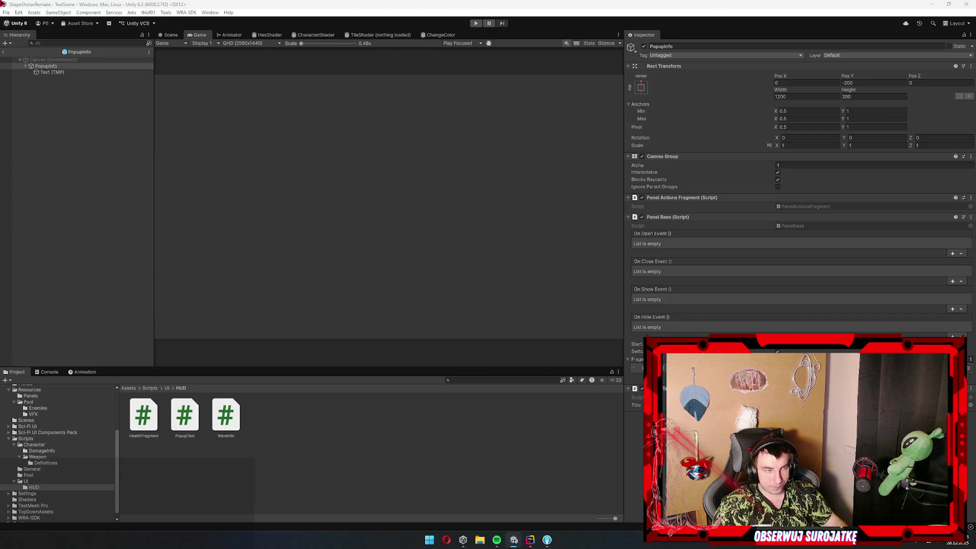
left_click(5, 43)
left_click(7, 53)
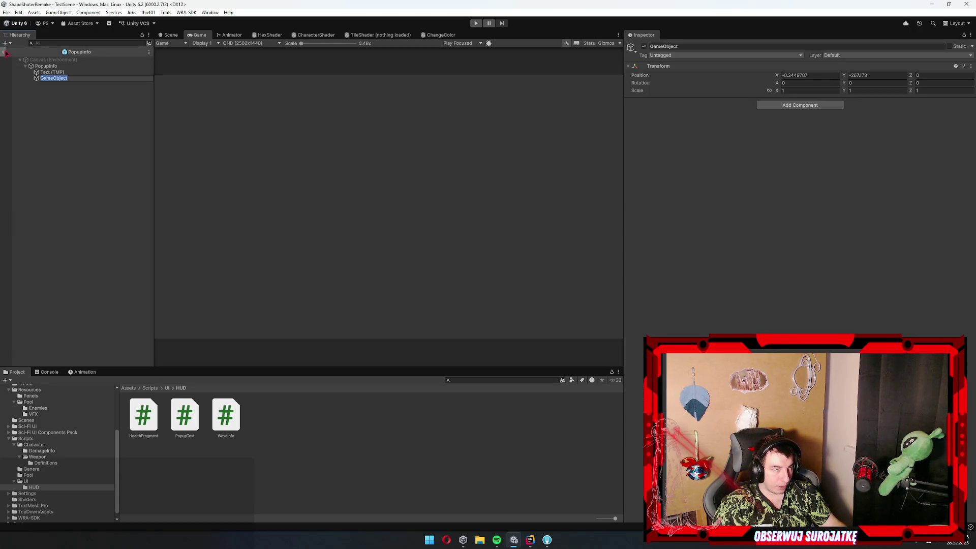
left_click(5, 53)
left_click(44, 462)
left_click(34, 445)
left_click(29, 402)
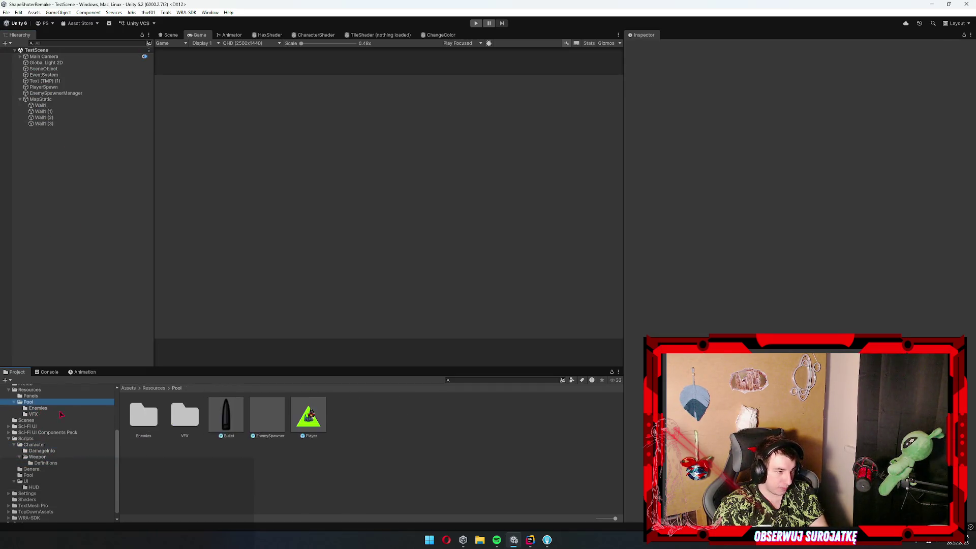
left_click(30, 396)
double_click(226, 414)
left_click(62, 86)
key("ctrl+z")
Open the HUD prefab and add the Wave Info component to its root
left_click(194, 411)
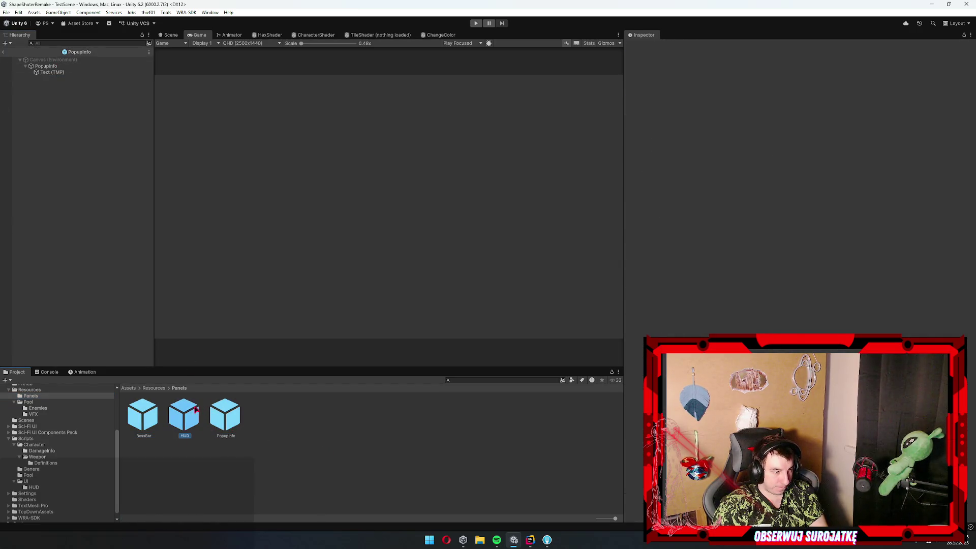
double_click(195, 411)
scroll(816, 279, "down", 10)
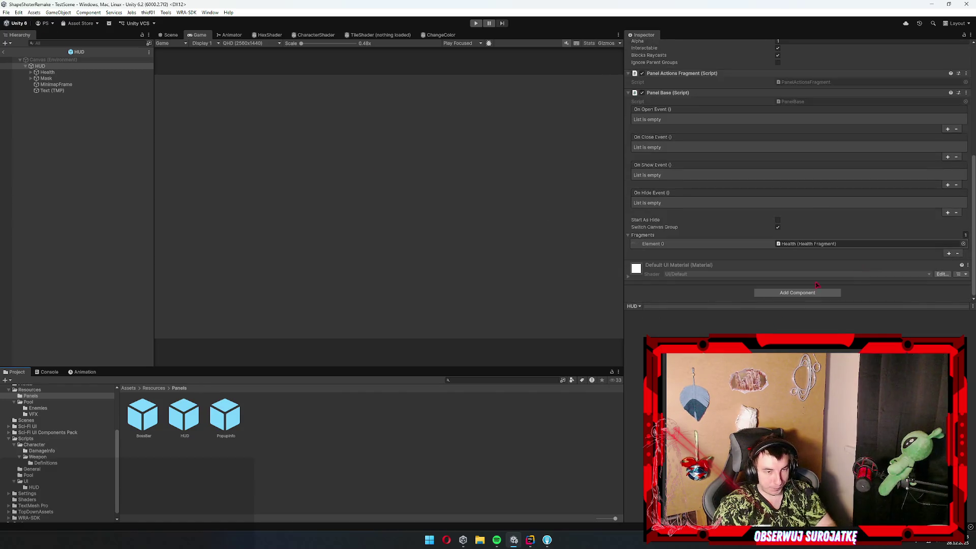
left_click(797, 292)
type("wave")
key("Return")
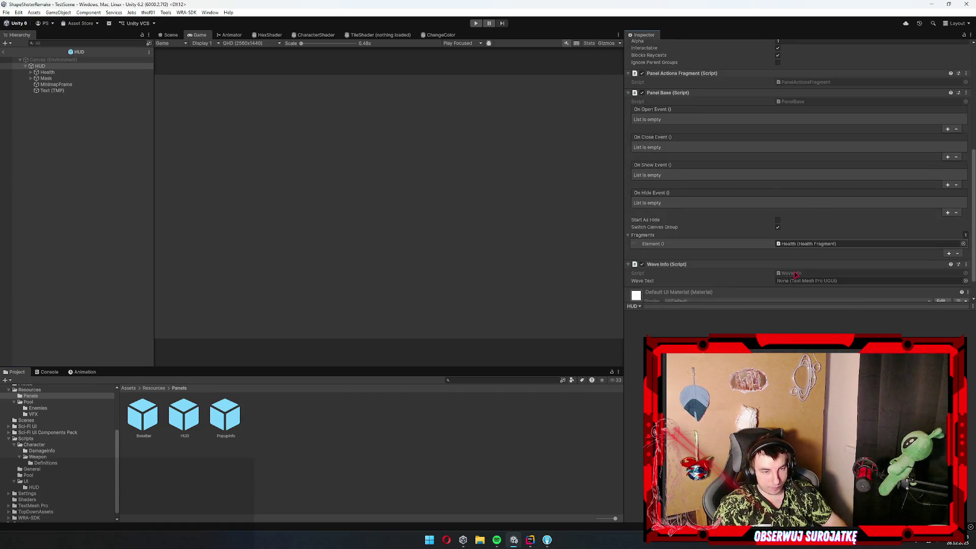
scroll(796, 274, "down", 1)
Assign the HUD's Text (TMP) to Wave Text and return to TestScene
left_click(52, 91)
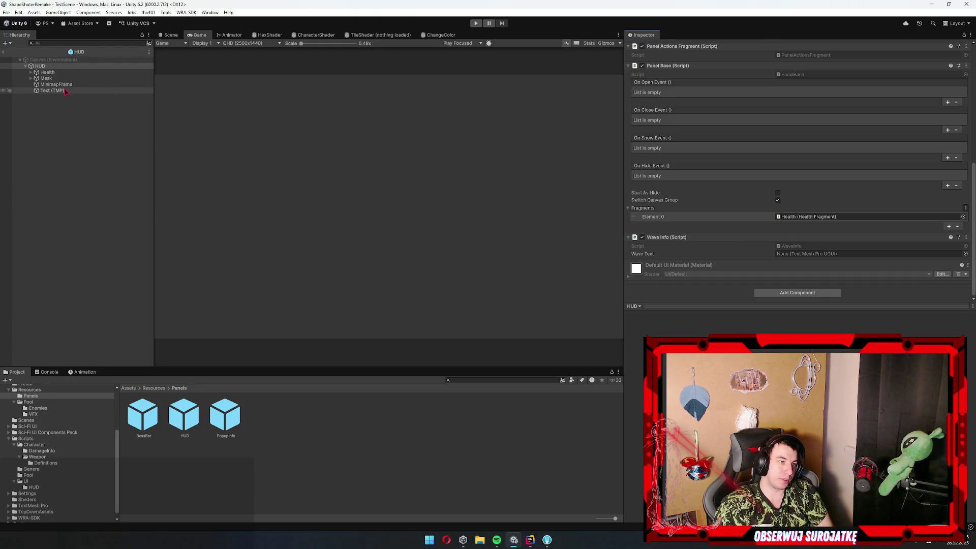
left_click(171, 34)
key("f")
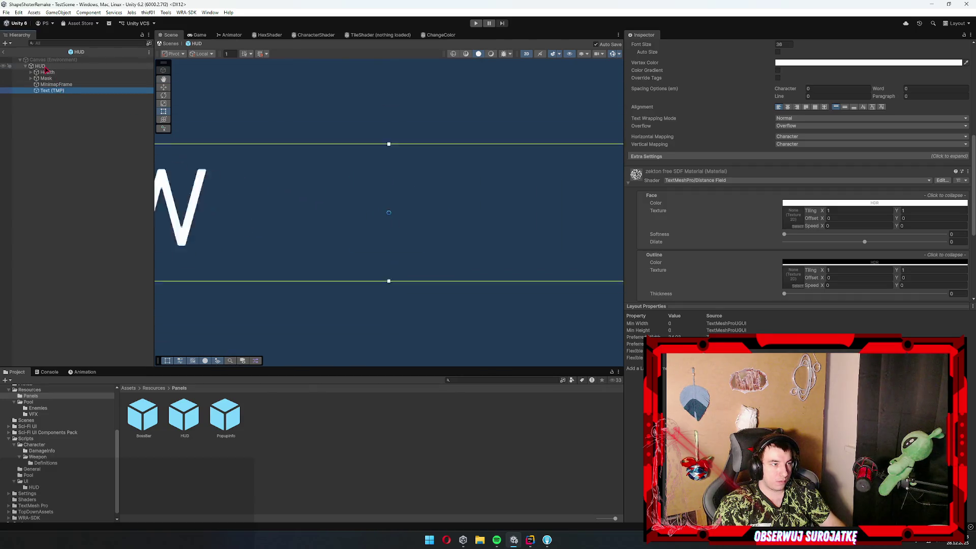
left_click(40, 66)
left_click_drag(819, 258, 819, 257)
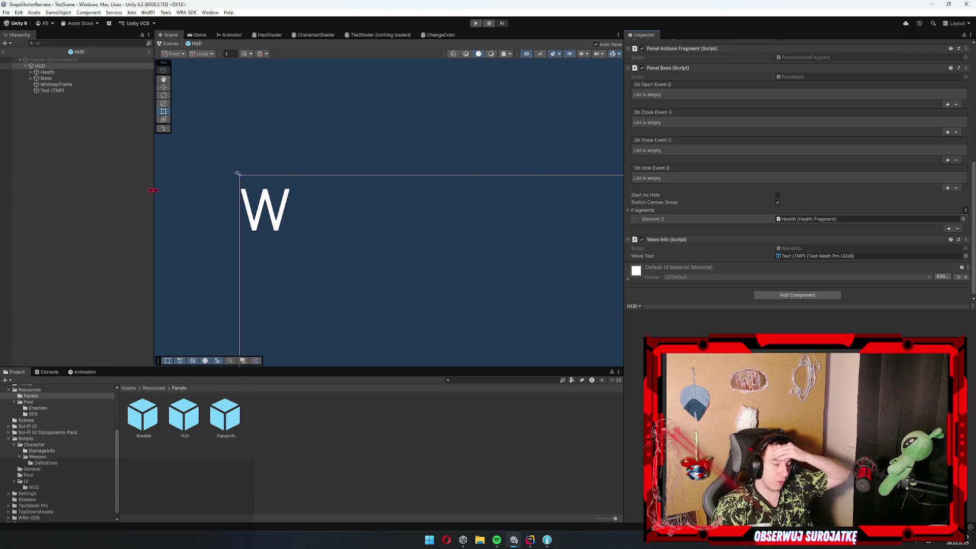
left_click(3, 52)
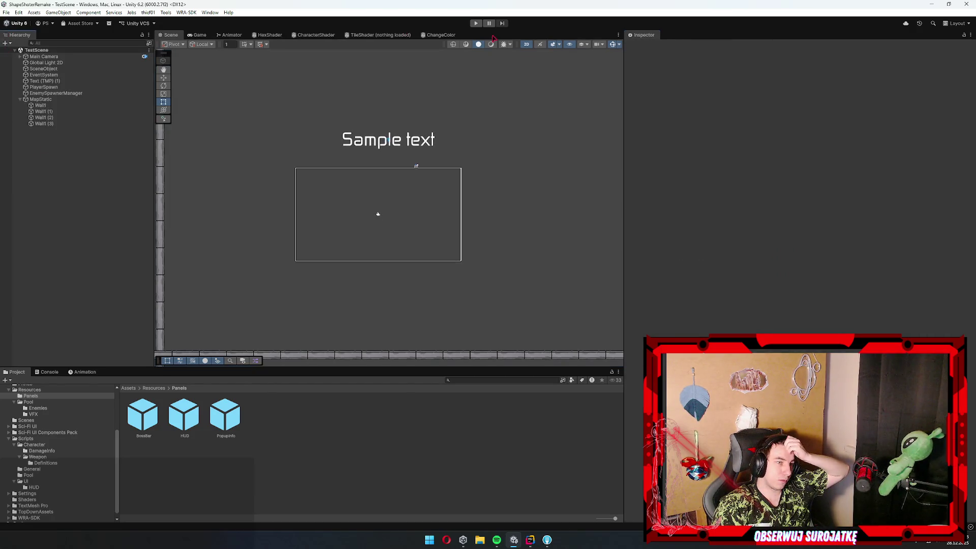
Play-test, steering the ship with WASD until the label reads 'Wave: 2', then stop and select PopupInfo
left_click(476, 23)
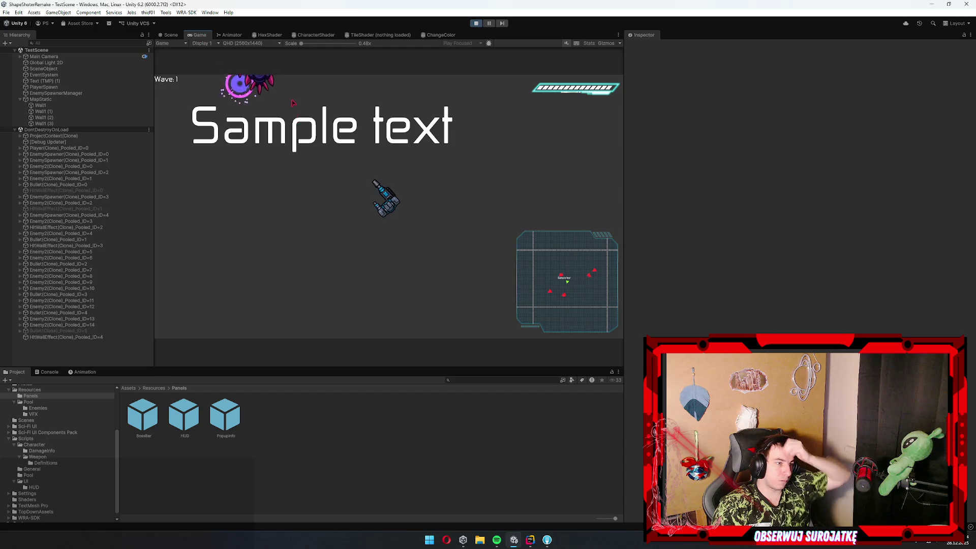
key("w")
key("d")
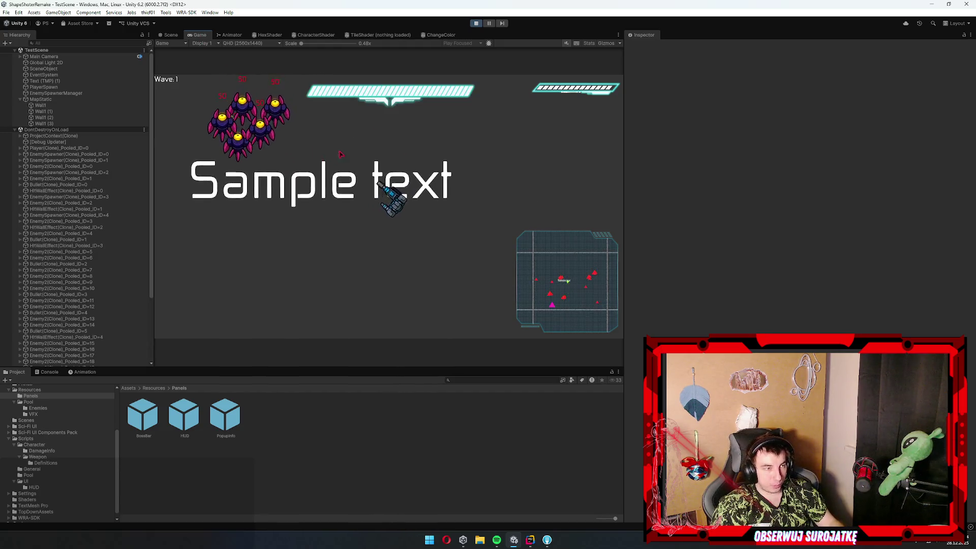
key("s")
key("a")
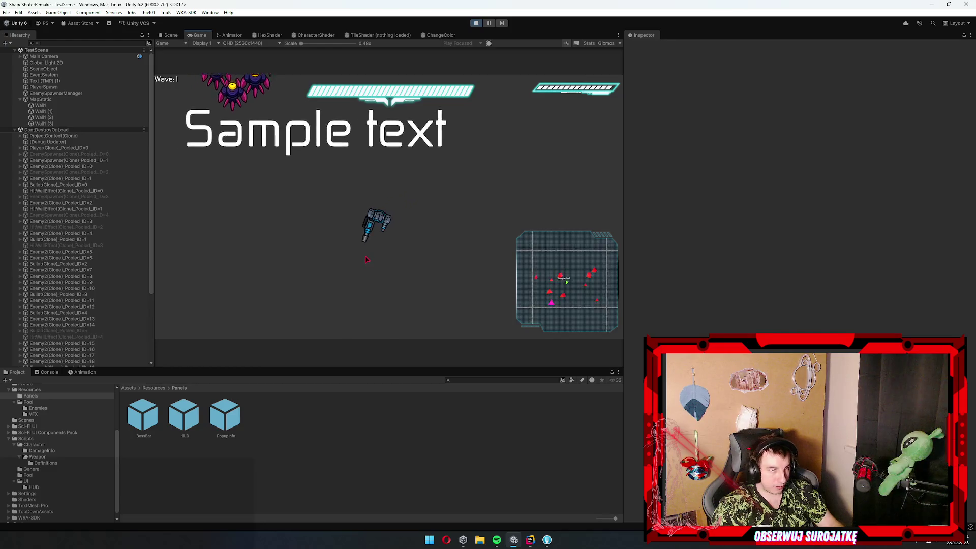
key("s")
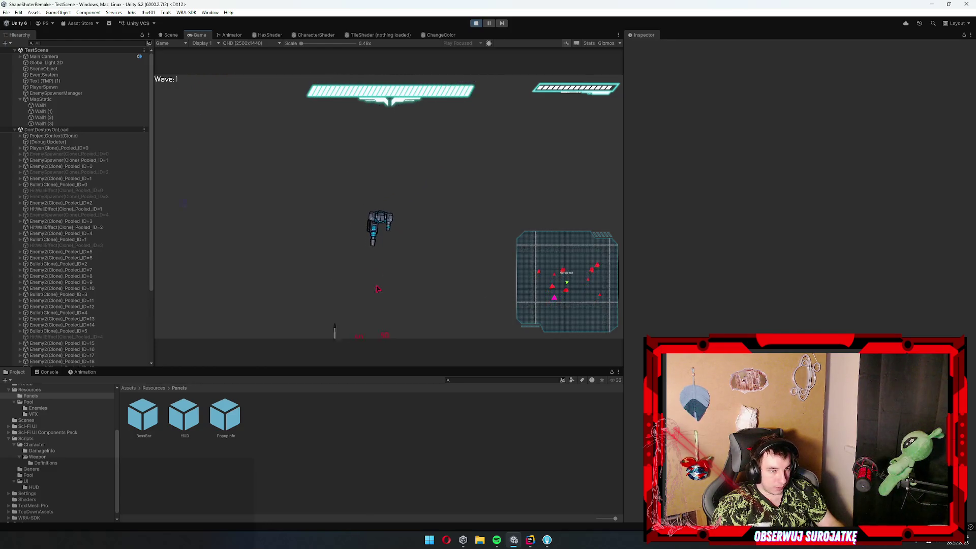
key("s")
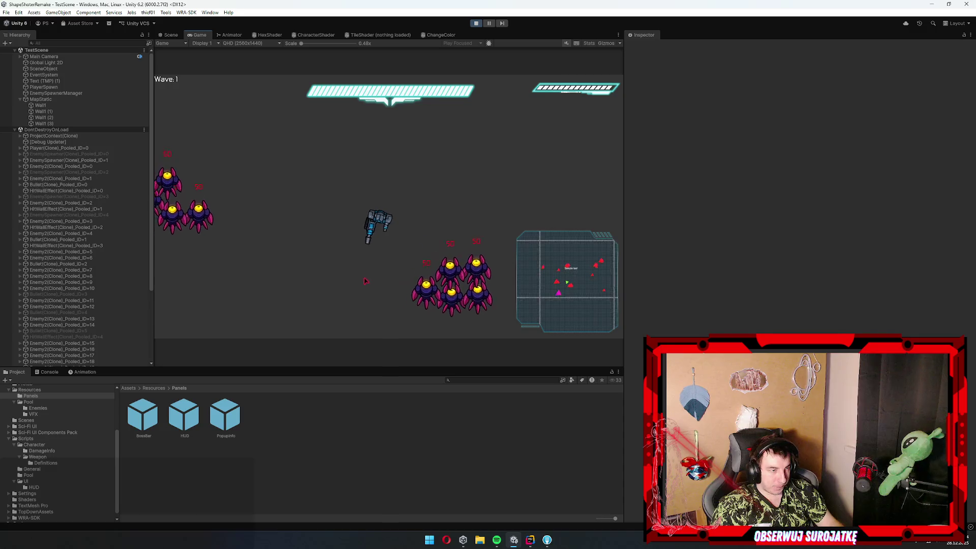
key("s")
key("a")
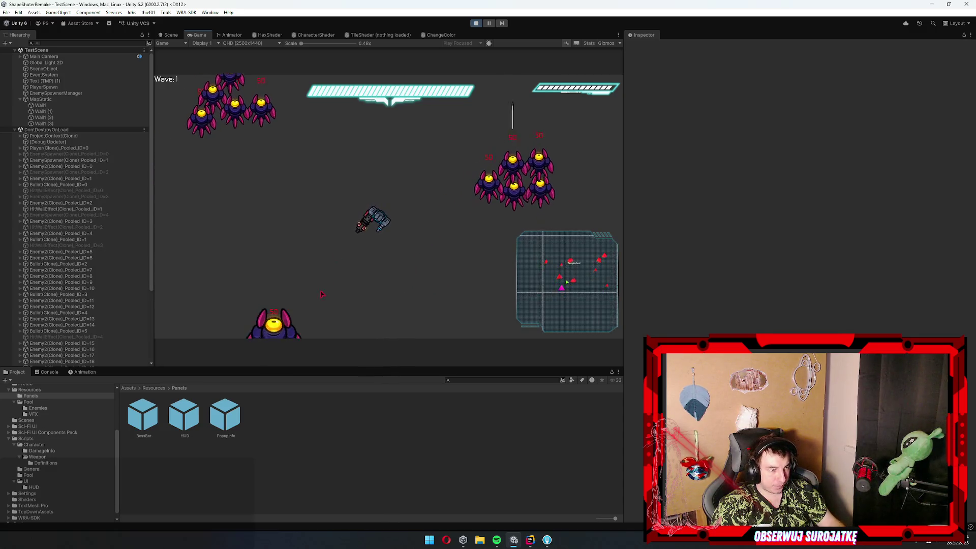
key("s")
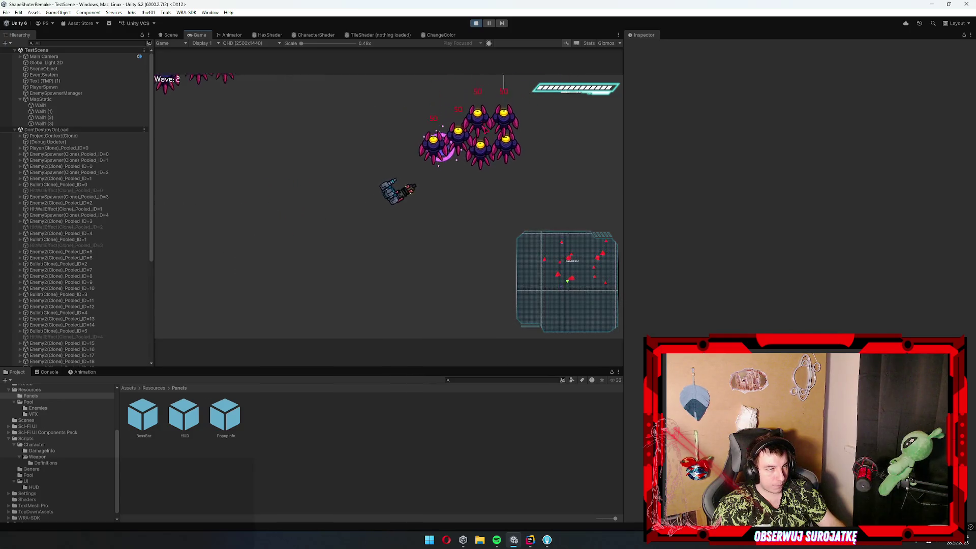
key("w")
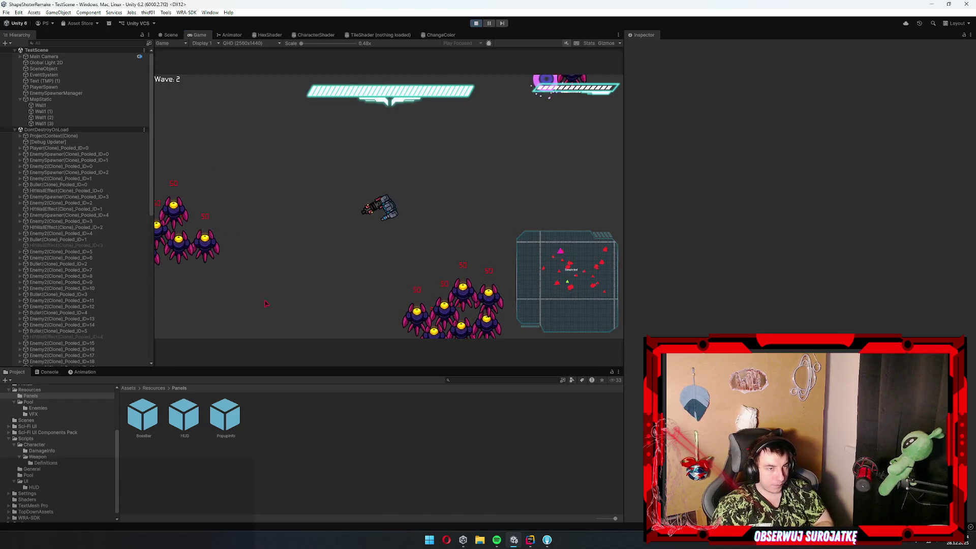
left_click(476, 22)
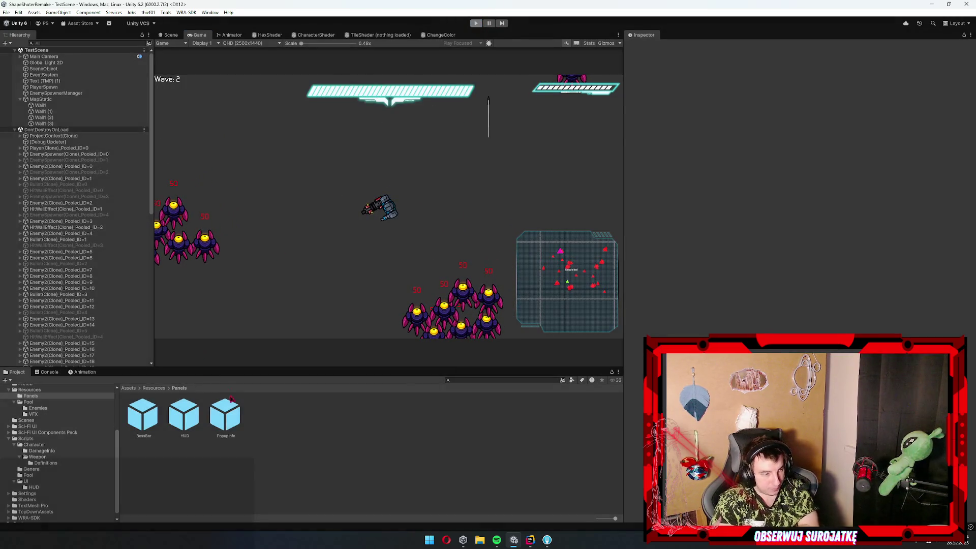
left_click(226, 414)
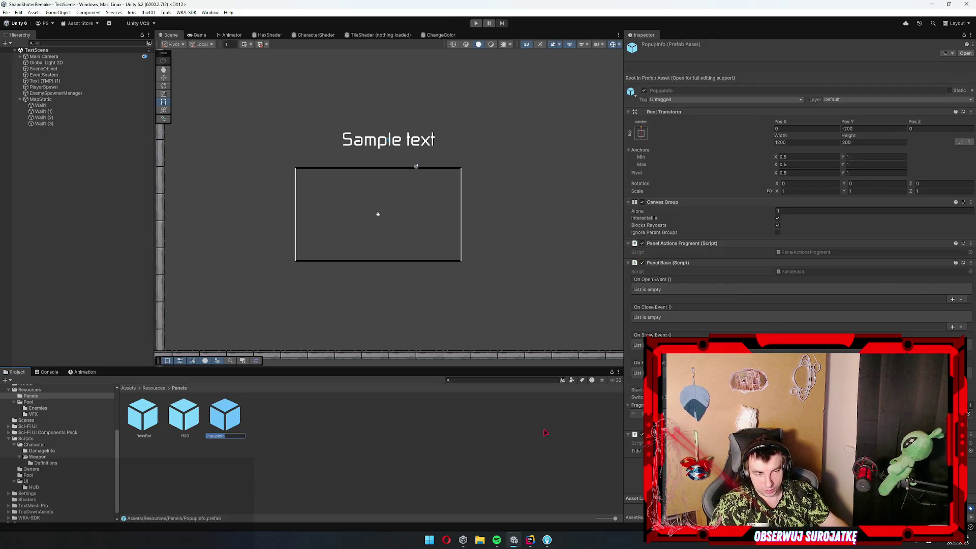
left_click(530, 540)
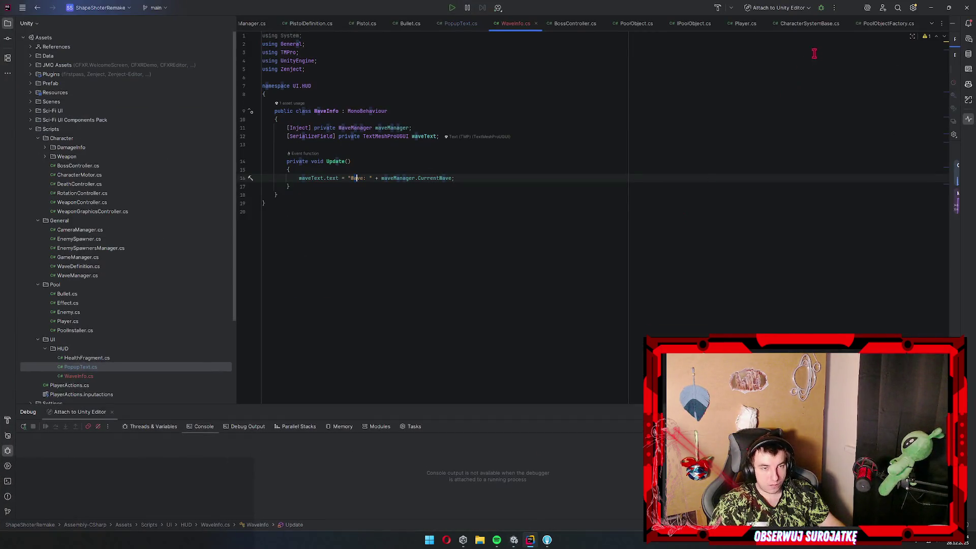
left_click(617, 94)
key("ctrl+shift+f")
type("WA")
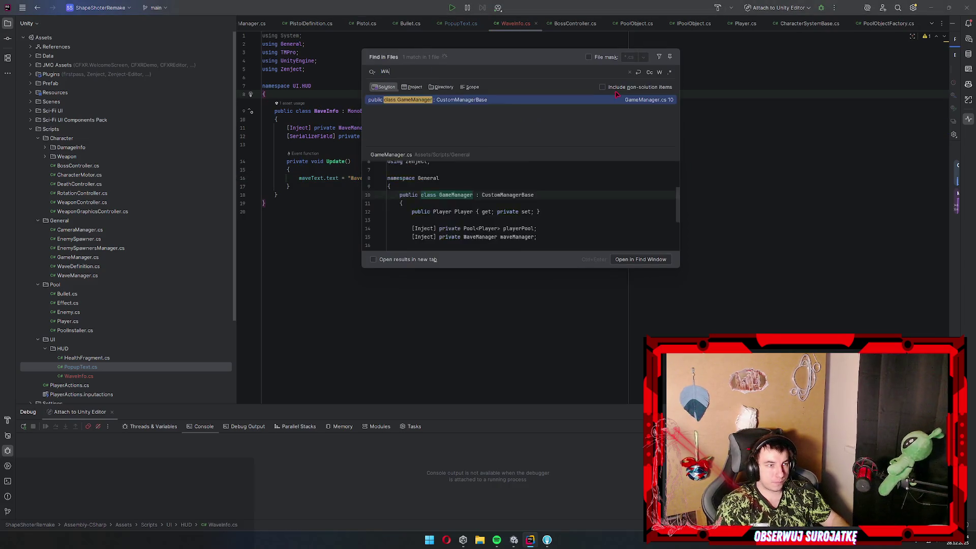
type("veManager")
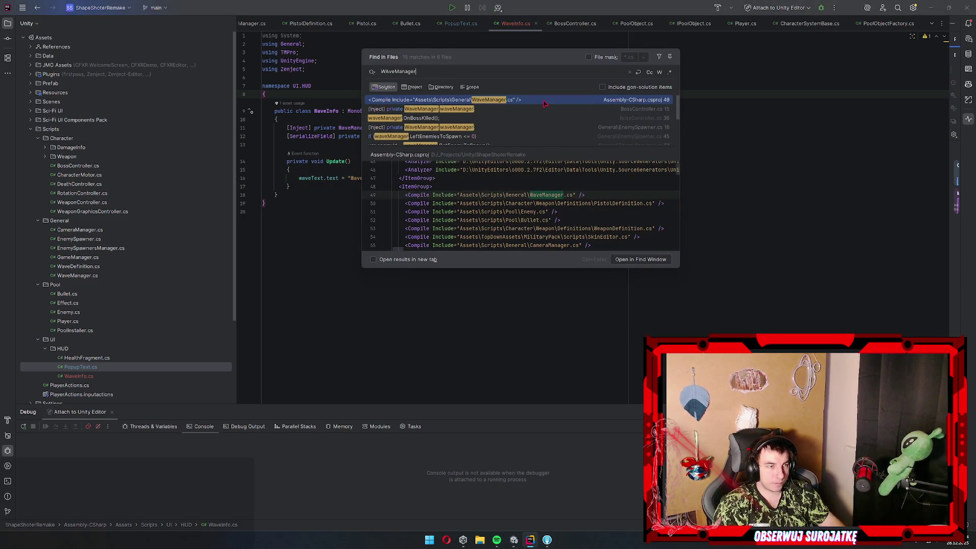
double_click(449, 109)
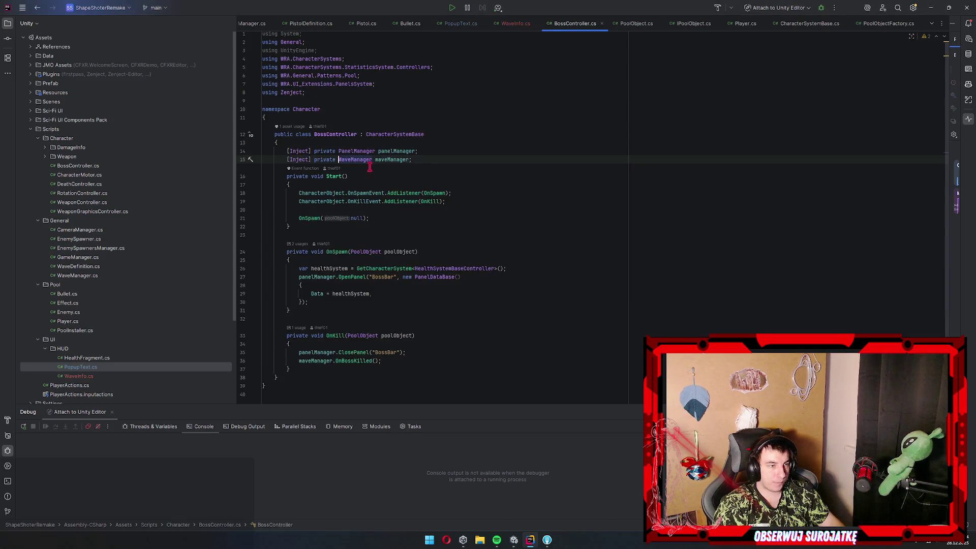
left_click(362, 160, "ctrl")
scroll(421, 125, "down", 10)
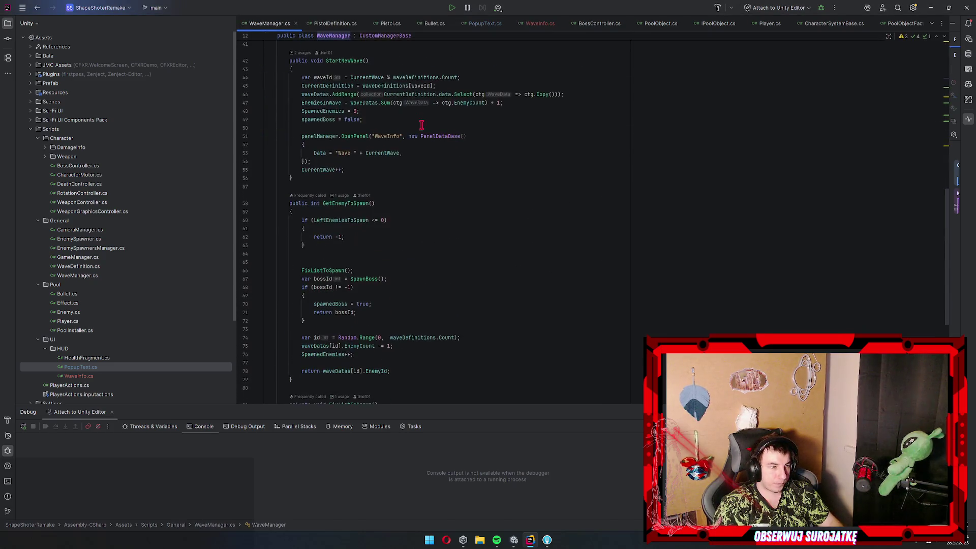
left_click(388, 136)
key("alt+Tab")
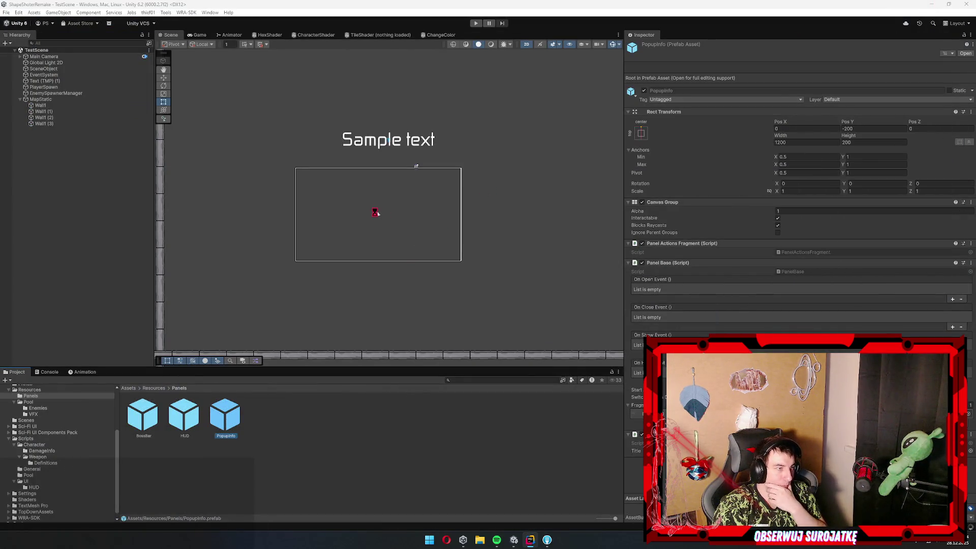
left_click(547, 541)
Stage all changed files, commit them as 'add wave info' and push main to origin
key("ctrl+a")
left_click(199, 47)
left_click(314, 500)
type("add wave i")
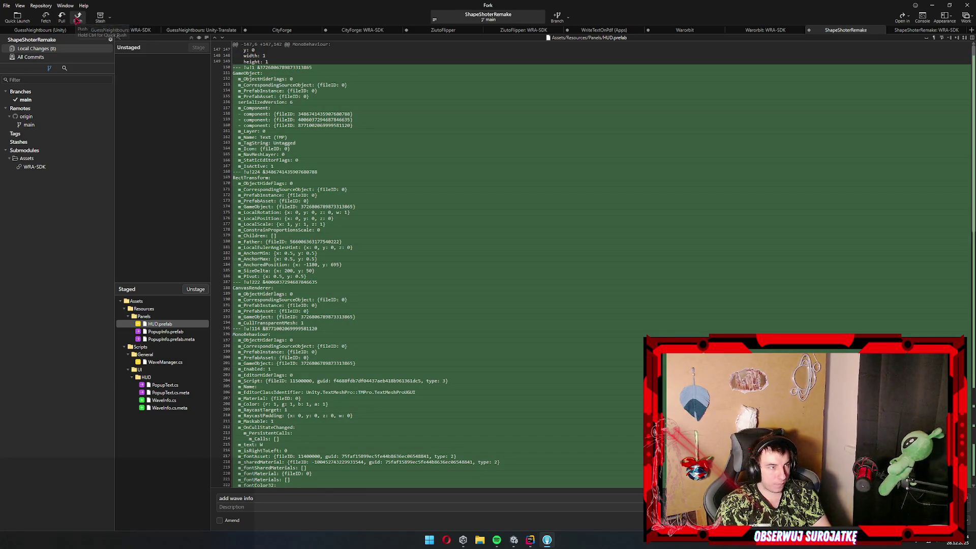
key("ctrl+Return")
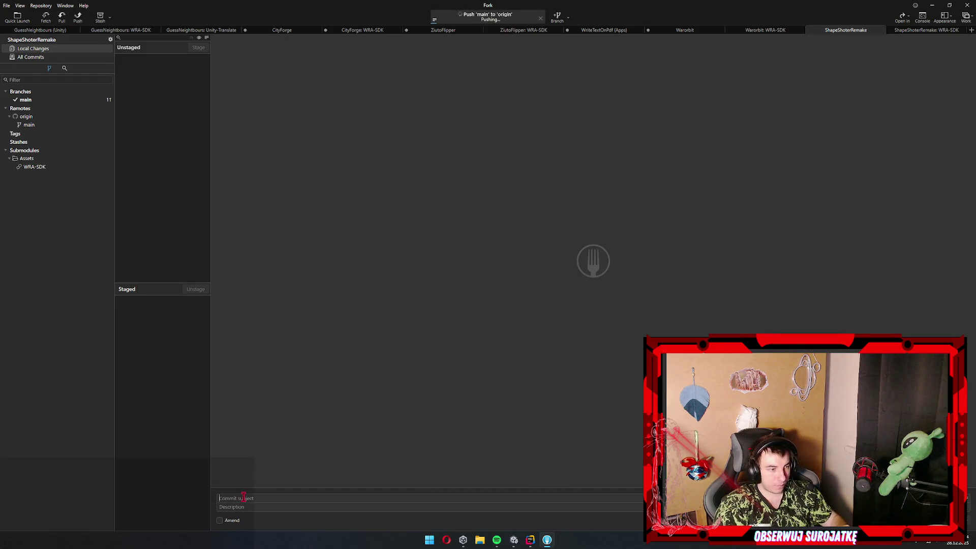
left_click(514, 540)
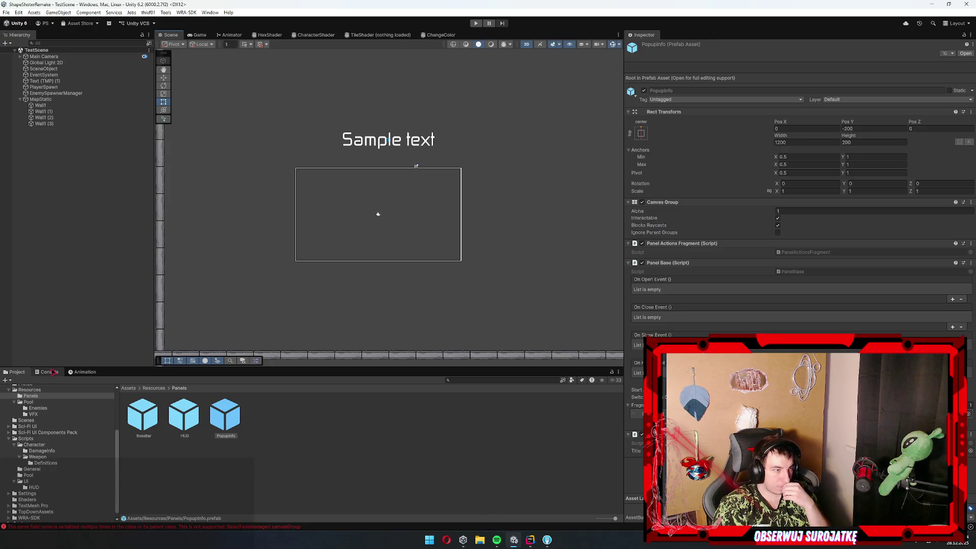
left_click(25, 380)
left_click(13, 372)
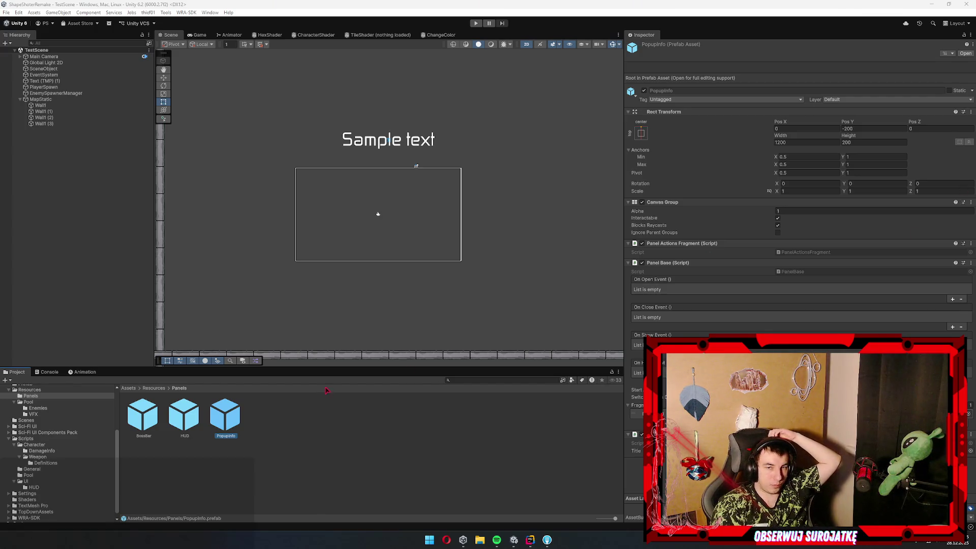
left_click(184, 414)
left_click(28, 402)
left_click(31, 396)
key("Down")
key("Down")
key("Up")
key("Up")
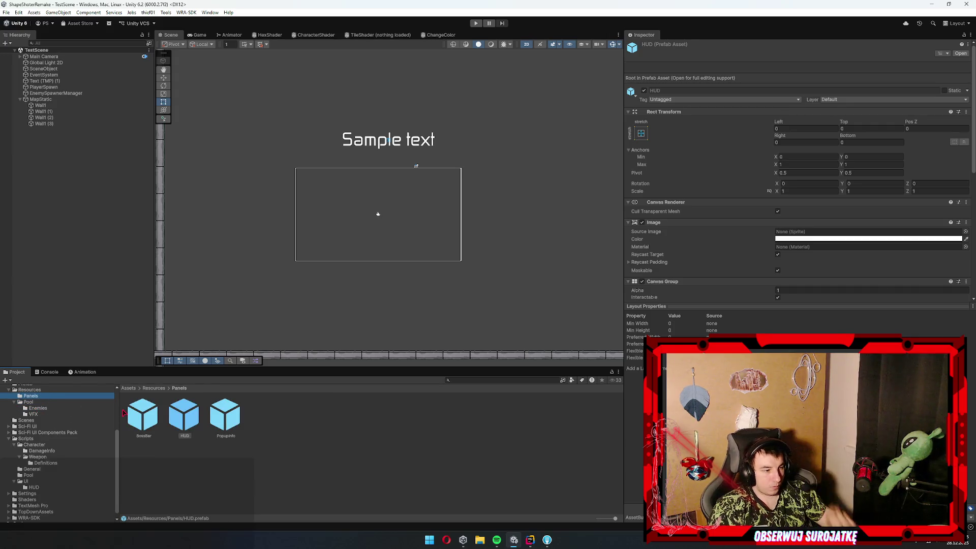
left_click(47, 371)
left_click(16, 372)
left_click(41, 373)
left_click(17, 371)
left_click(91, 93)
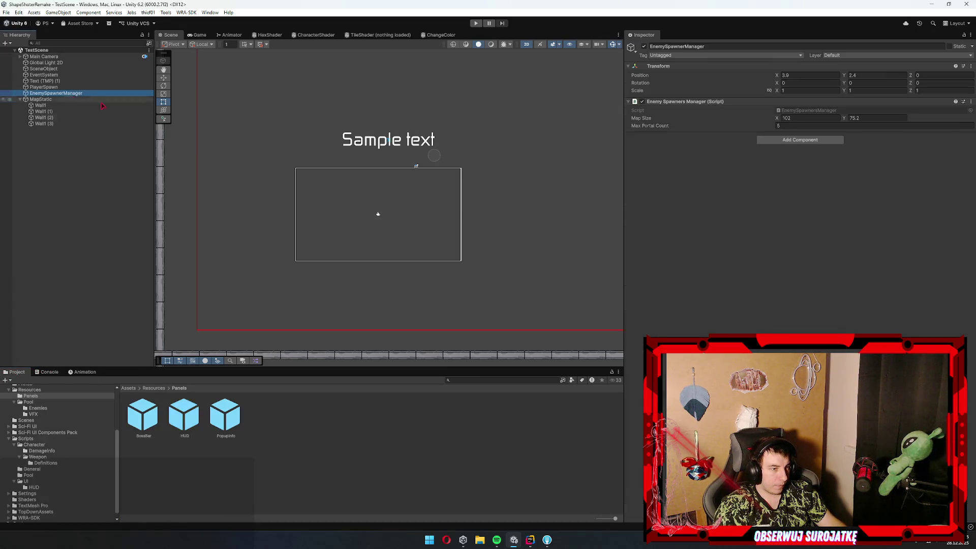
left_click(100, 100)
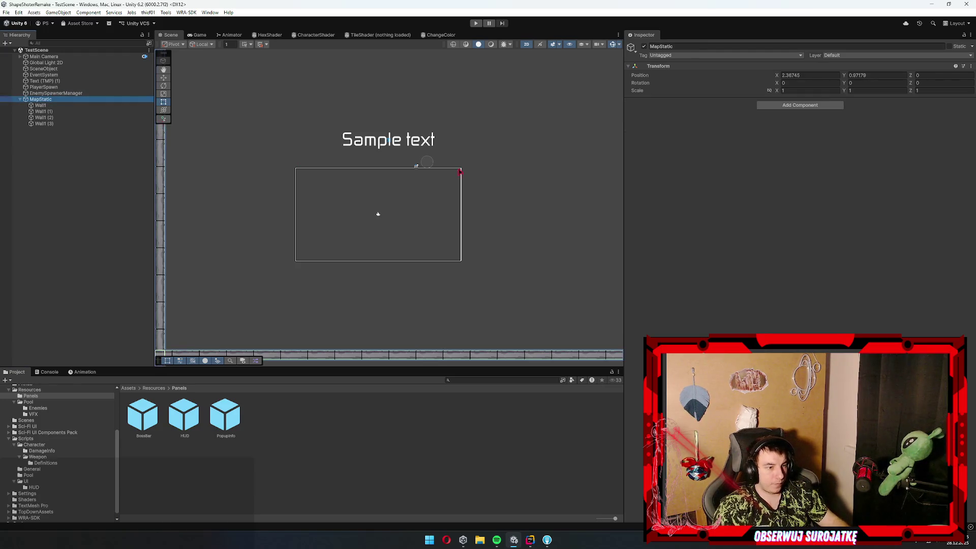
scroll(460, 172, "down", 5)
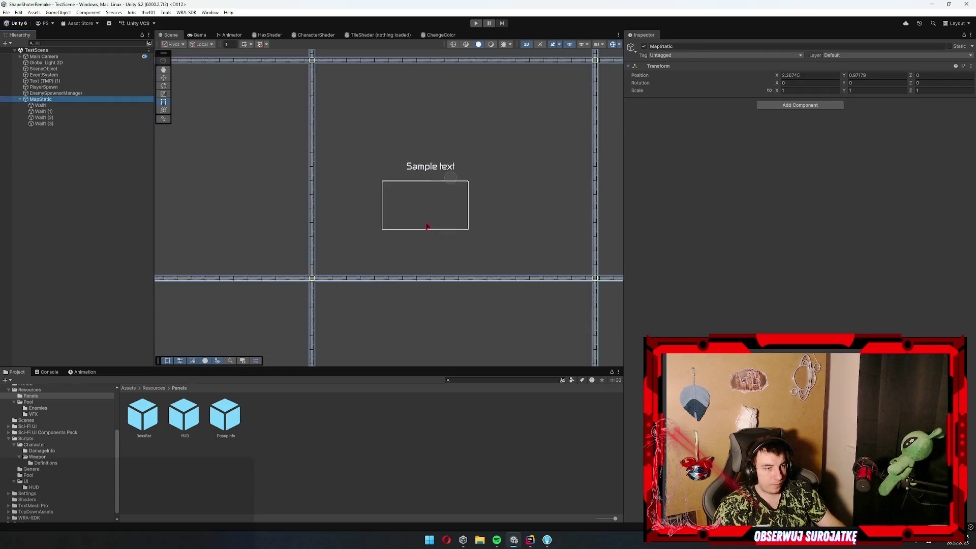
left_click(107, 234)
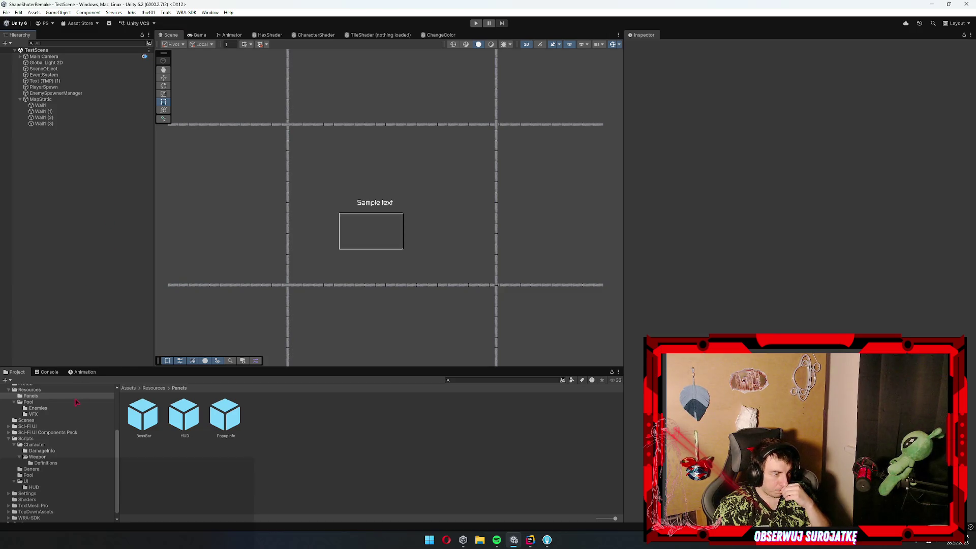
scroll(76, 402, "up", 5)
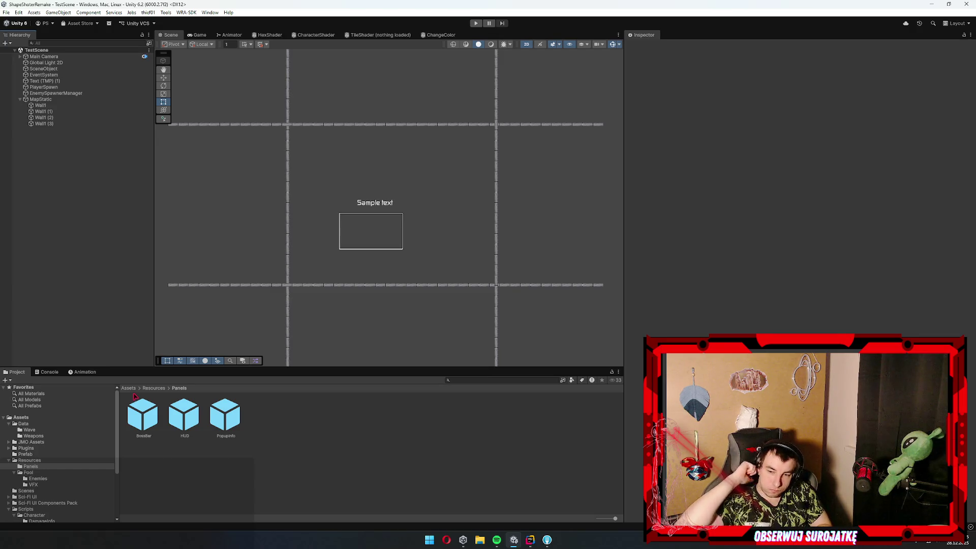
key("super")
key("super")
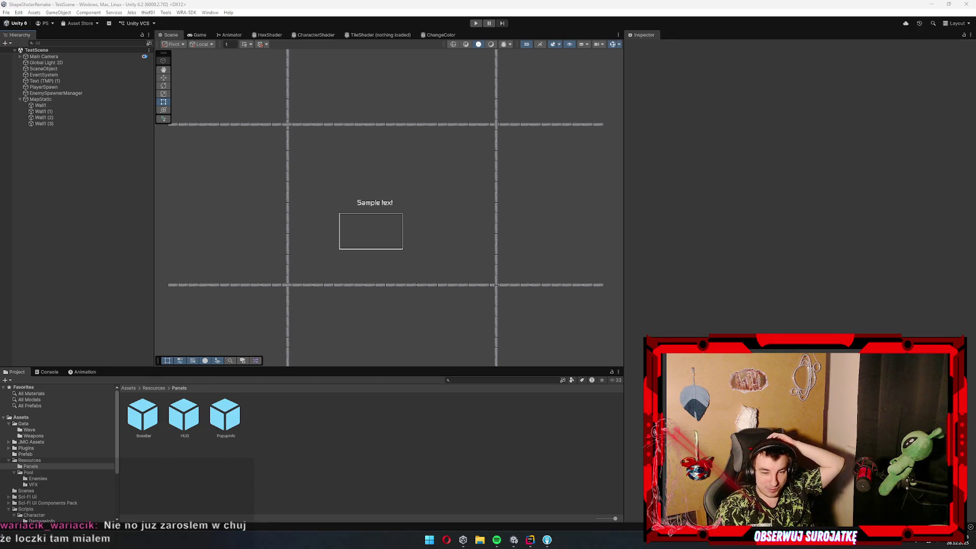
Select the PopupInfo prefab to view its components, then glance at the Console
left_click(217, 437)
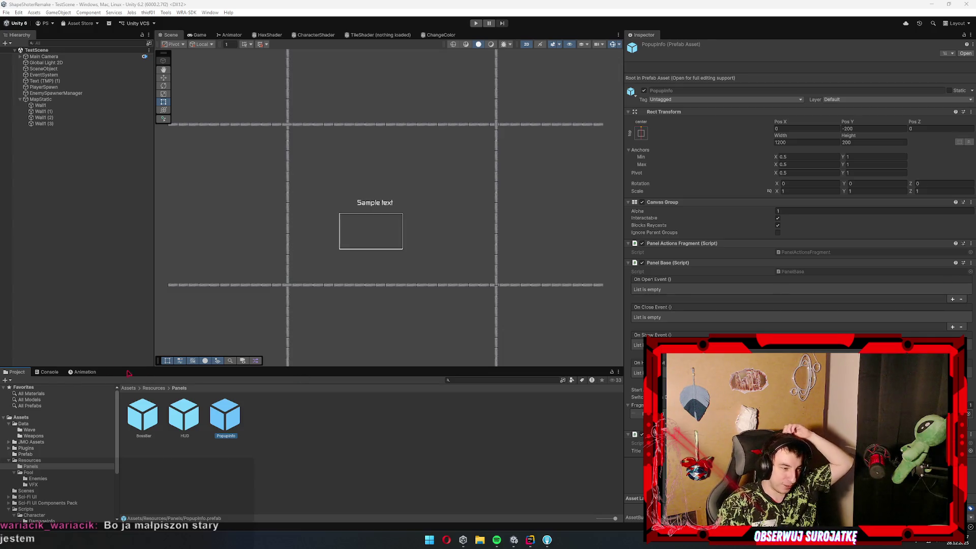
left_click(49, 372)
Navigate the Project view to Resources/Pool/Enemies and inspect the Boss2 prefab, briefly checking Fork
left_click(15, 372)
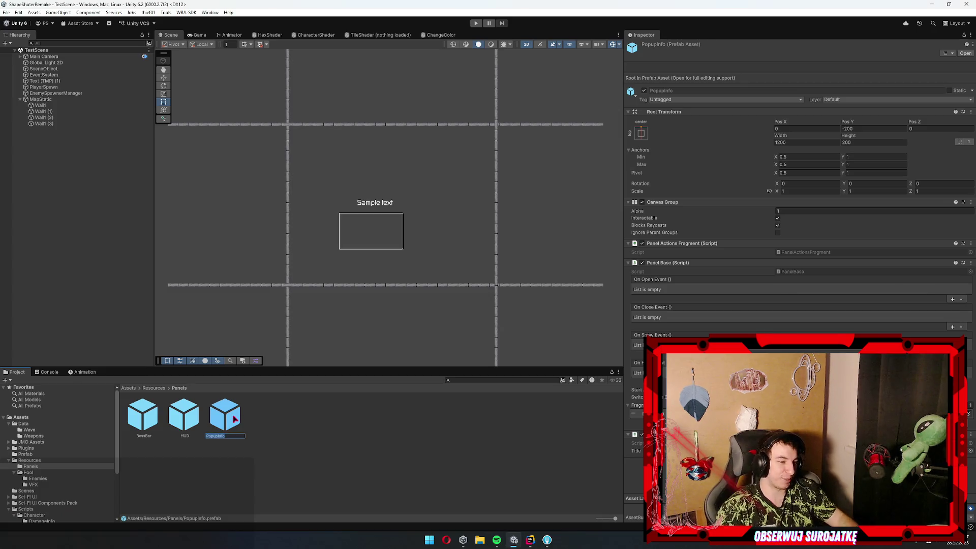
left_click(363, 458)
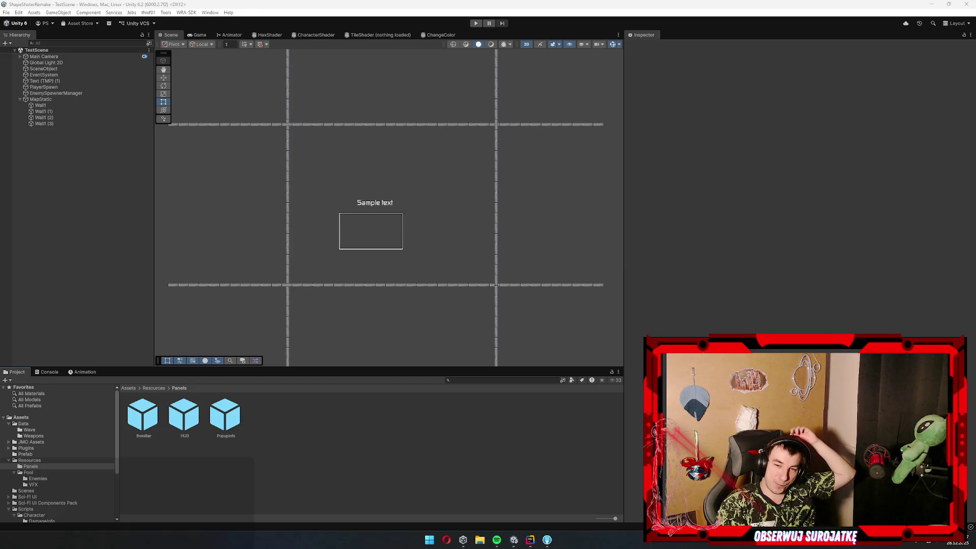
left_click(188, 413)
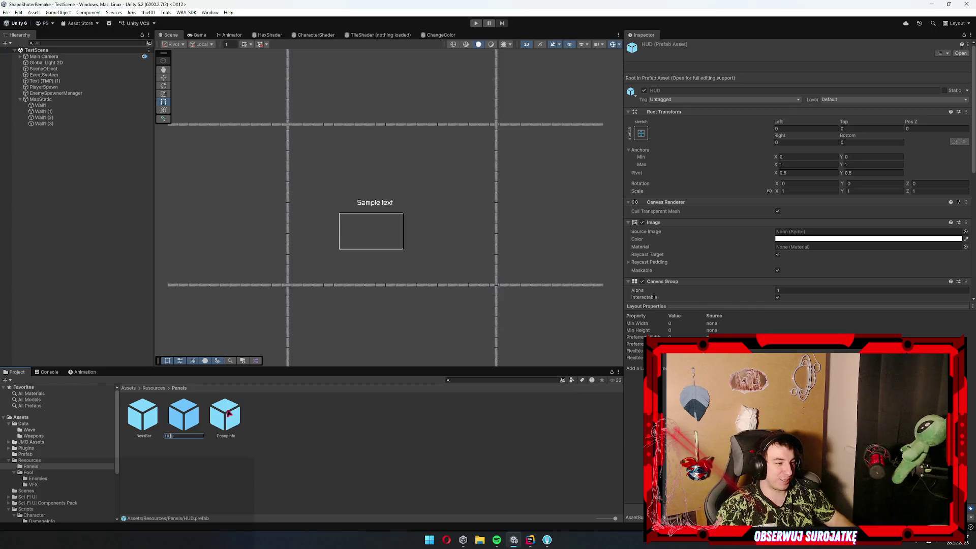
left_click(264, 448)
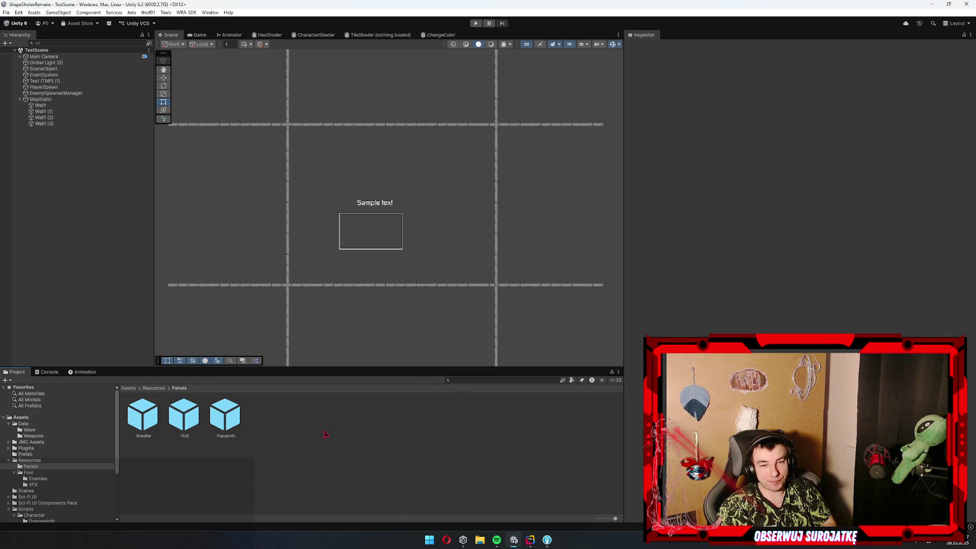
left_click(49, 474)
left_click(51, 478)
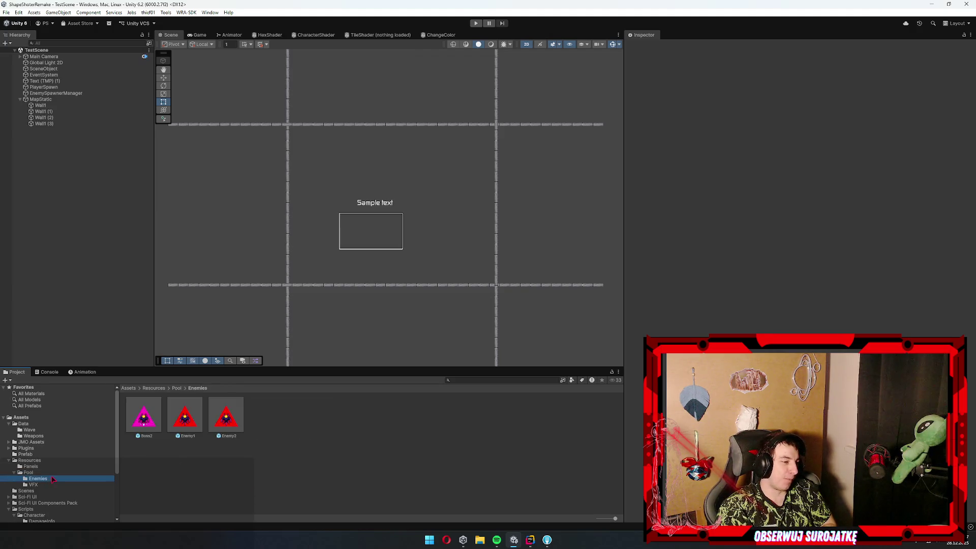
left_click(47, 485)
left_click(45, 479)
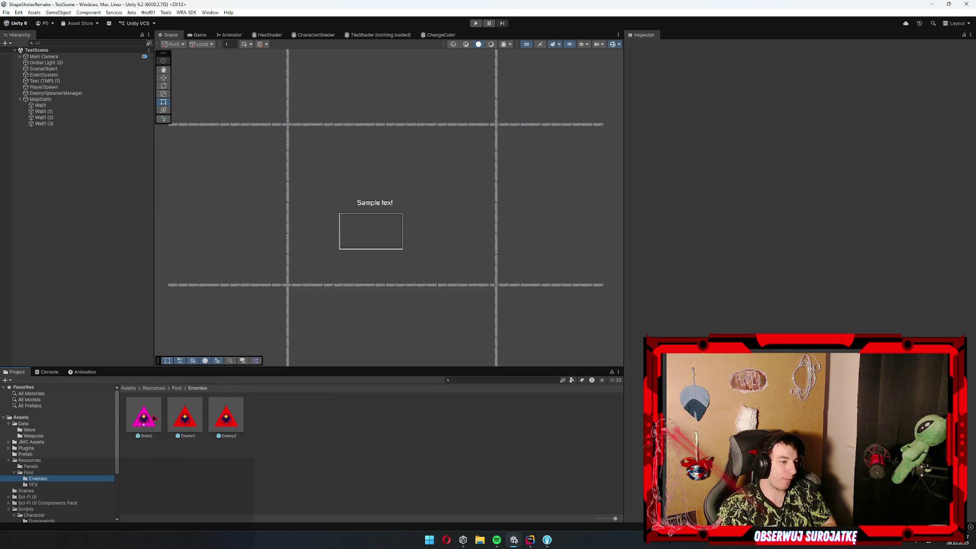
left_click(144, 418)
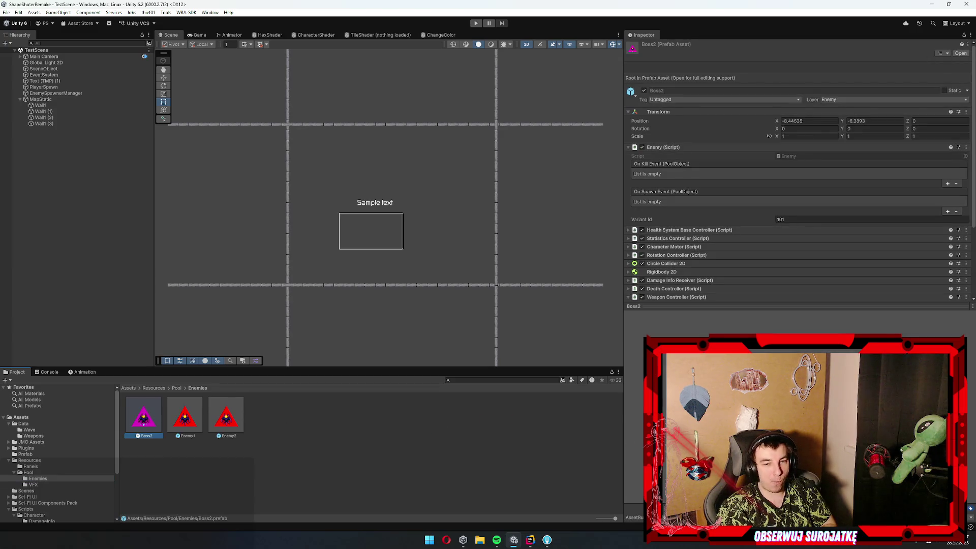
left_click(549, 540)
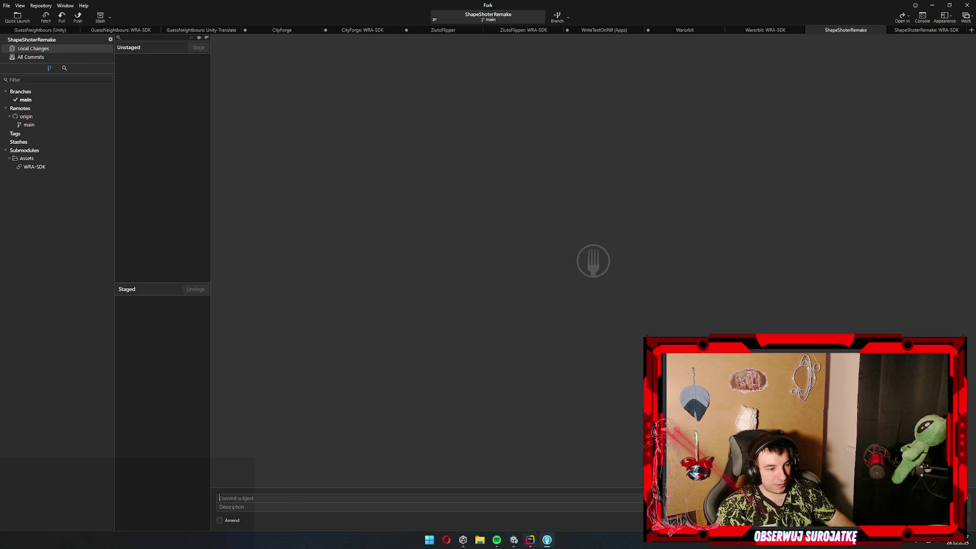
left_click(549, 542)
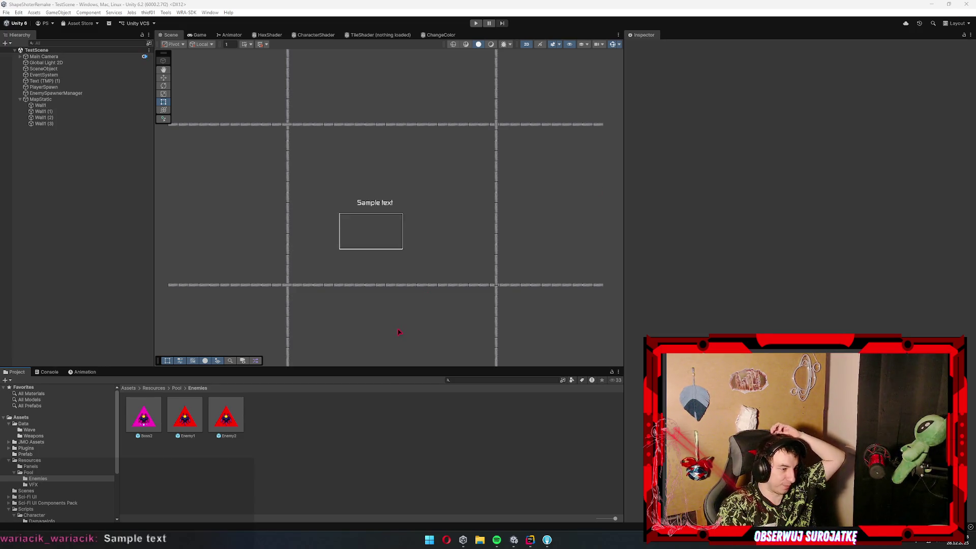
Select and deselect the Sample text object, then run TestScene in play mode
scroll(87, 487, "down", 1)
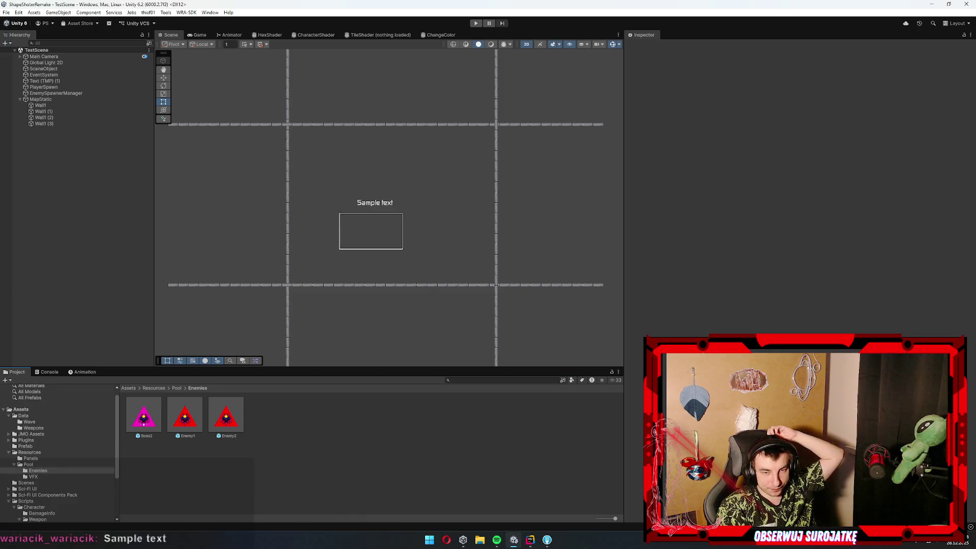
scroll(429, 211, "up", 3)
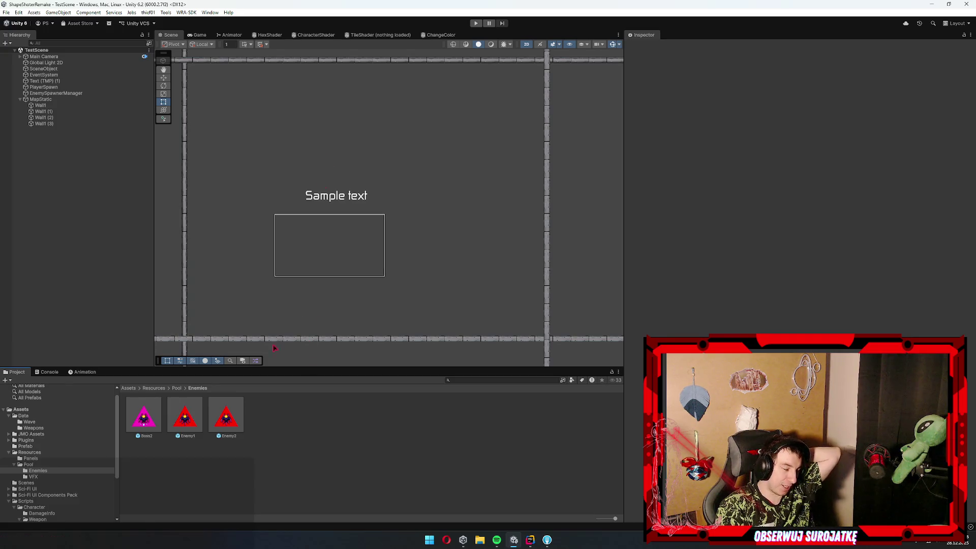
left_click(349, 196)
left_click(598, 285)
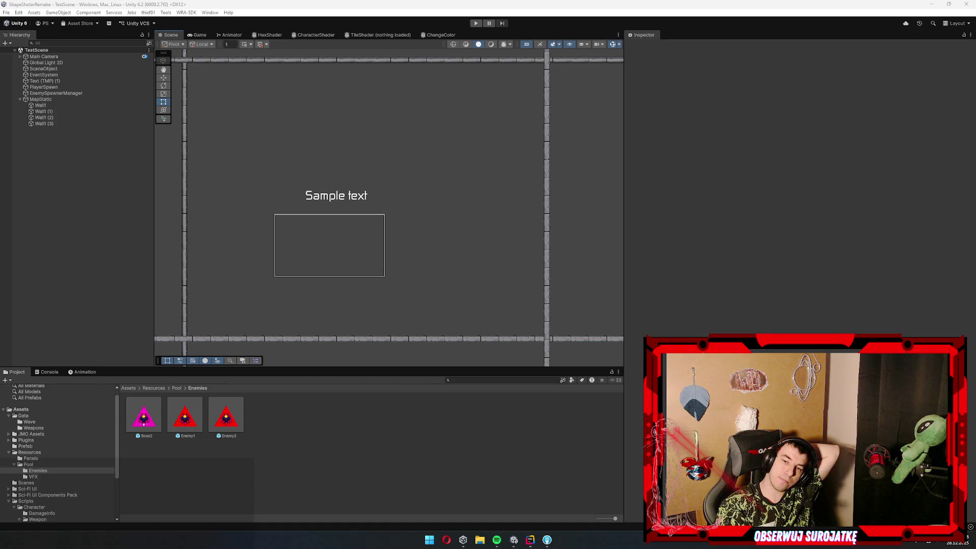
left_click(476, 23)
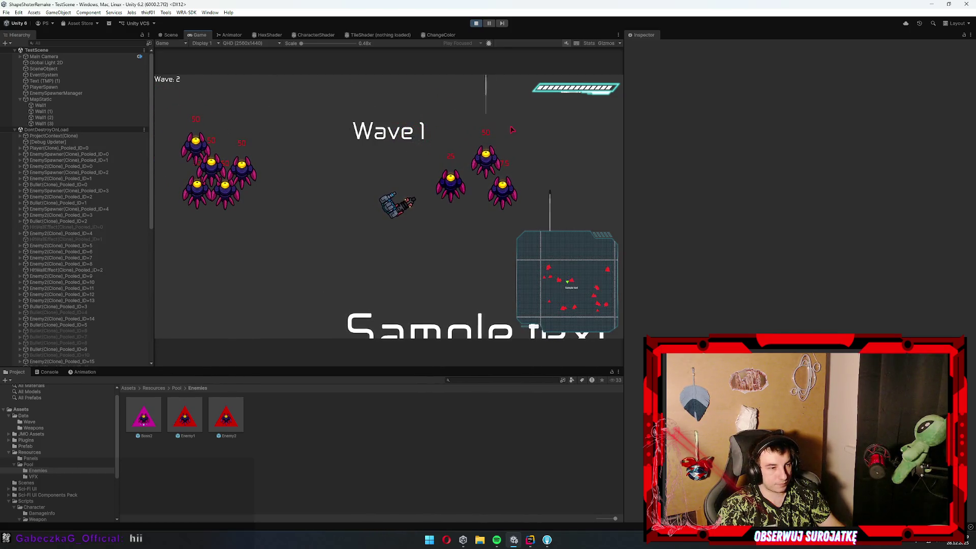
Maximize the Game view, fly the ship with A, W and D through the early waves, then stop play
double_click(200, 35)
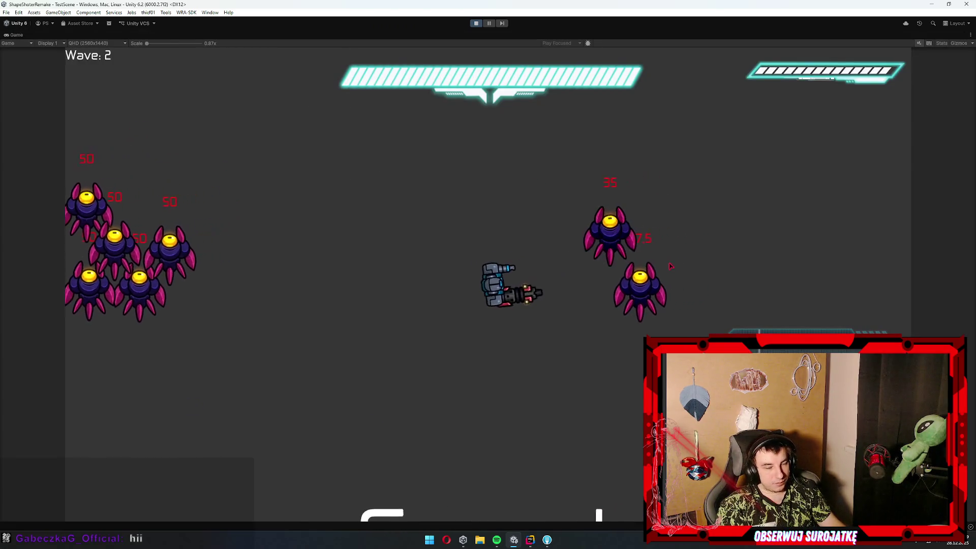
key("a")
key("a")
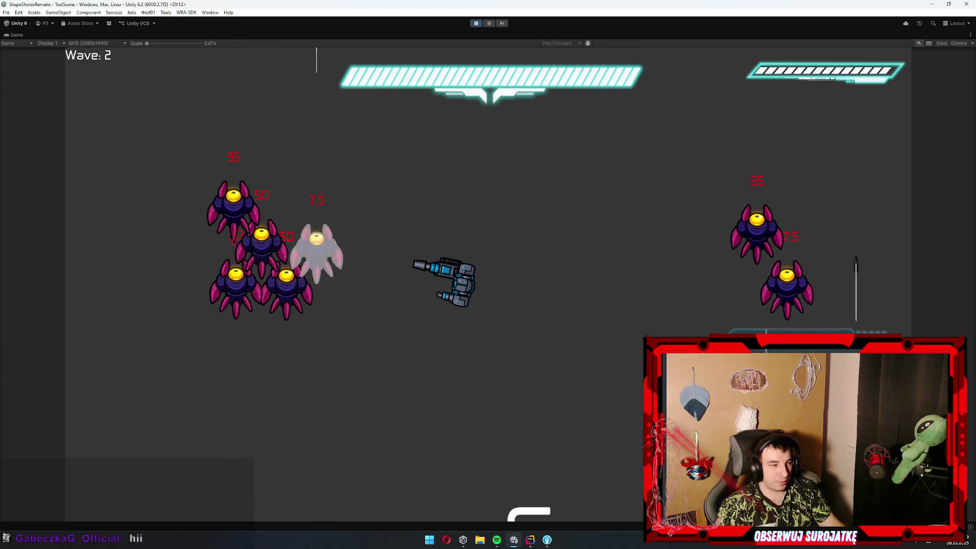
key("a")
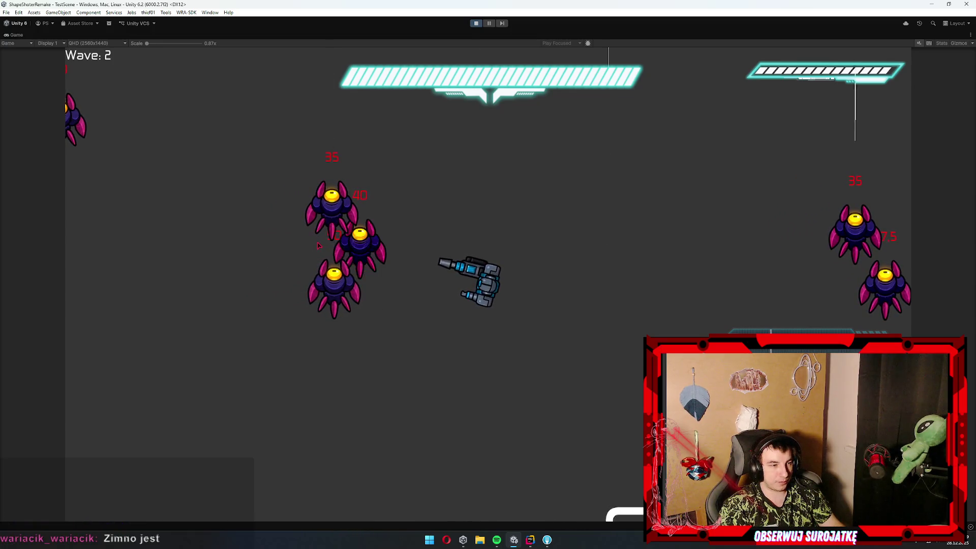
key("a")
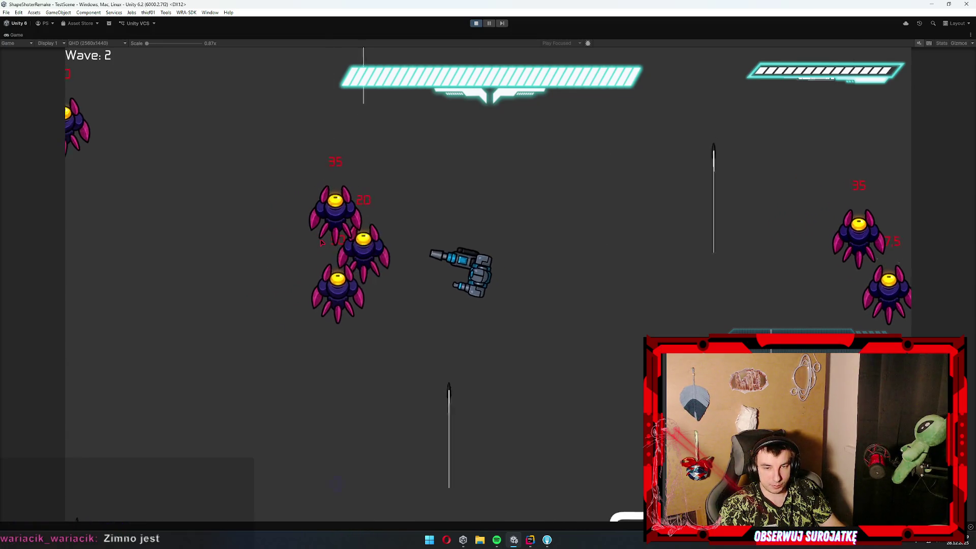
key("a")
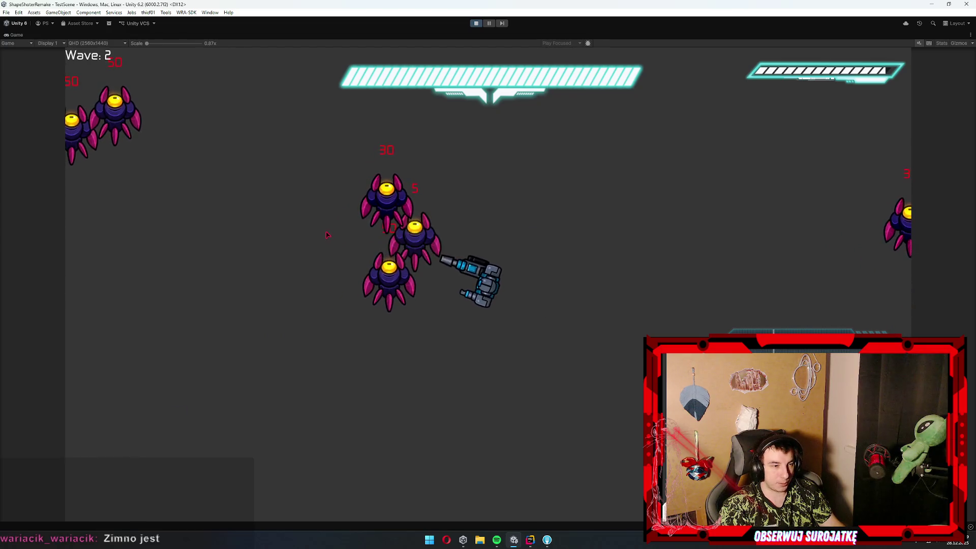
key("a")
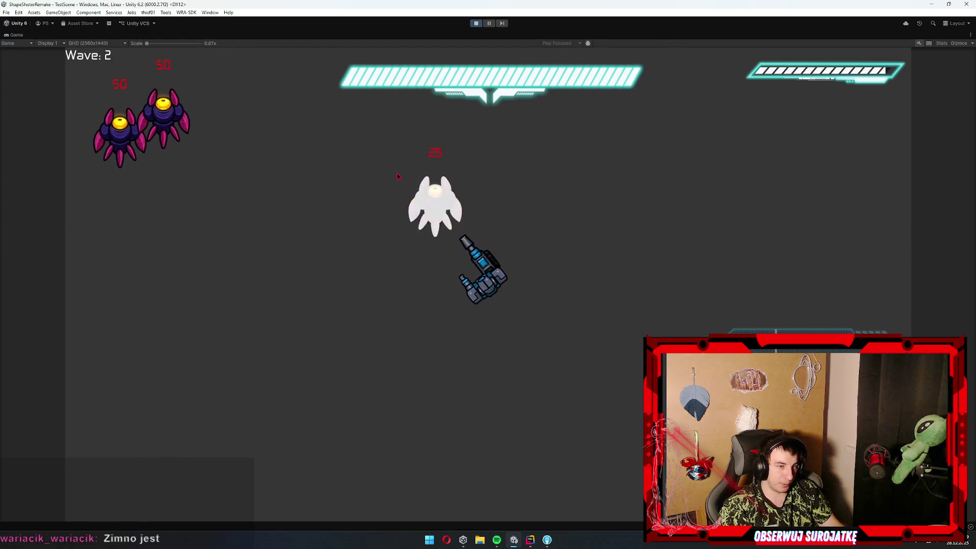
key("a")
key("w")
key("a")
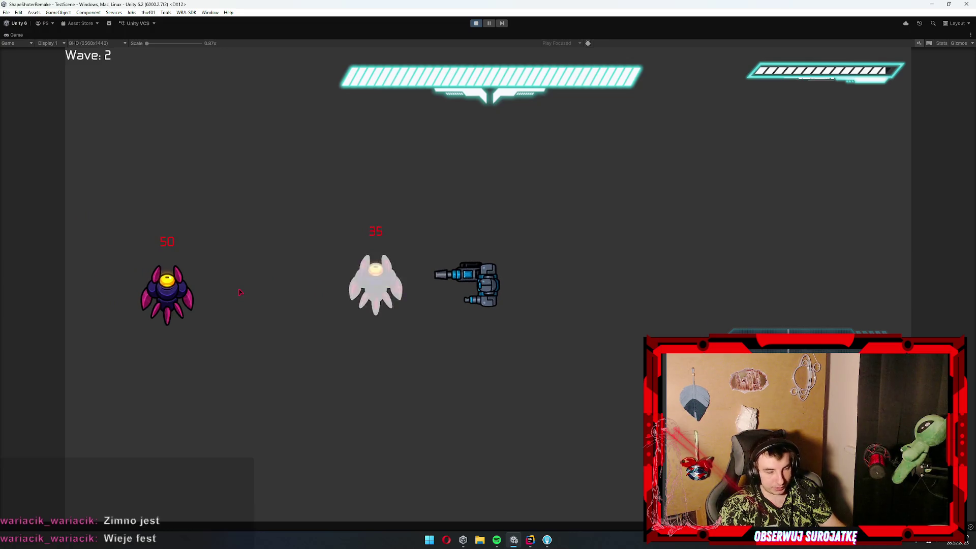
key("a")
key("a")
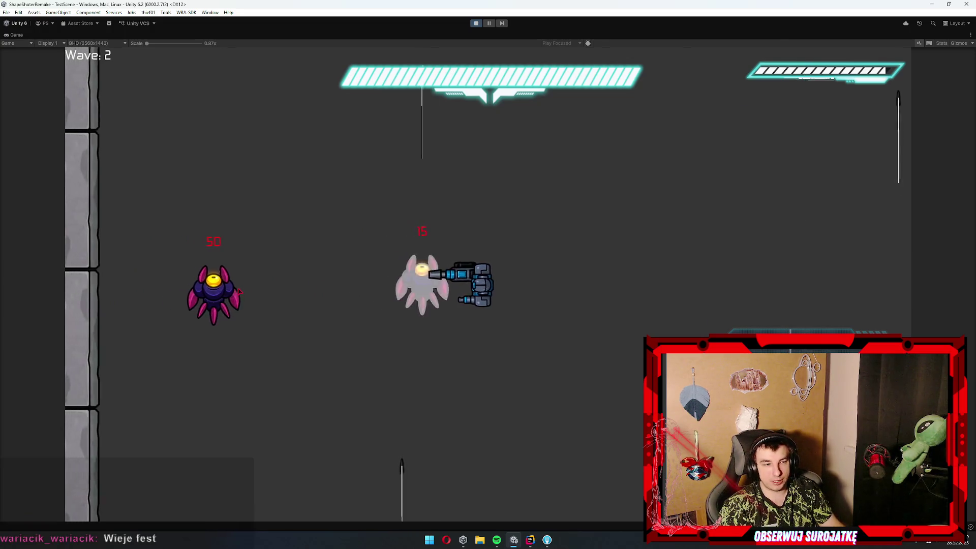
key("a")
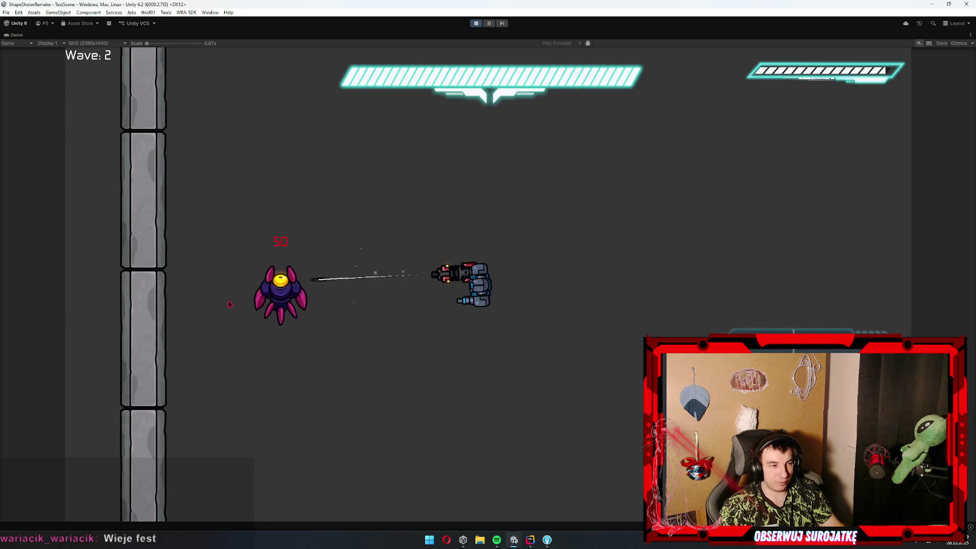
key("d")
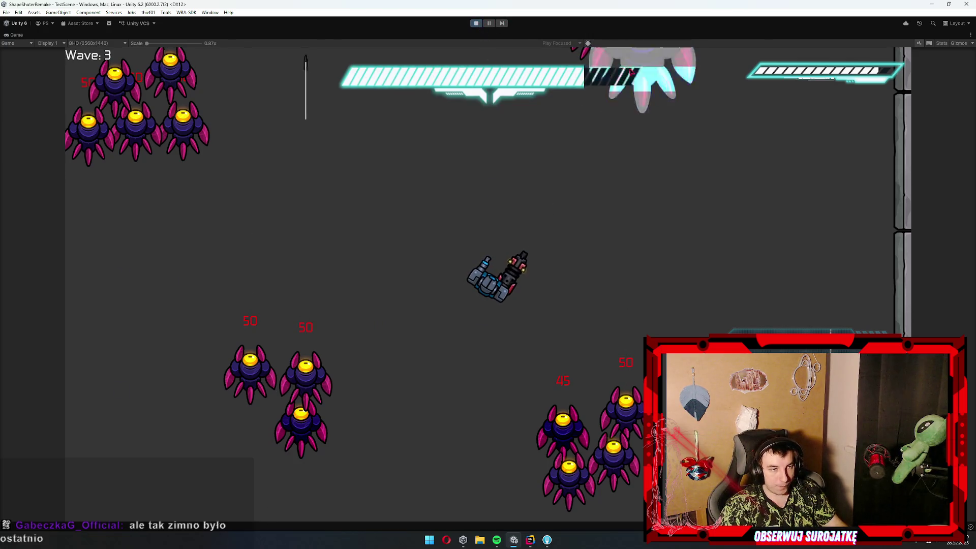
left_click(476, 24)
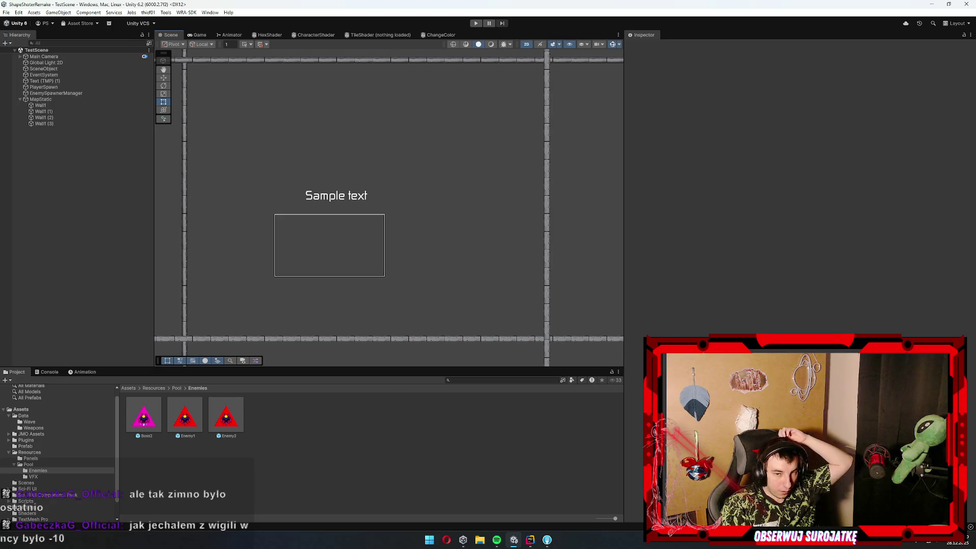
left_click(144, 416)
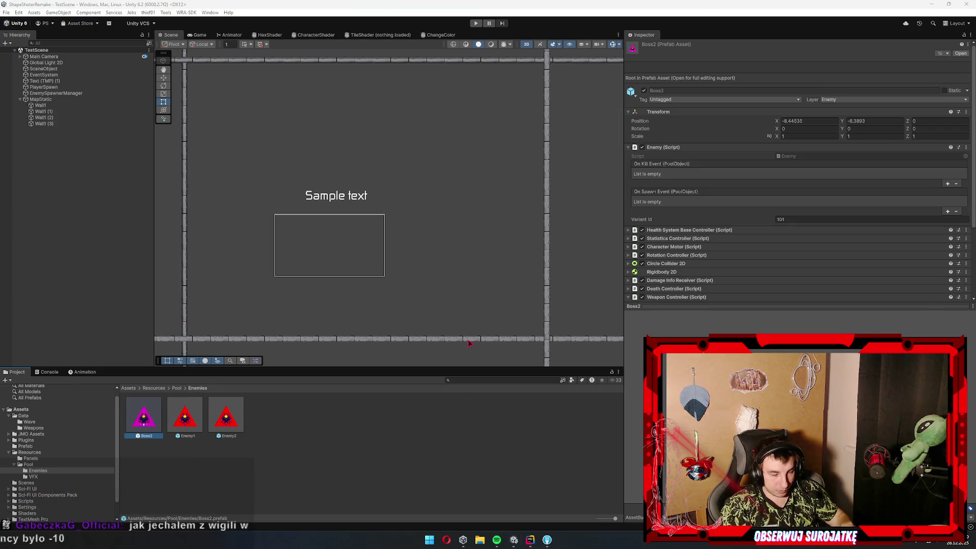
left_click(368, 454)
left_click(158, 417)
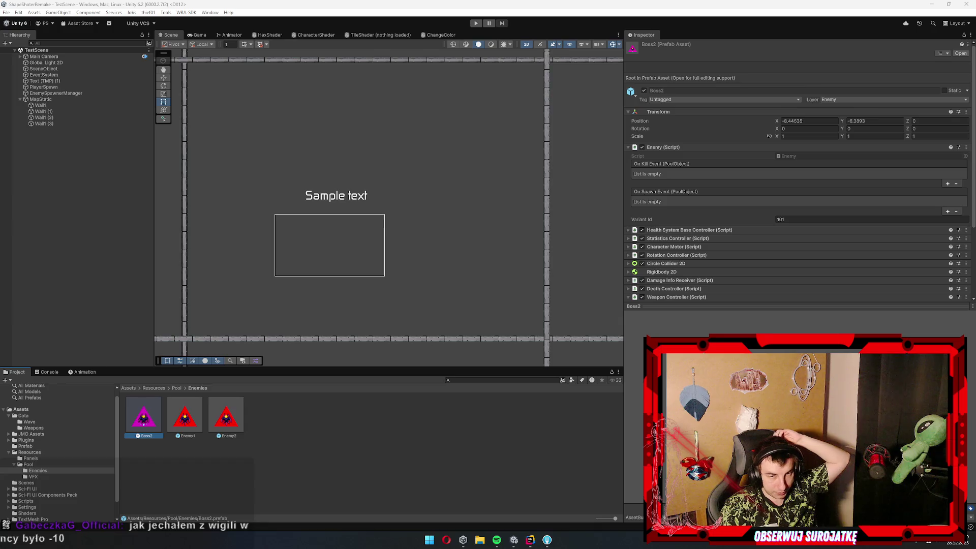
left_click(369, 418)
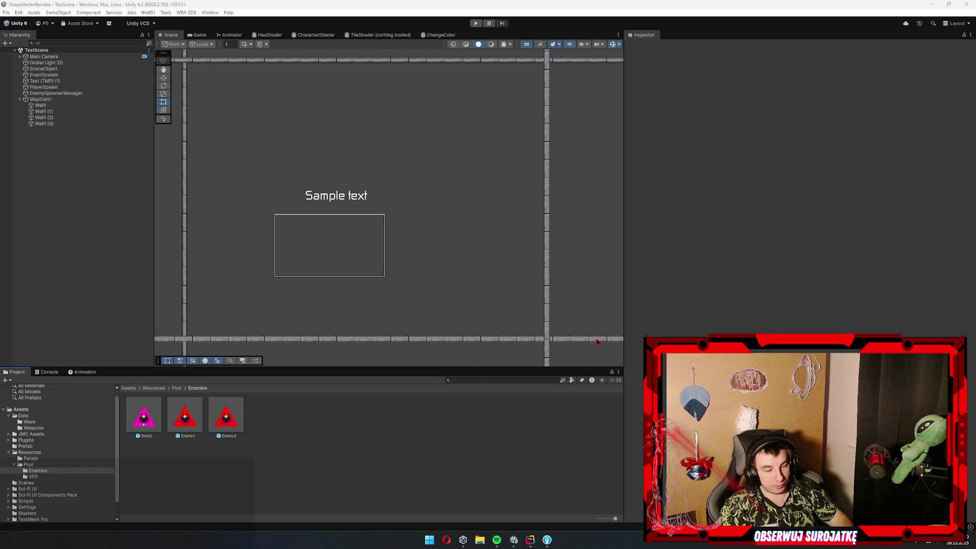
left_click(396, 438)
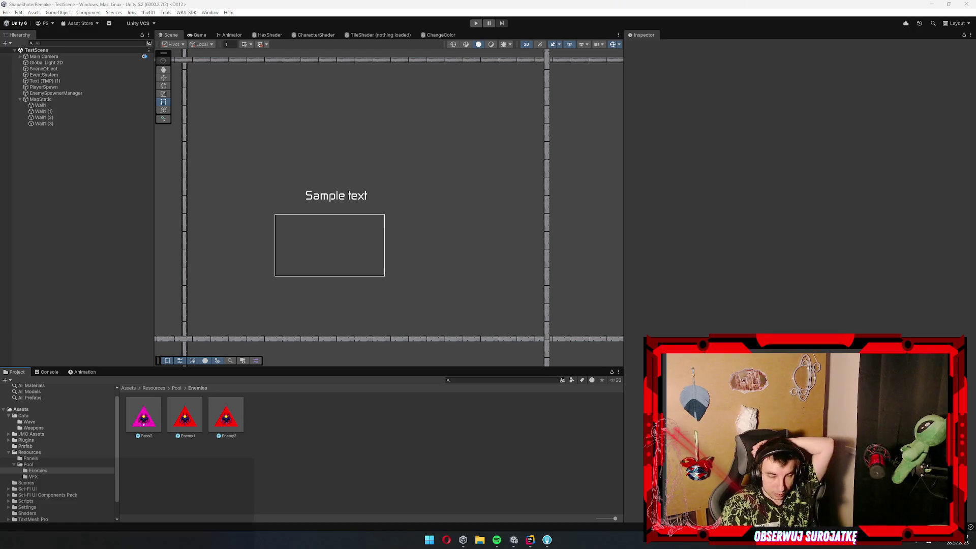
left_click(369, 472)
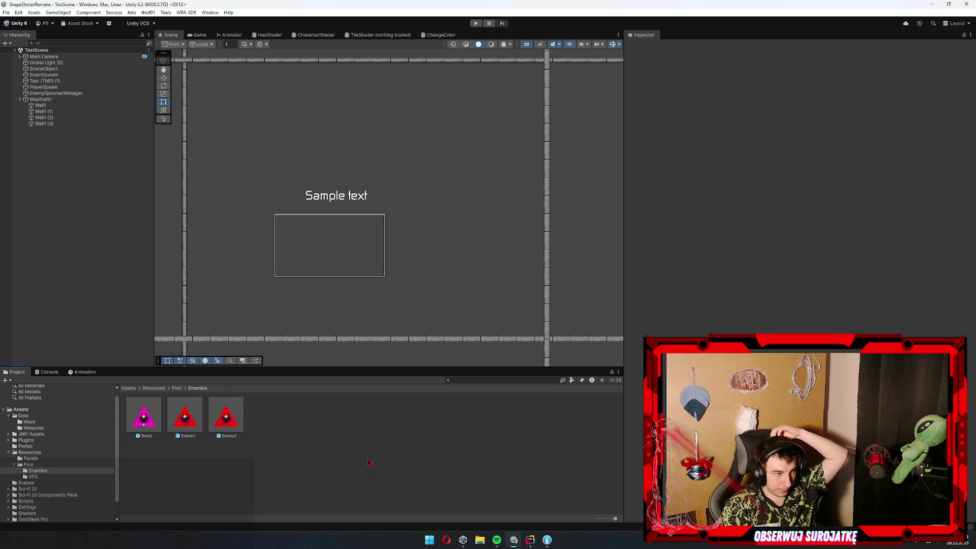
left_click_drag(431, 223, 460, 217)
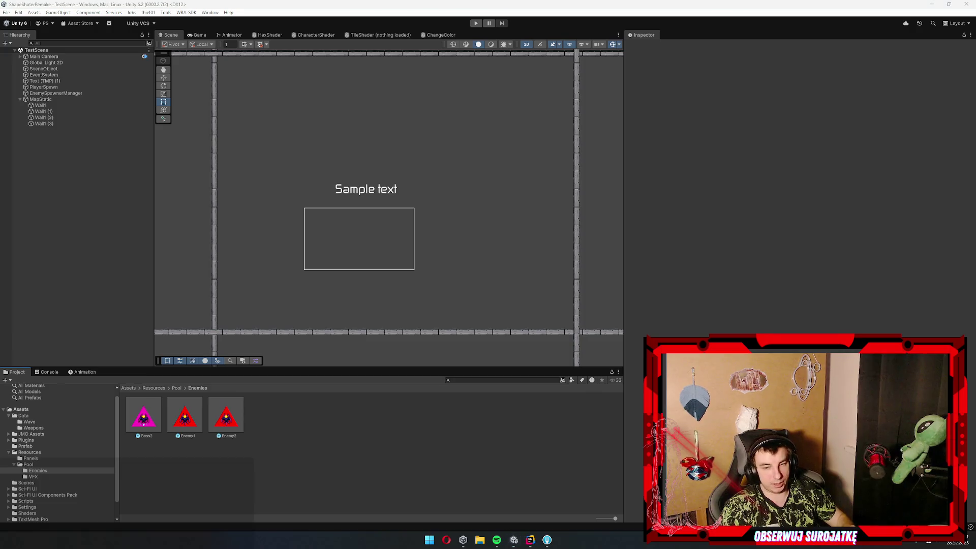
scroll(428, 243, "up", 1)
scroll(425, 241, "down", 1)
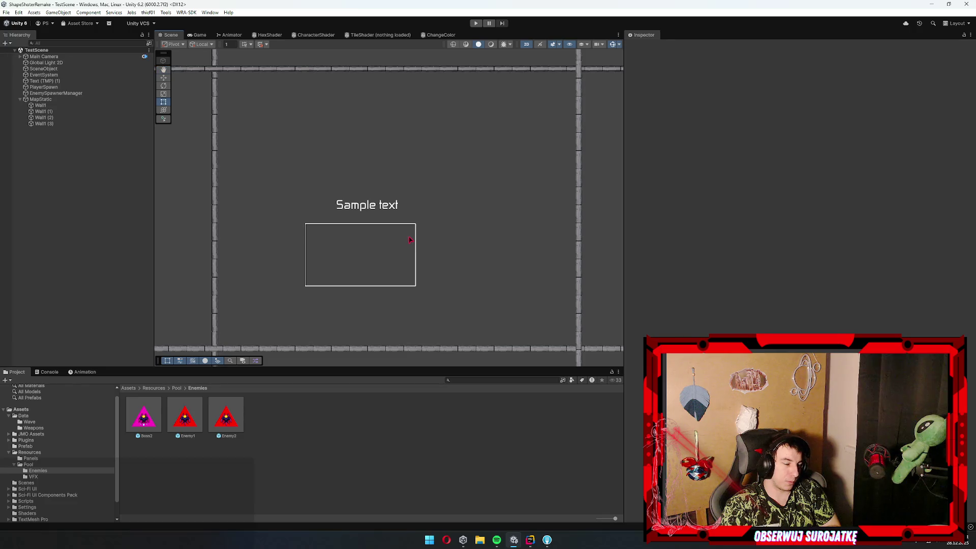
mouse_move(434, 273)
left_mouse_down()
mouse_move(423, 275)
mouse_move(425, 233)
mouse_move(413, 255)
left_mouse_up()
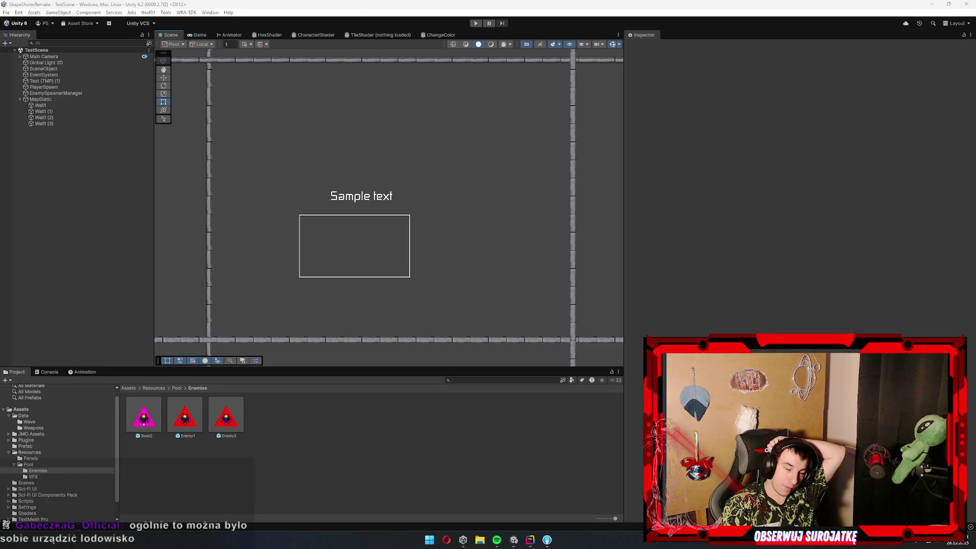
left_click_drag(398, 266, 405, 267)
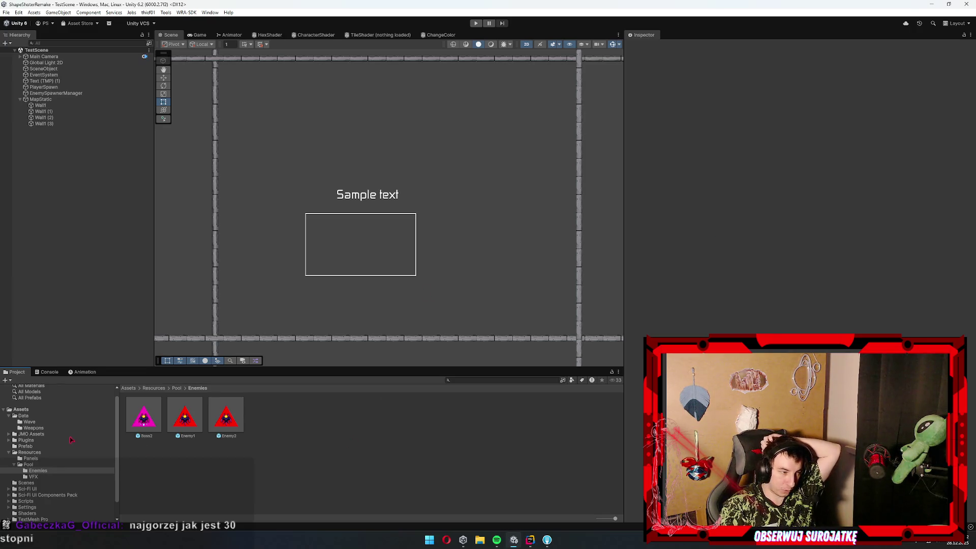
Inspect the Boss2, Enemy1 and Enemy2 prefabs in Resources/Pool/Enemies
left_click(153, 421)
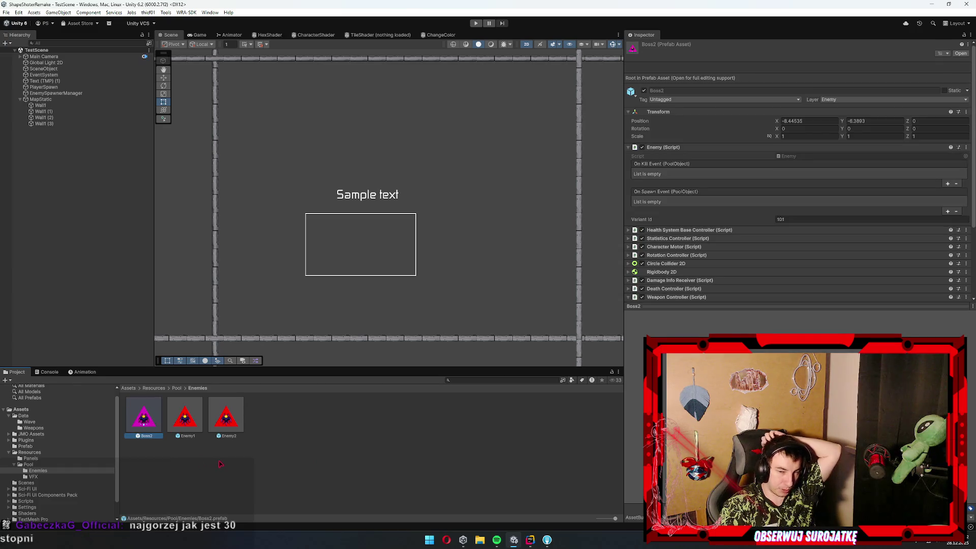
left_click(326, 485)
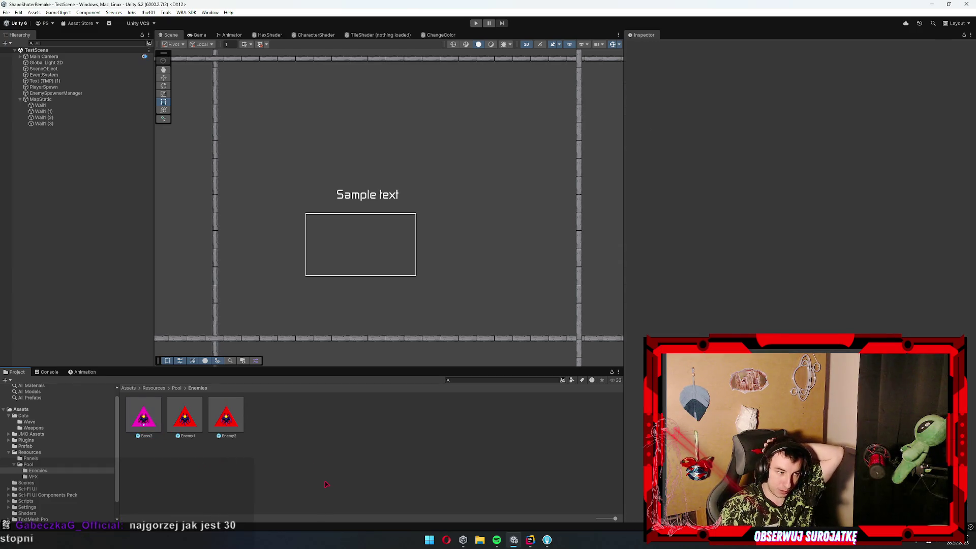
left_click(226, 414)
left_click(185, 414)
left_click(289, 420)
left_click(223, 418)
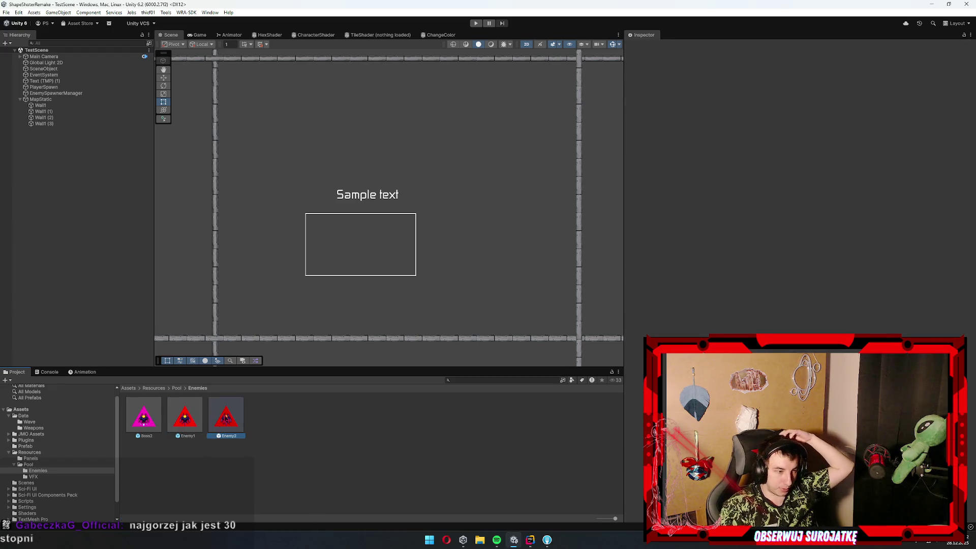
key("Left")
key("Left")
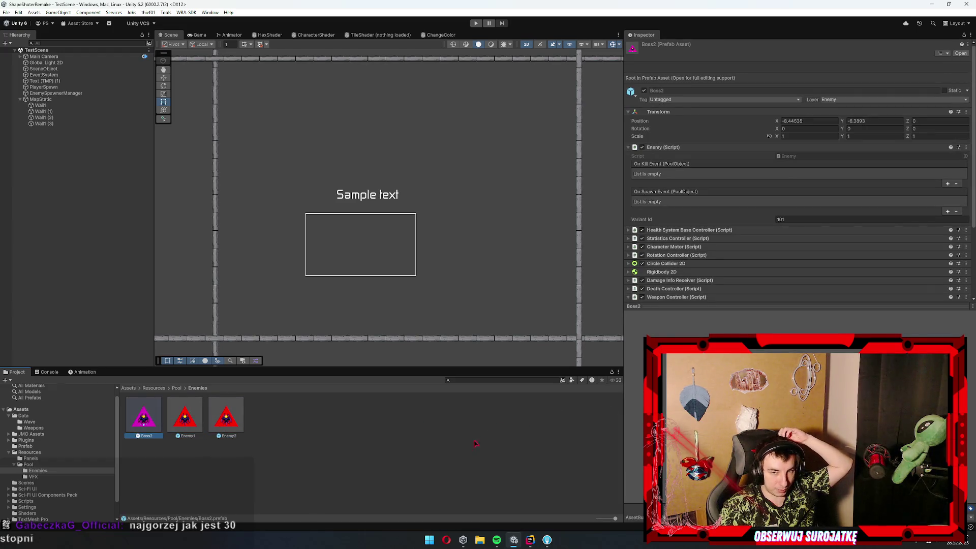
left_click(476, 444)
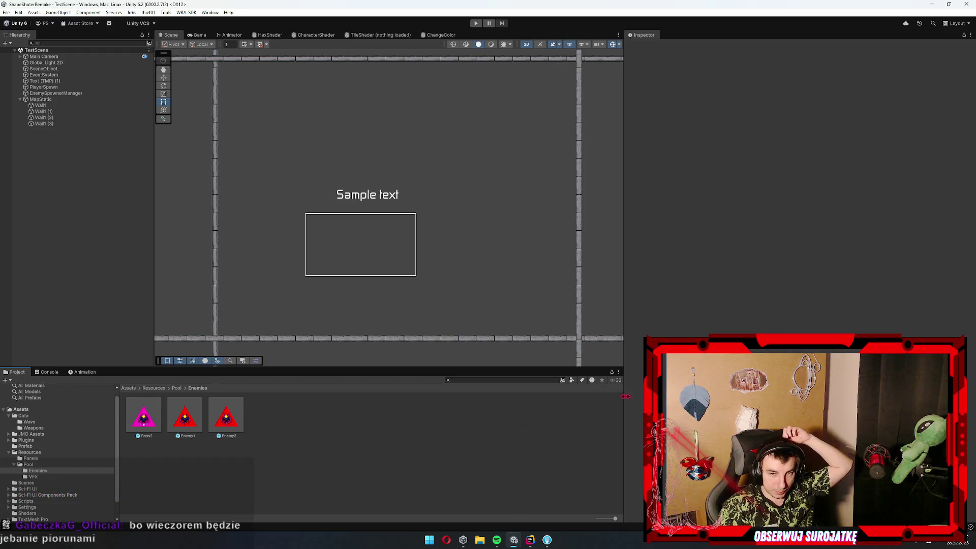
left_click(232, 428)
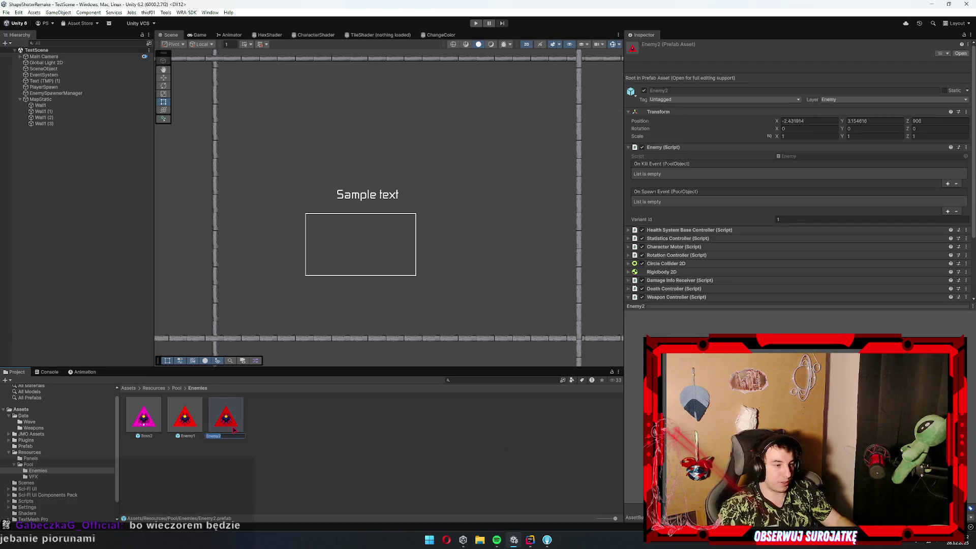
left_click(94, 475)
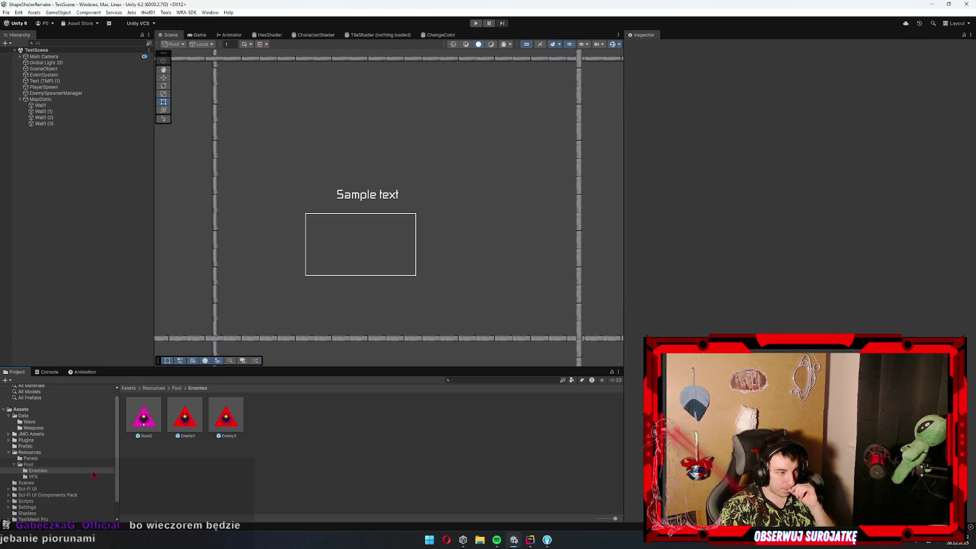
Show the Resources Panels folder, briefly bring up Fork, then open the Prefab folder
left_click(52, 459)
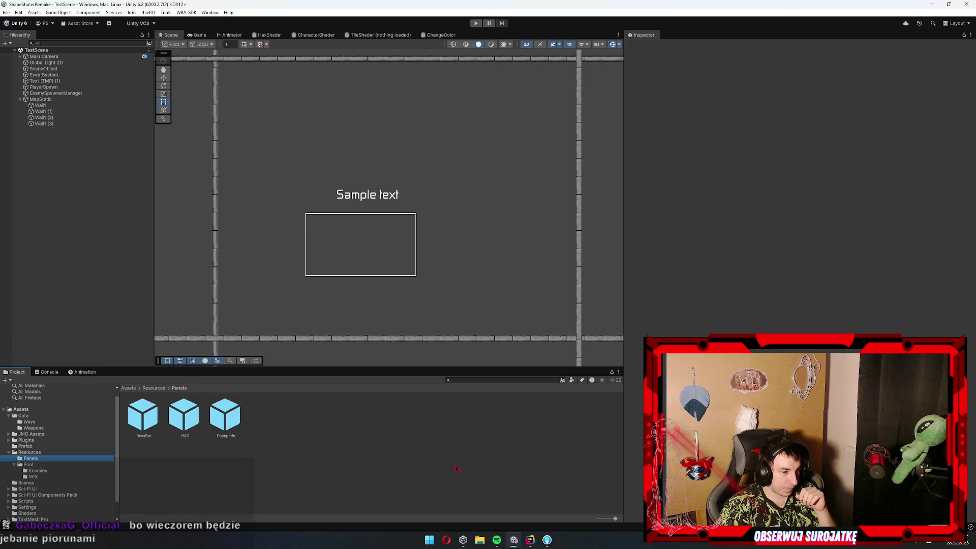
mouse_move(545, 536)
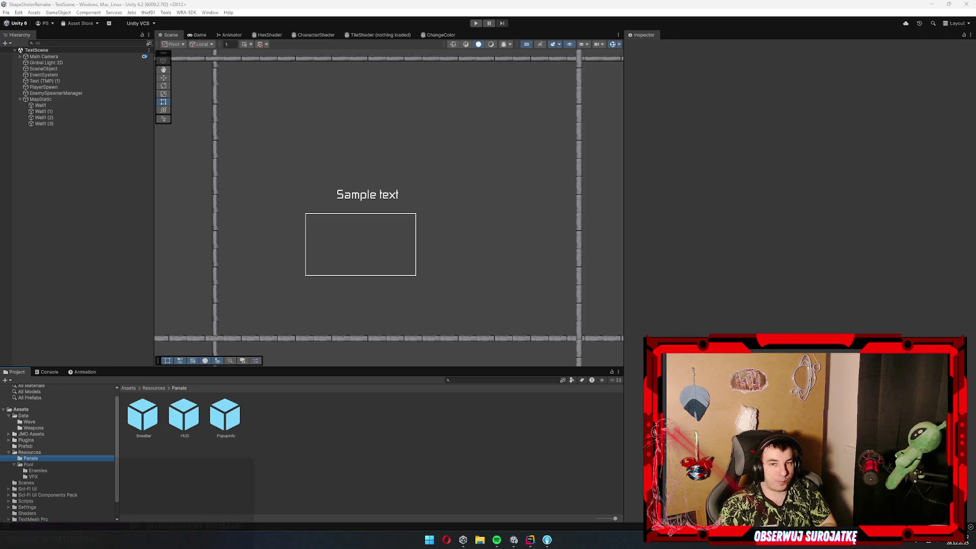
left_click(547, 540)
left_click(547, 540)
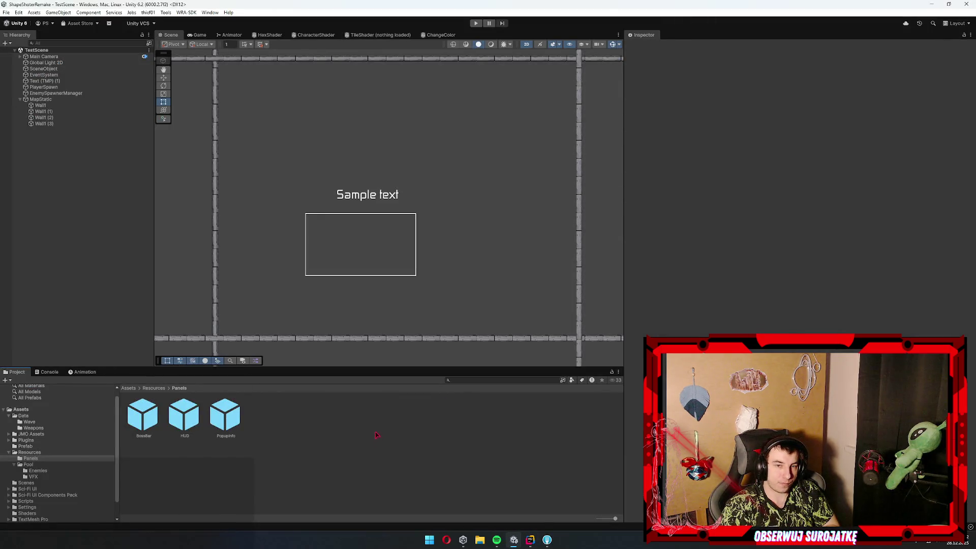
left_click(41, 452)
left_click(37, 446)
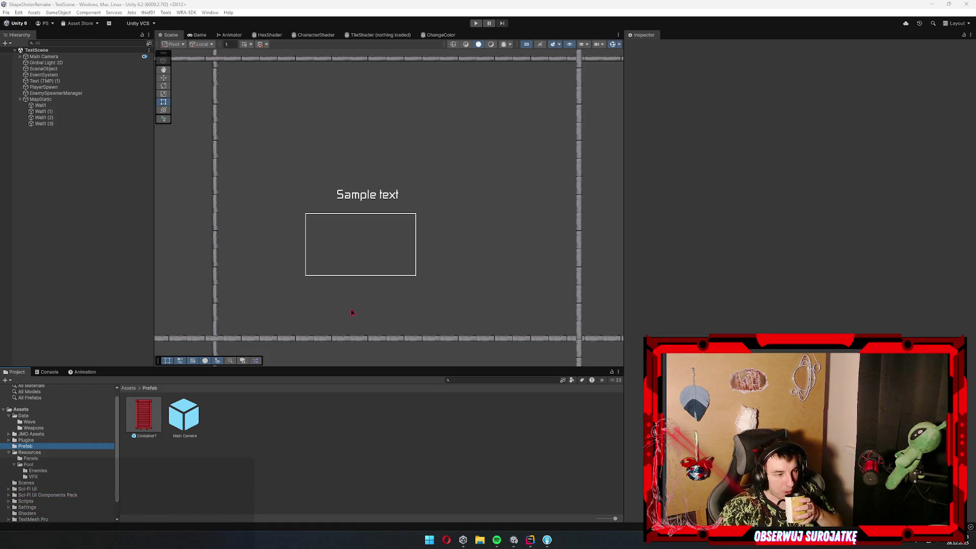
Browse the WRA-SDK folder and then the Panels folder in the Project view
left_click(188, 483)
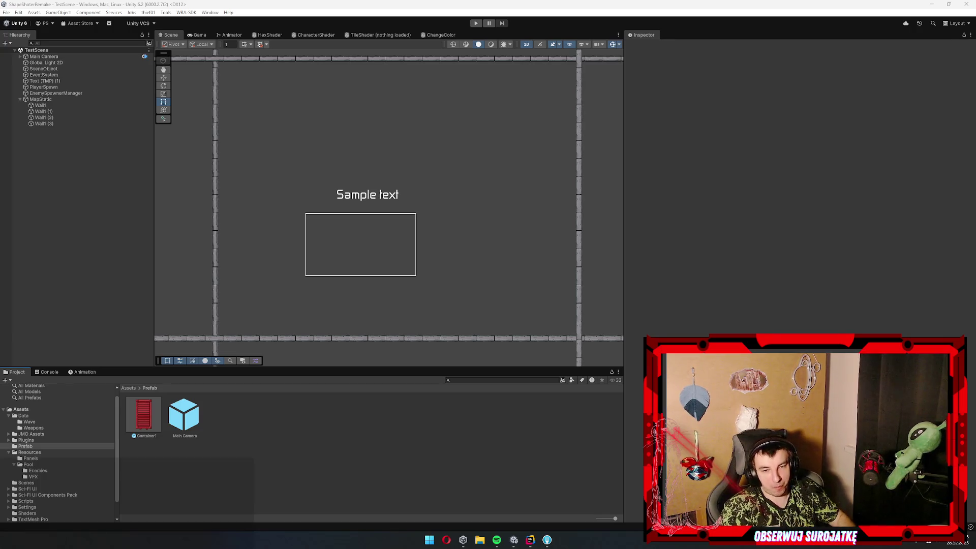
left_click(222, 477)
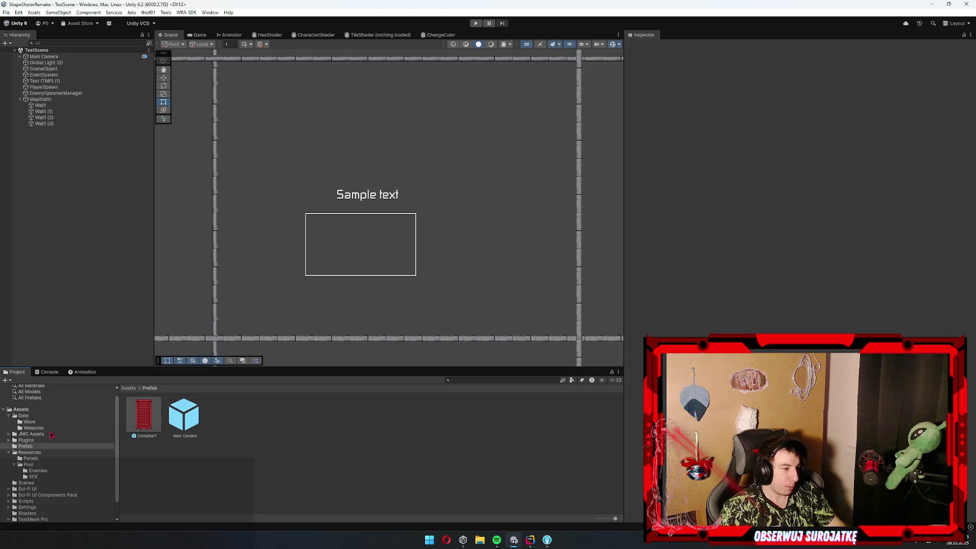
scroll(51, 435, "down", 3)
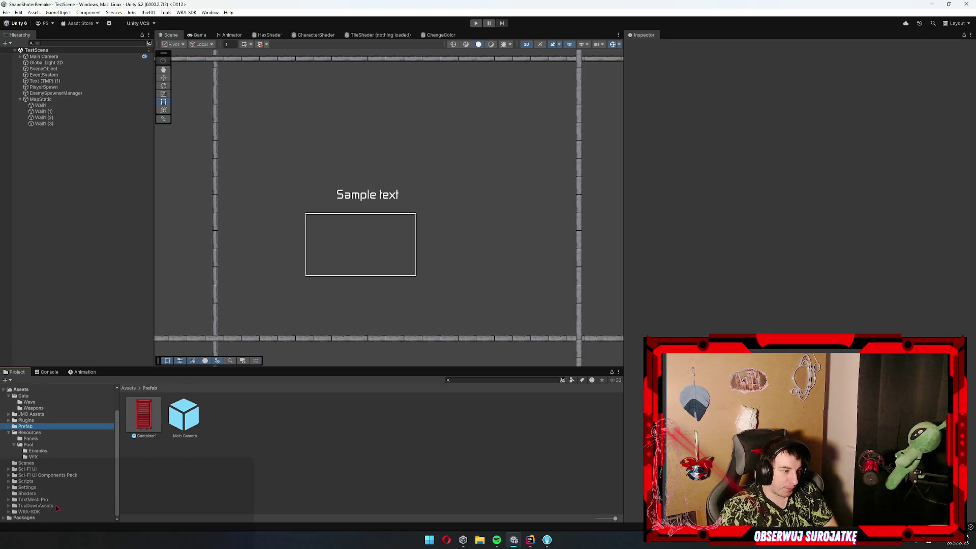
left_click(30, 511)
left_click(345, 458)
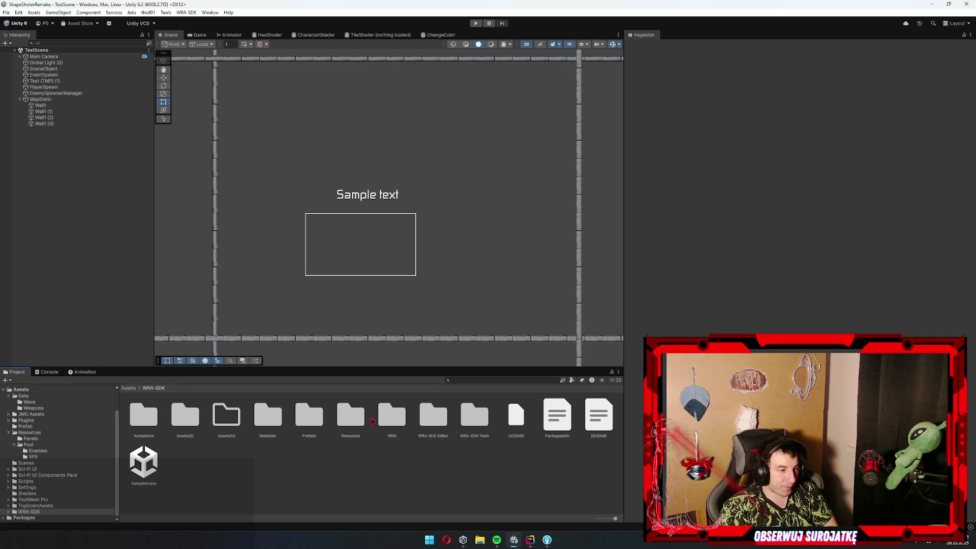
scroll(45, 465, "up", 3)
left_click(48, 466)
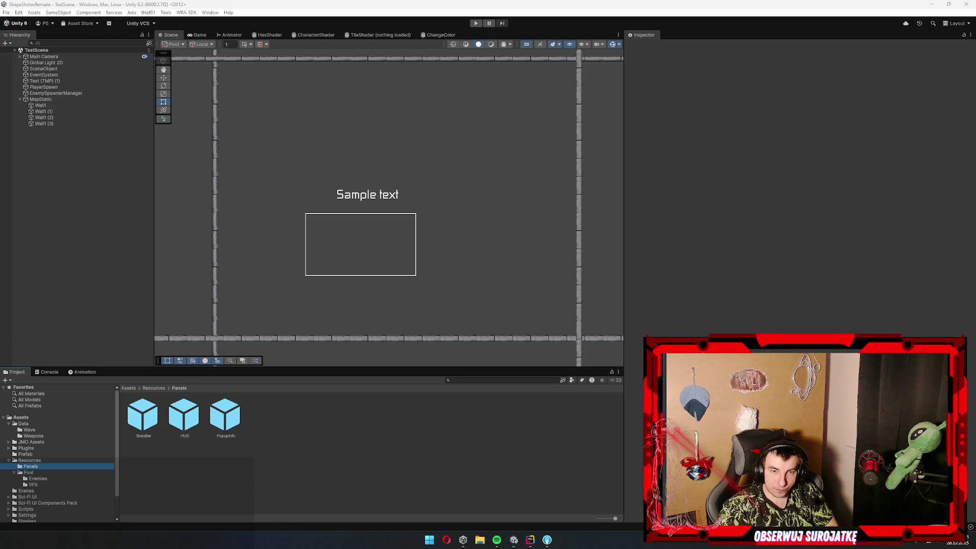
left_click(175, 484)
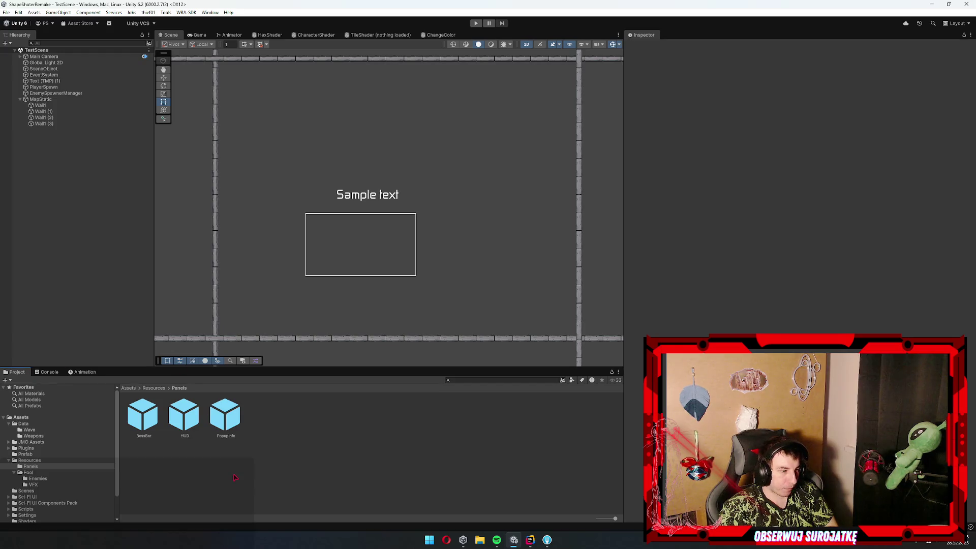
Open Assets/Data/Weapons and inspect the Shotgun weapon definition
left_click(30, 430)
left_click(46, 436)
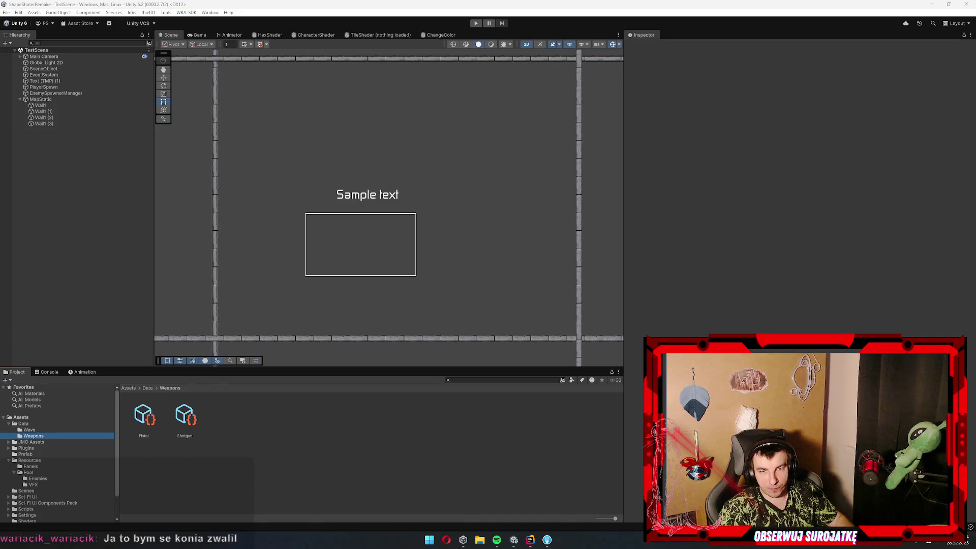
left_click(187, 417)
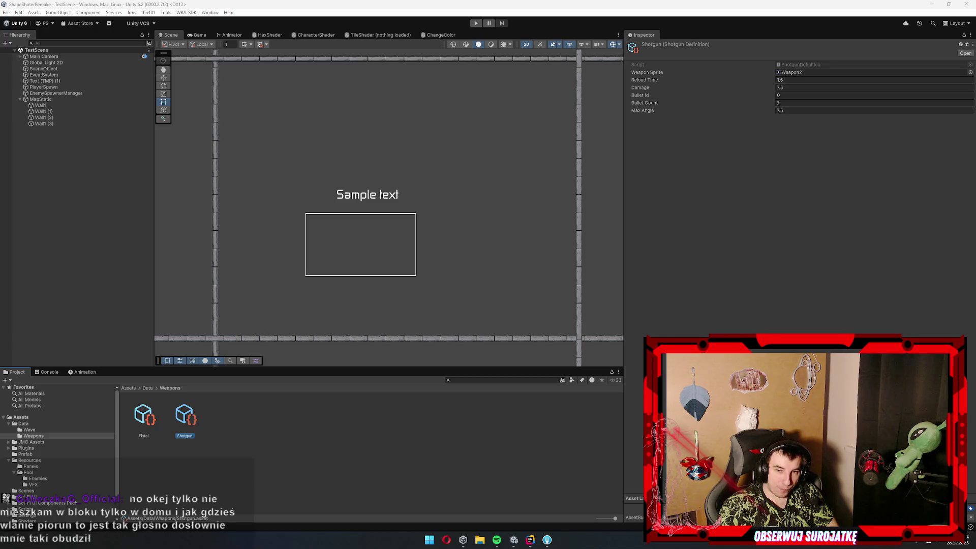
left_click(337, 457)
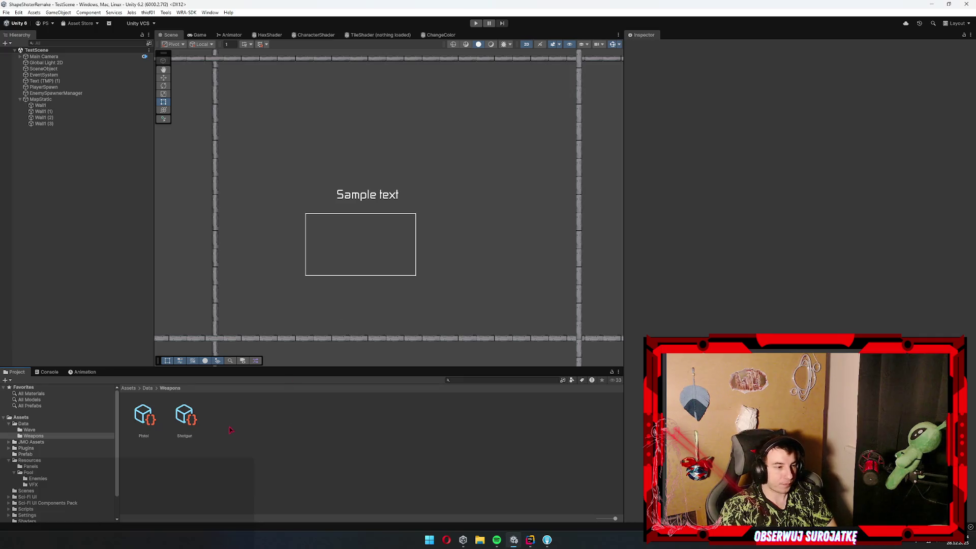
Inspect the Pistol weapon definition, then show the Data Wave folder with Wave2
left_click(141, 425)
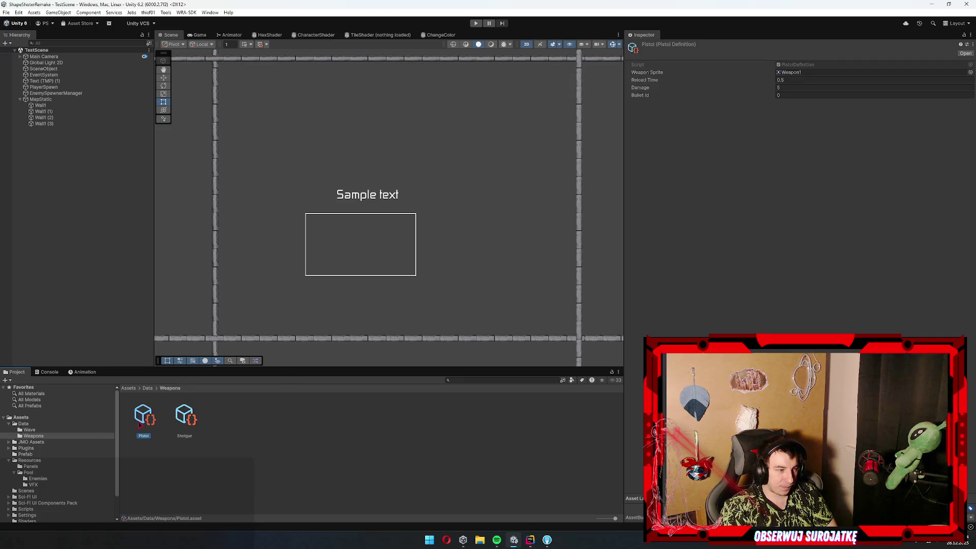
left_click(42, 430)
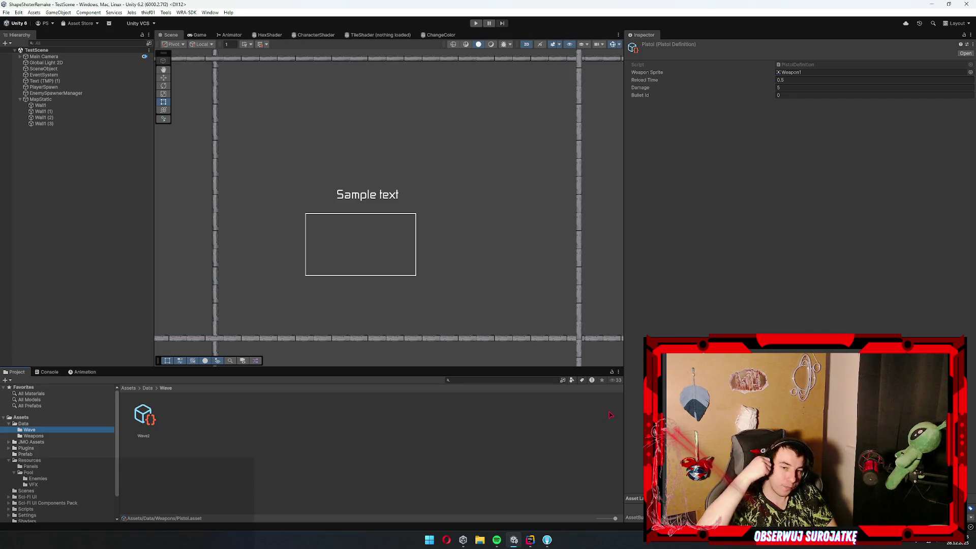
left_click(418, 460)
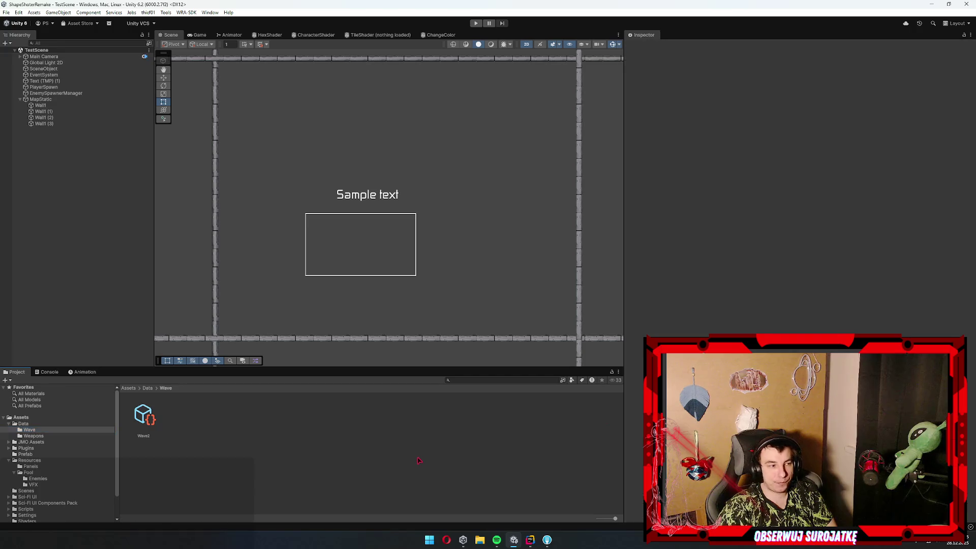
Browse to the Assets/Scripts folder by way of Settings
left_click(30, 515)
scroll(40, 482, "down", 2)
left_click(39, 481)
Open Assets/Scripts and look at the PlayerActions asset
left_click(369, 468)
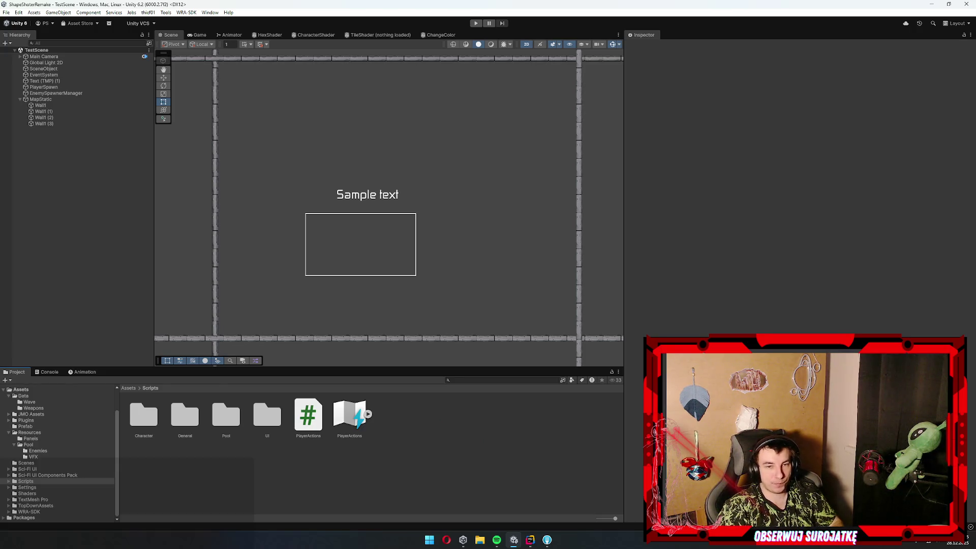
left_click(320, 418)
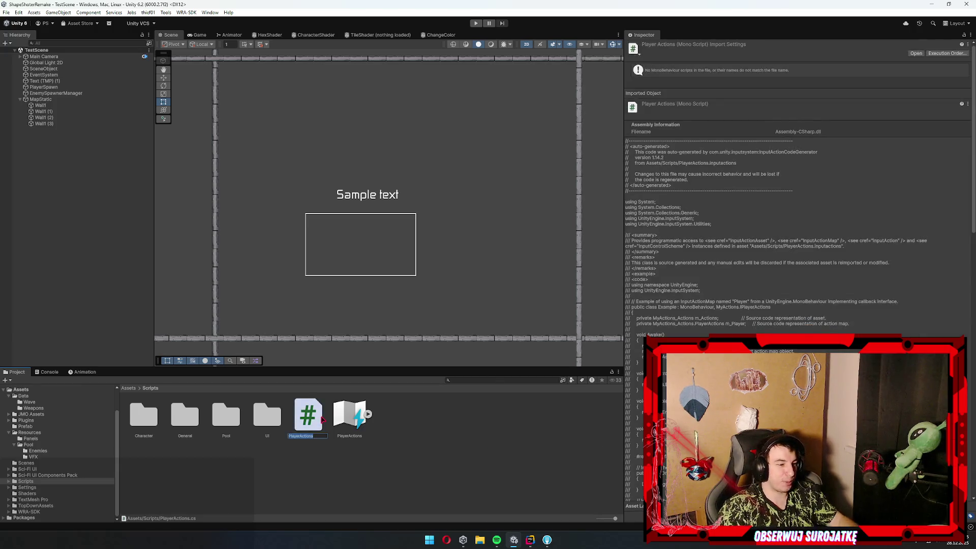
left_click(483, 429)
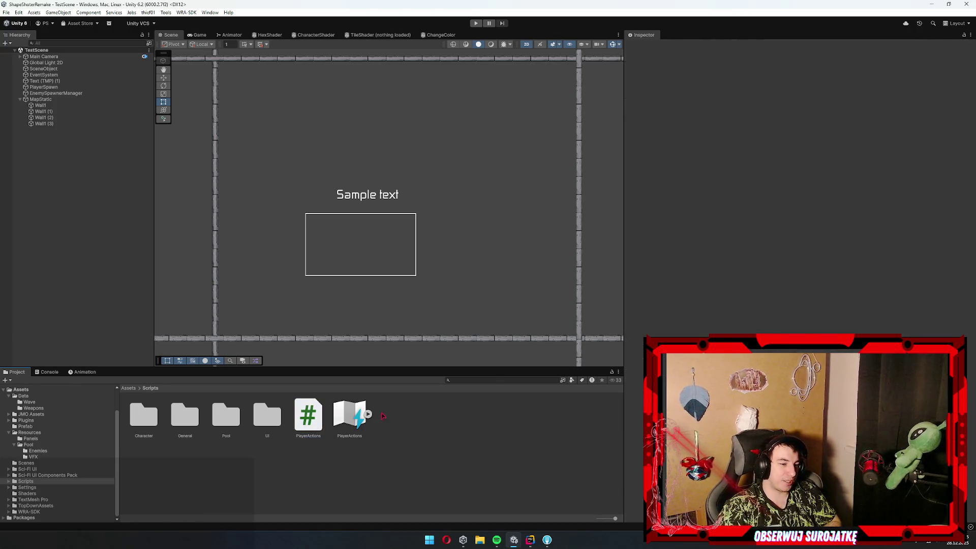
Create a MonoBehaviour script named Pickup in Scripts/Pool and open it in Rider
double_click(223, 426)
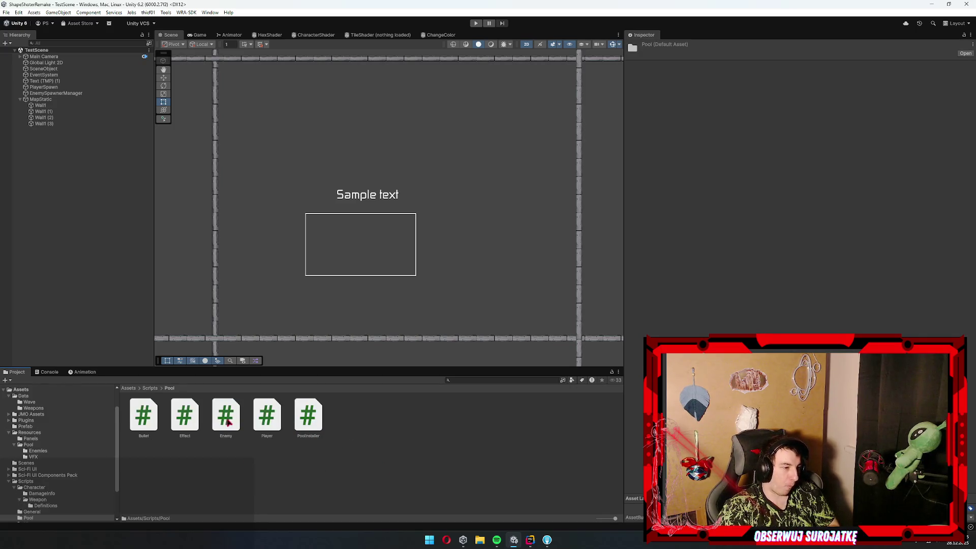
right_click(400, 432)
mouse_move(473, 234)
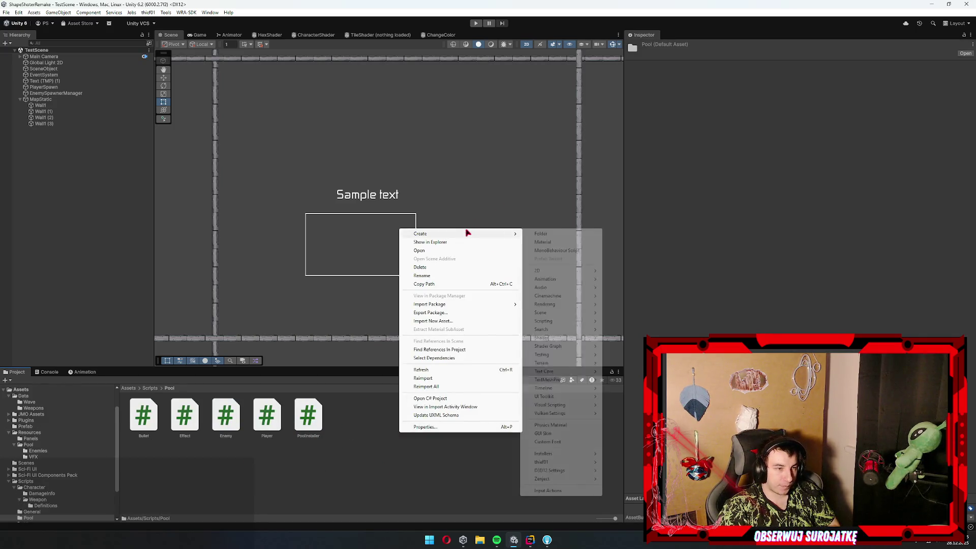
left_click(570, 255)
type("Pickup")
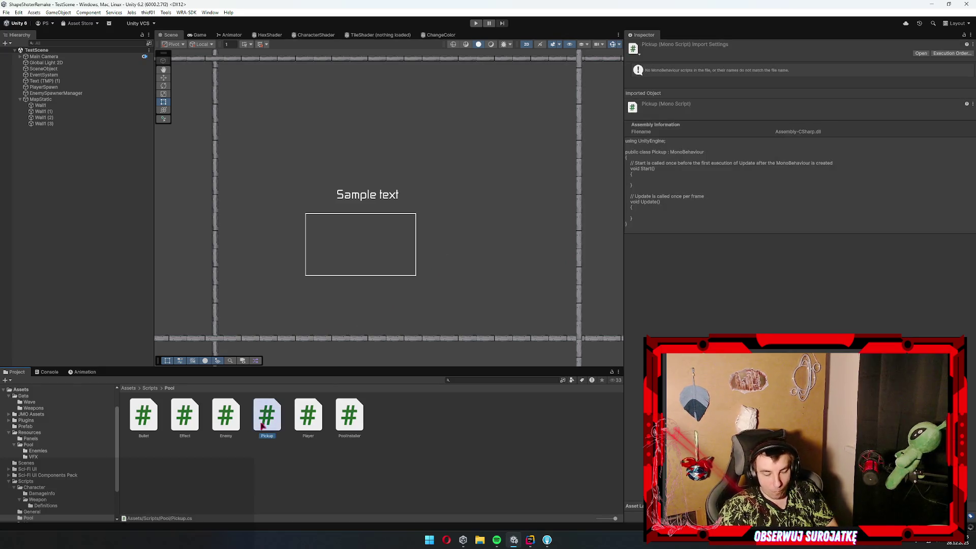
double_click(279, 418)
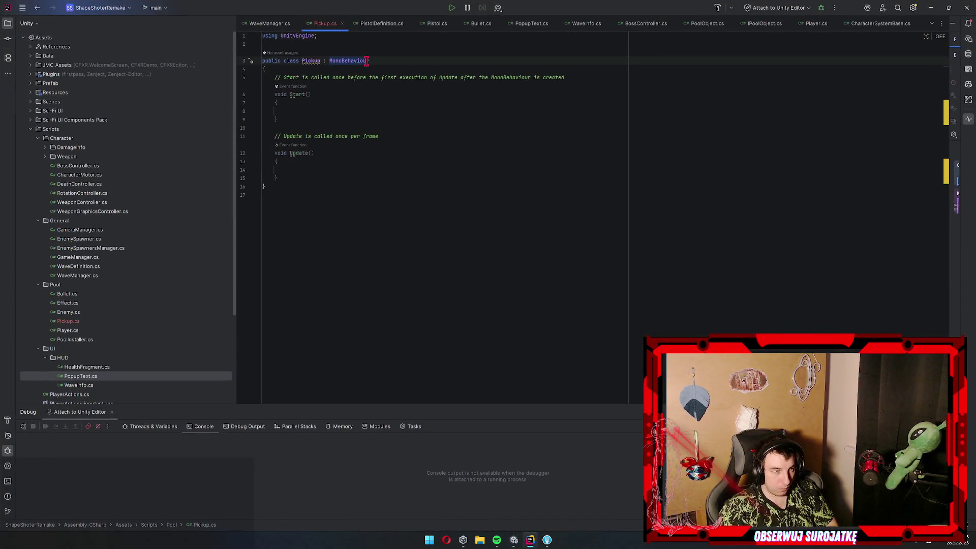
Make Pickup derive from CharacterObject and wrap it in the Pool namespace
type("Character")
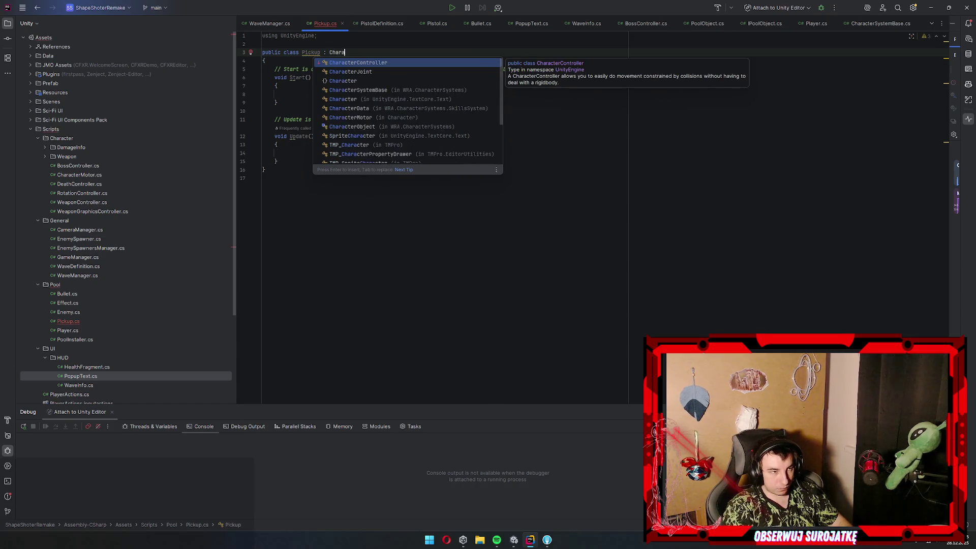
left_click(358, 100)
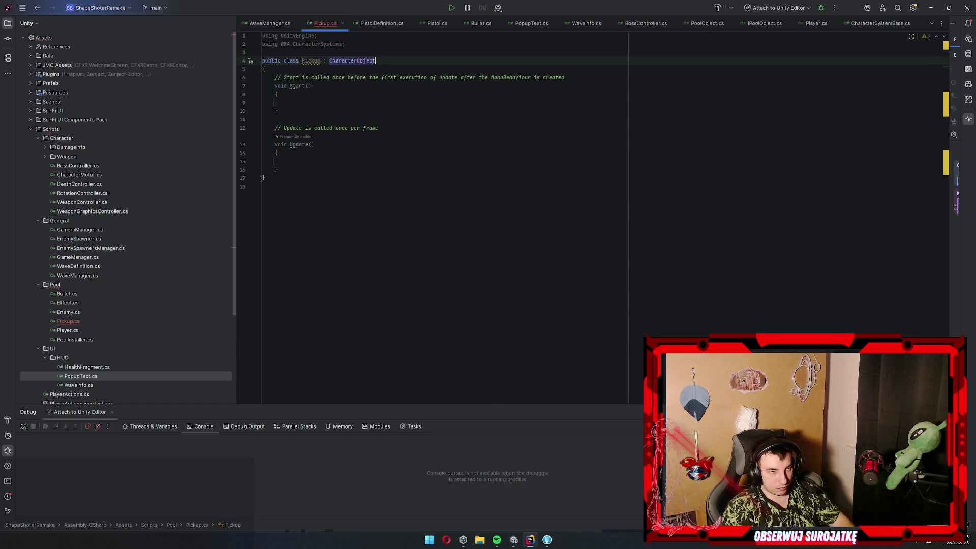
right_click(309, 66)
left_click(328, 70)
left_click(324, 203)
Delete the Start and Update body, check CharacterObject's definition, then return to Unity
left_click_drag(302, 194, 214, 98)
key("Delete")
left_click(369, 77, "ctrl")
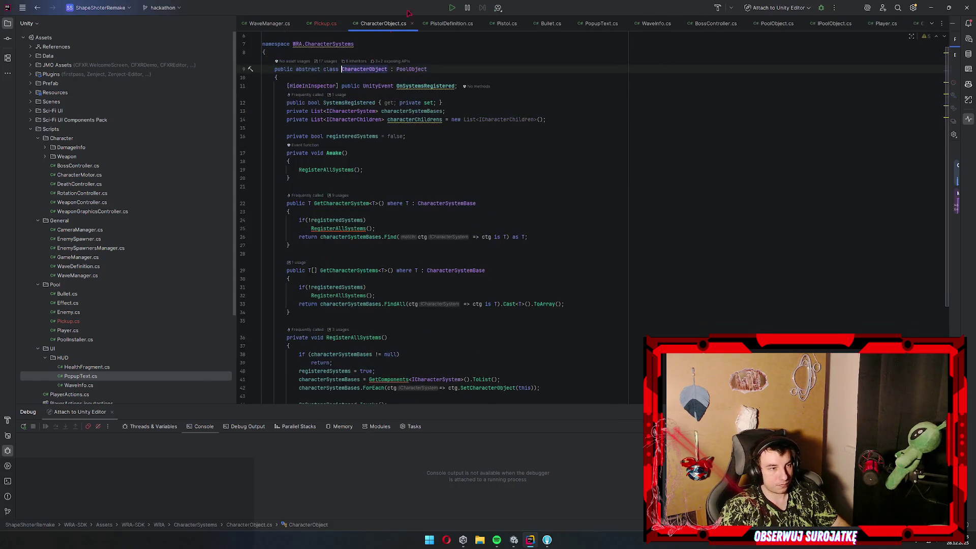
left_click(413, 24)
left_click(337, 94)
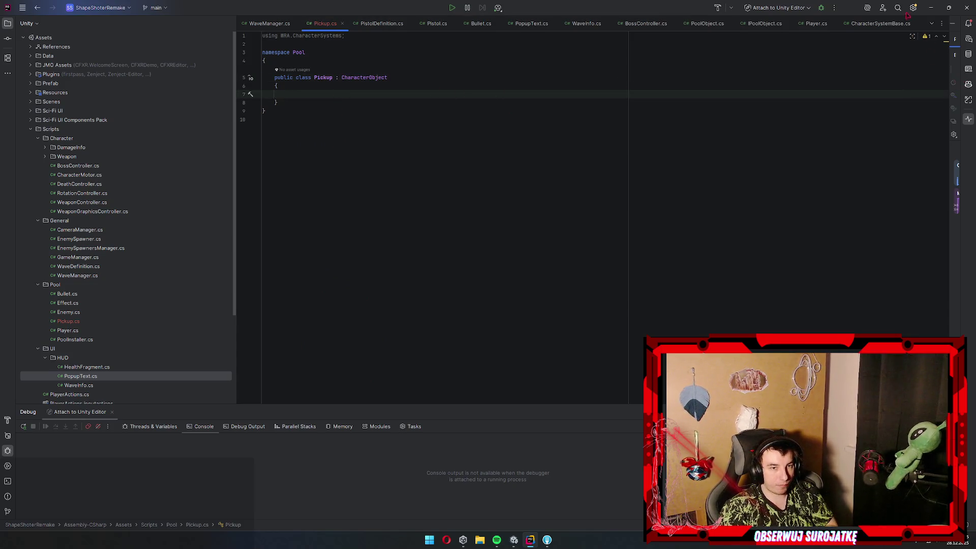
left_click(933, 7)
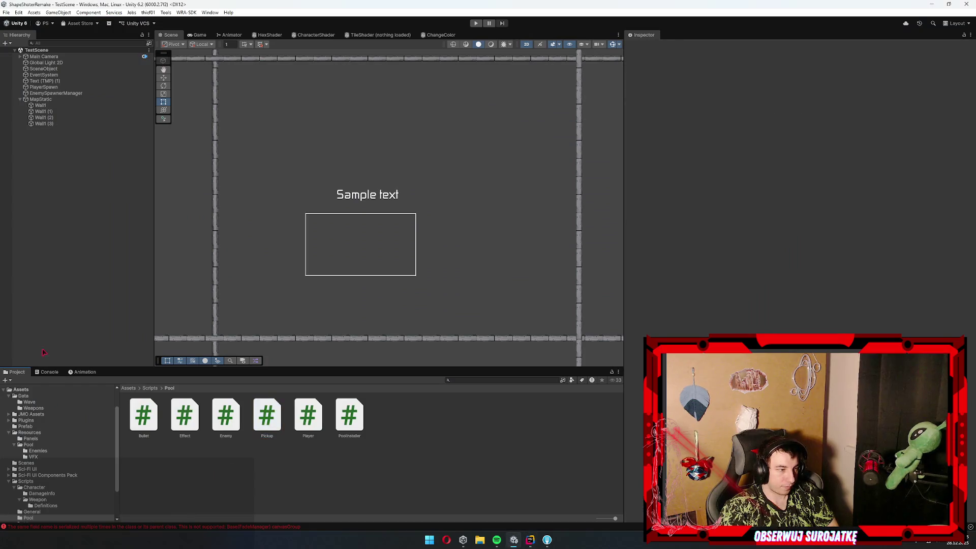
Clear the FadeManager serialization error from the Console and return to the Project tab
left_click(40, 375)
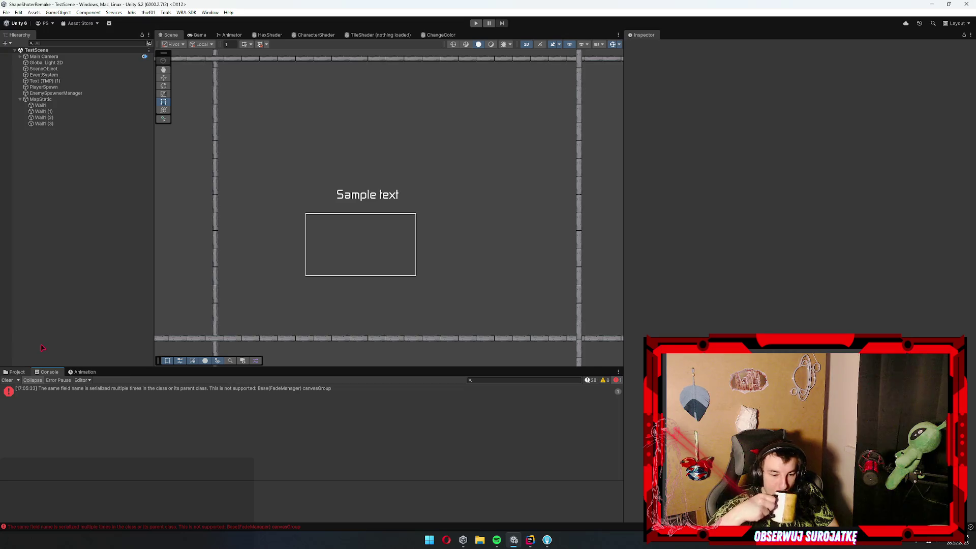
left_click(3, 380)
left_click(17, 372)
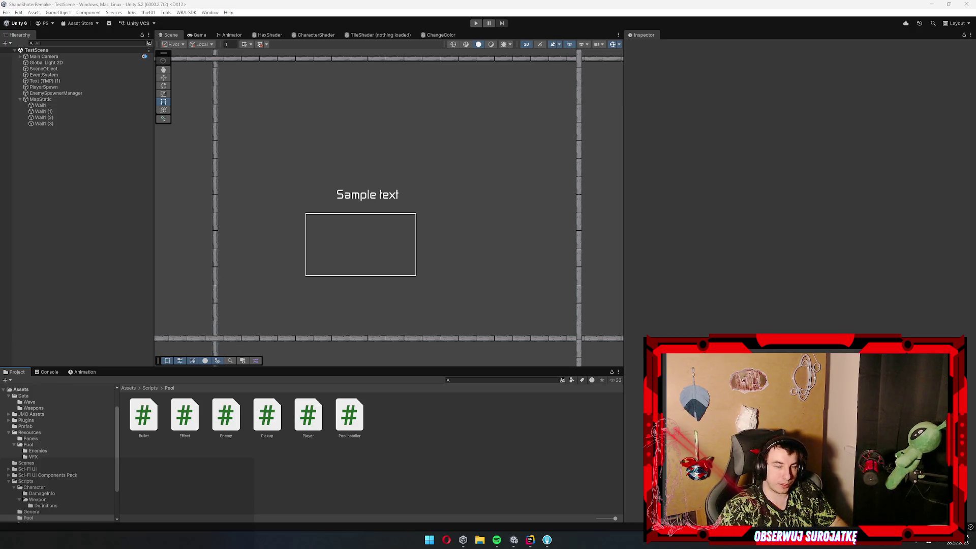
left_click(461, 354)
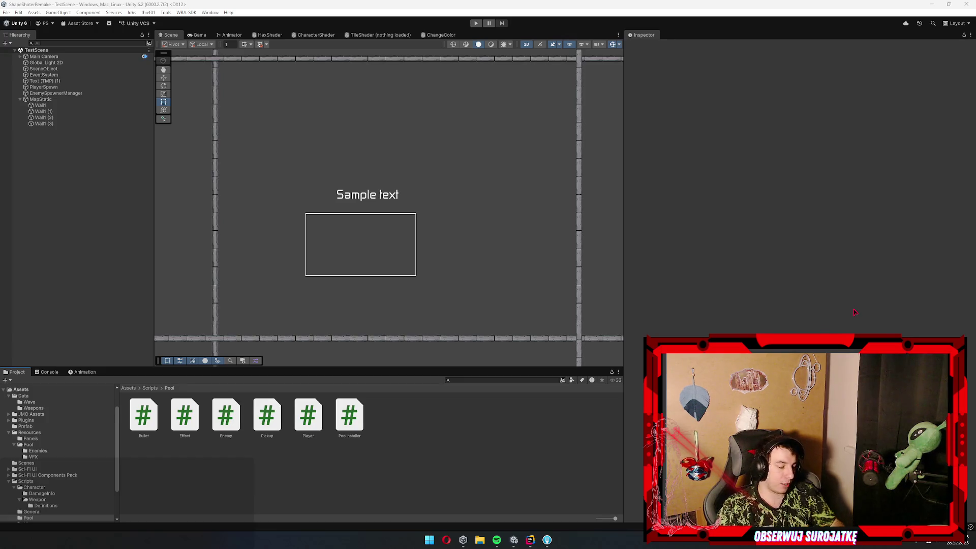
Launch Paint from the Start search
key("super")
type("paint")
key("Return")
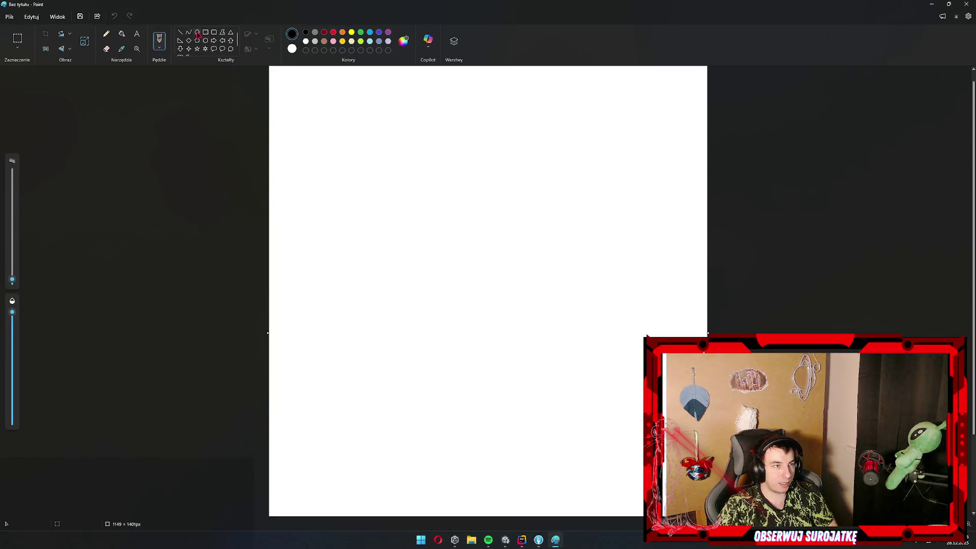
Draw a wide black ellipse near the centre of the canvas
left_click(198, 32)
left_click_drag(409, 261, 597, 469)
left_click_drag(485, 319, 451, 257)
left_click_drag(534, 268, 545, 268)
mouse_move(439, 251)
left_mouse_down()
mouse_move(486, 262)
mouse_move(479, 275)
left_mouse_up()
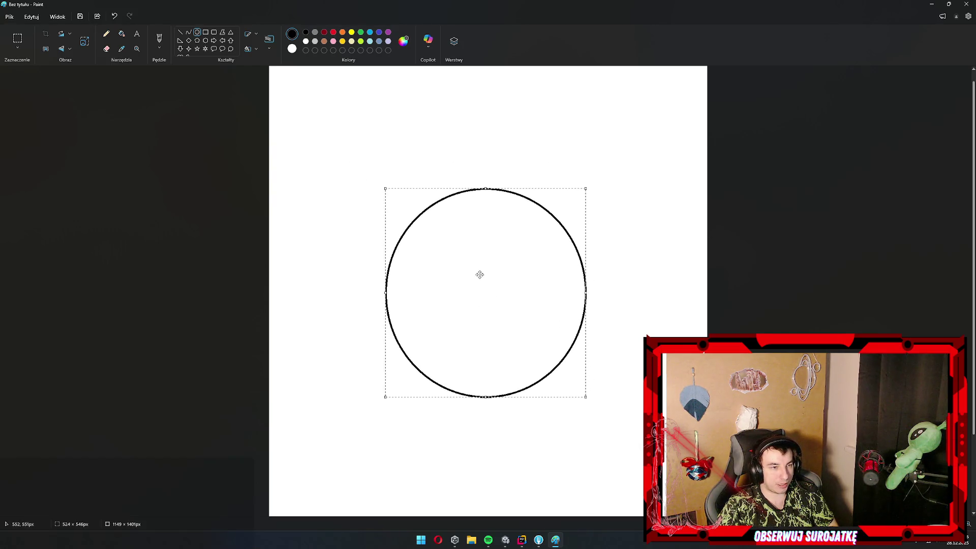
mouse_move(480, 188)
left_mouse_down()
mouse_move(480, 166)
mouse_move(480, 237)
left_mouse_up()
left_click_drag(480, 333, 487, 295)
left_click(381, 211)
Draw a red straight line down through the ellipse
left_click(159, 36)
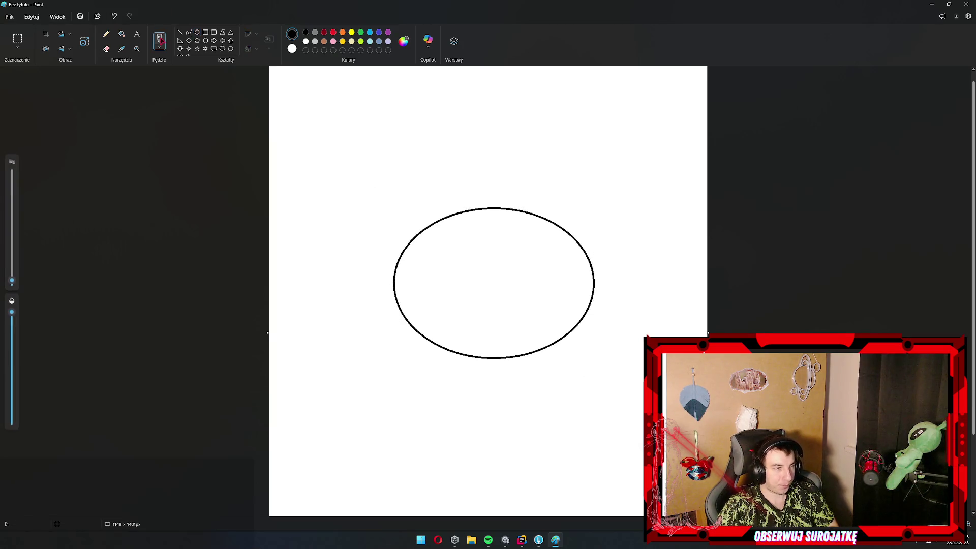
left_click(333, 32)
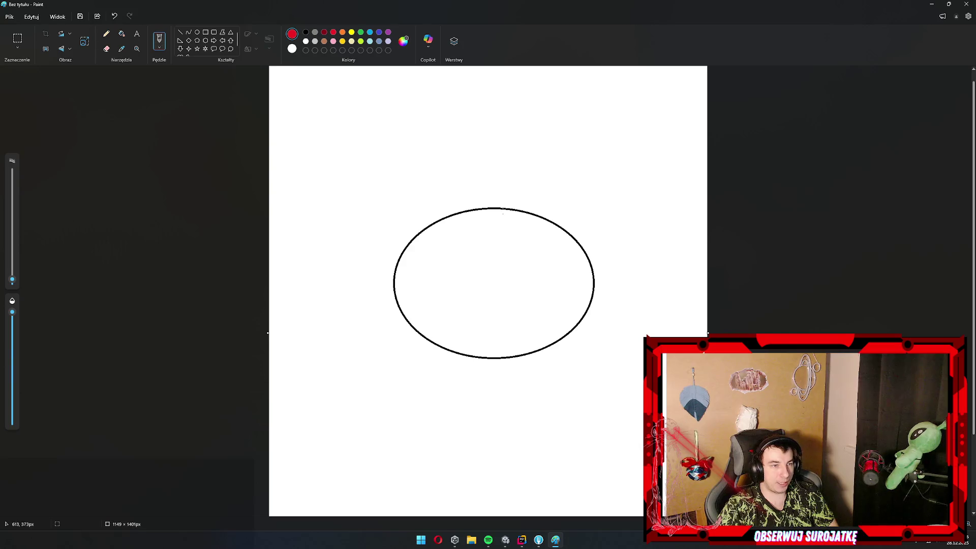
left_click(180, 32)
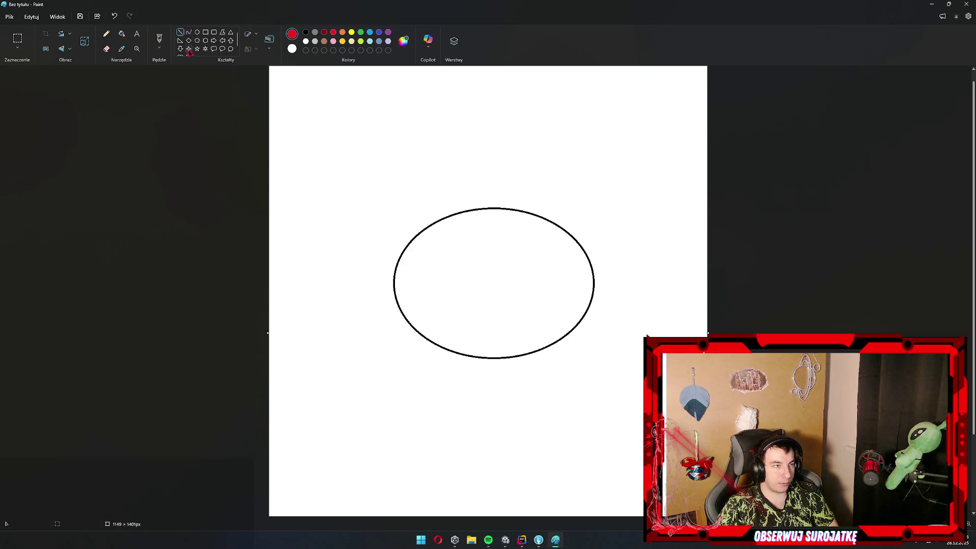
left_click_drag(502, 174, 492, 416)
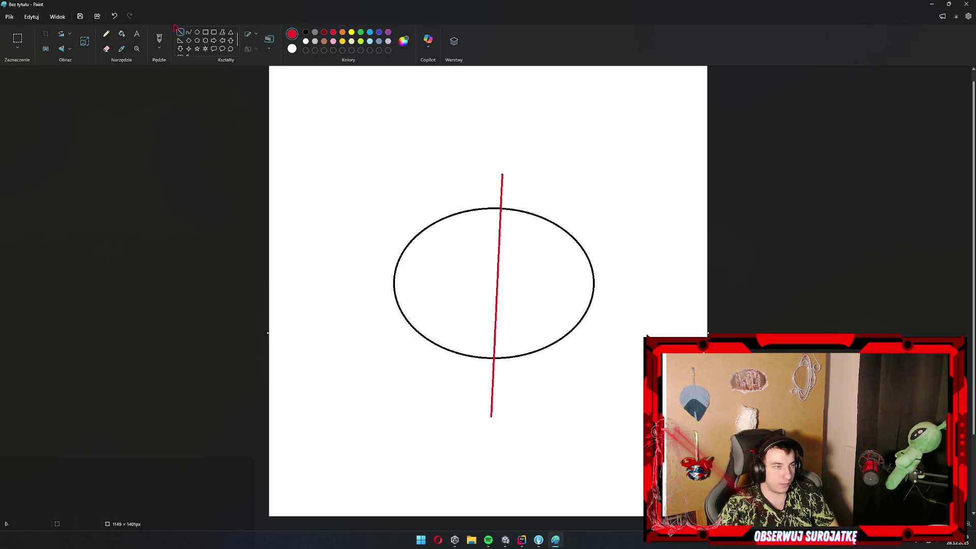
left_click(159, 39)
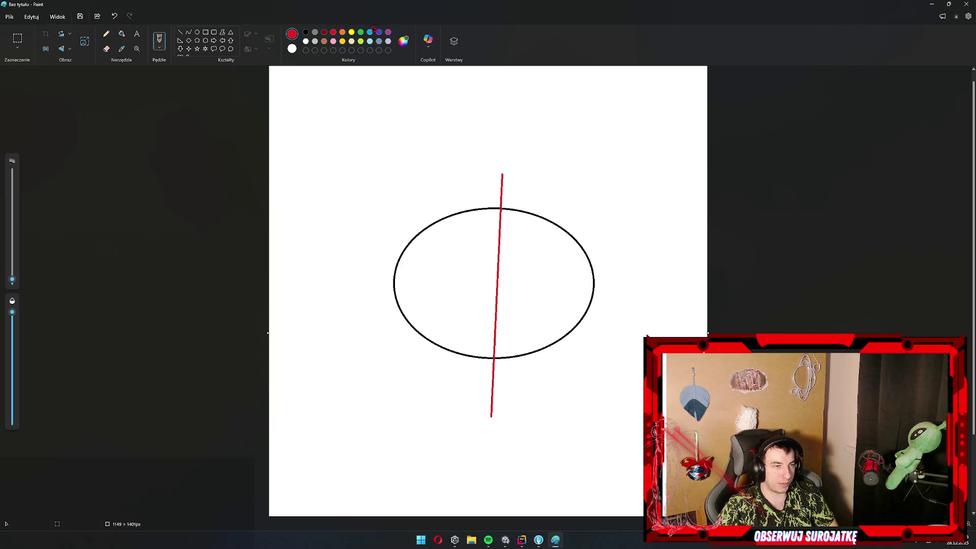
Draw purple loops around the ellipse's left side and a purple arrow above them
left_click(388, 32)
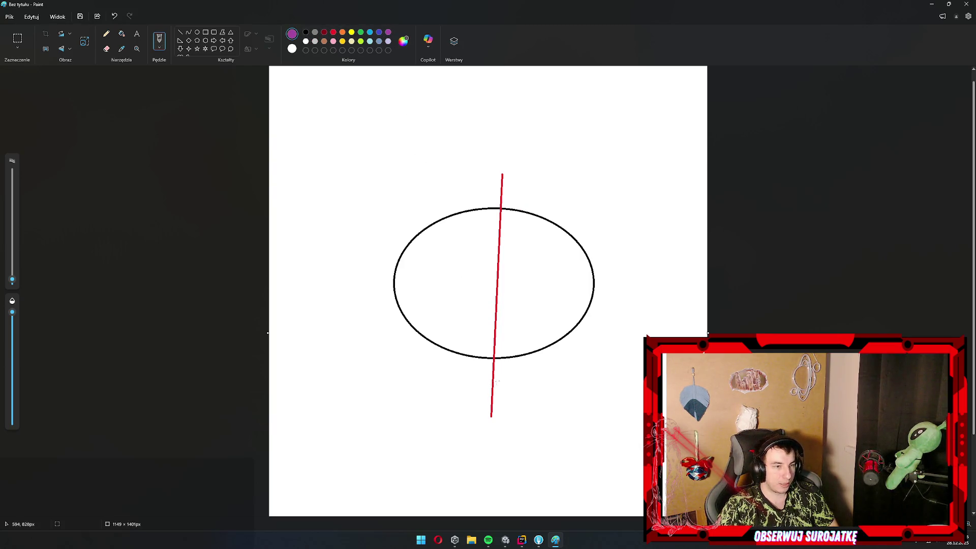
mouse_move(493, 377)
left_mouse_down()
mouse_move(315, 284)
mouse_move(371, 184)
left_mouse_up()
key("ctrl+z")
mouse_move(499, 210)
left_mouse_down()
mouse_move(371, 219)
mouse_move(483, 399)
mouse_move(493, 359)
mouse_move(407, 206)
mouse_move(498, 209)
mouse_move(483, 188)
mouse_move(330, 232)
mouse_move(453, 420)
mouse_move(493, 360)
left_mouse_up()
key("ctrl+z")
mouse_move(501, 208)
left_mouse_down()
mouse_move(364, 121)
mouse_move(288, 312)
mouse_move(381, 457)
mouse_move(470, 418)
mouse_move(493, 358)
left_mouse_up()
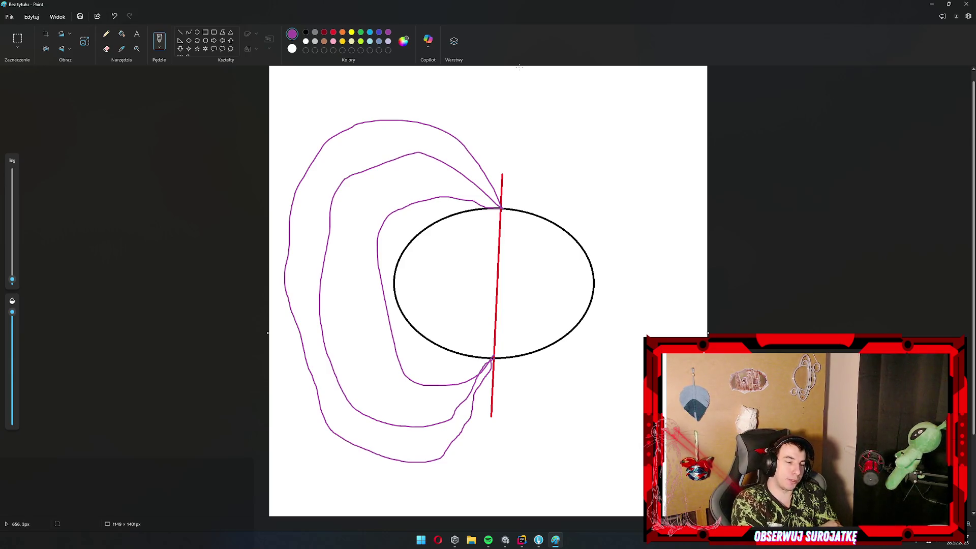
mouse_move(443, 87)
left_mouse_down()
mouse_move(414, 103)
mouse_move(432, 99)
mouse_move(401, 96)
left_mouse_up()
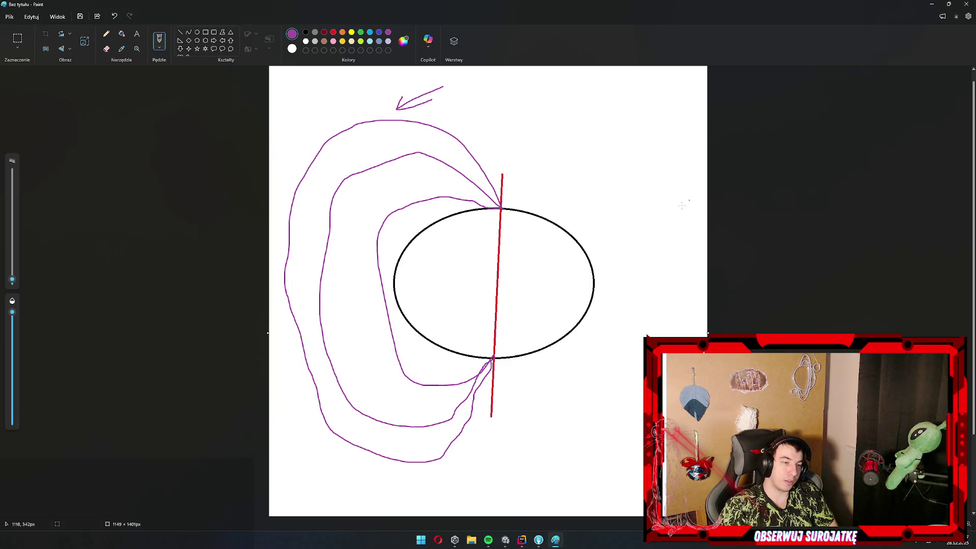
Sketch a green arc inside the ellipse, undoing the stray green strokes
left_click(360, 32)
mouse_move(360, 136)
left_mouse_down()
mouse_move(330, 152)
mouse_move(301, 307)
mouse_move(371, 436)
mouse_move(441, 438)
mouse_move(460, 420)
mouse_move(302, 315)
mouse_move(378, 111)
mouse_move(473, 183)
mouse_move(433, 136)
mouse_move(302, 378)
mouse_move(450, 424)
left_mouse_up()
key("ctrl+z")
key("ctrl+z")
key("ctrl+z")
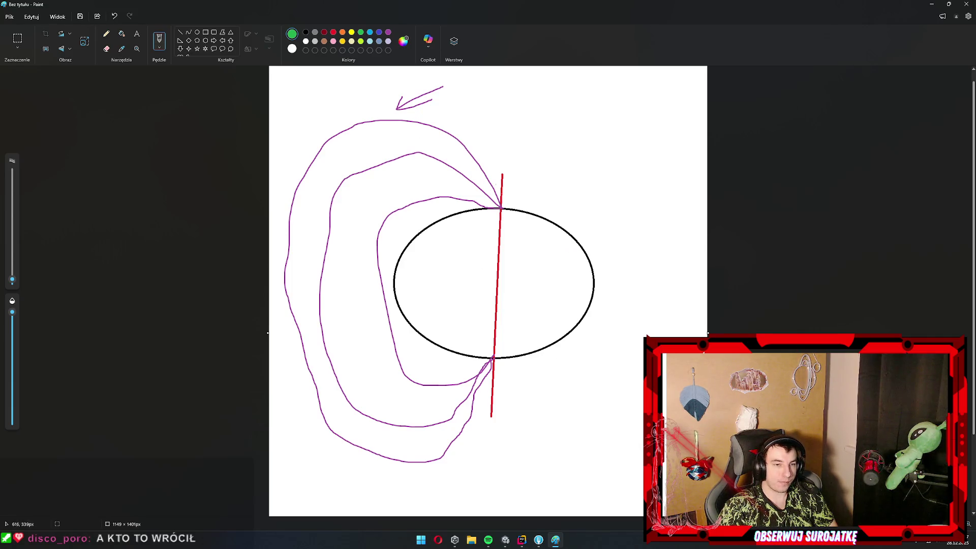
left_click_drag(492, 185, 445, 142)
key("ctrl+z")
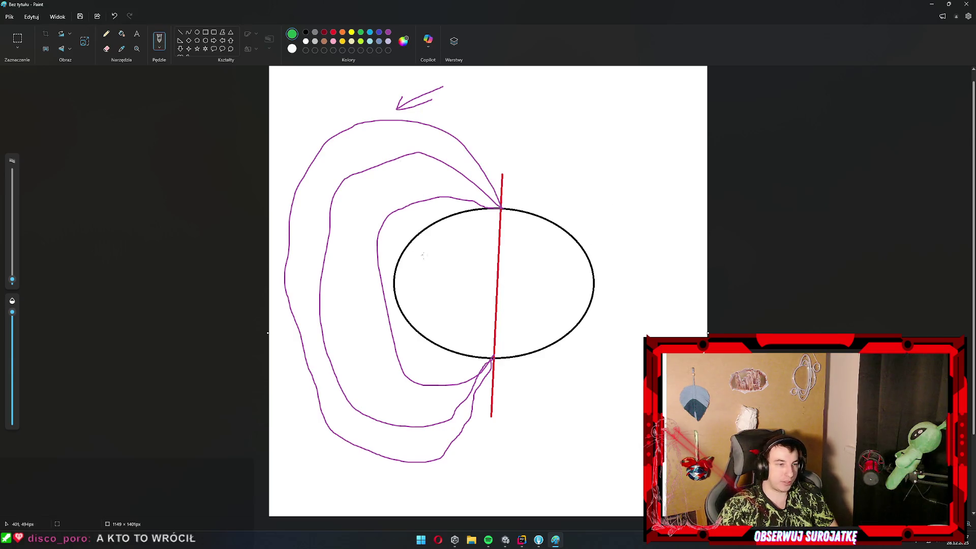
mouse_move(401, 302)
left_mouse_down()
mouse_move(483, 218)
mouse_move(398, 312)
mouse_move(478, 223)
left_mouse_up()
key("ctrl+z")
key("ctrl+z")
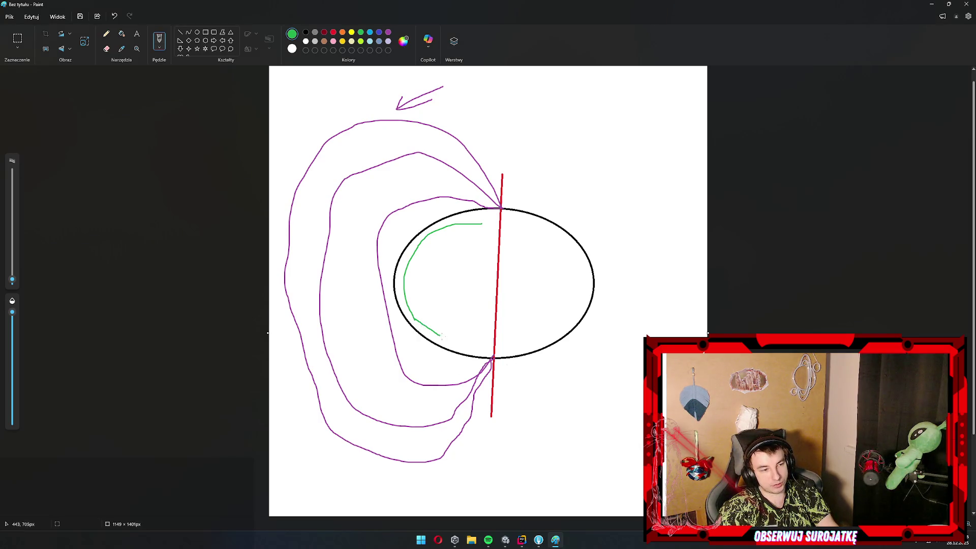
Try extending the green arc and adding a green loop in the sketch, undoing both
left_click_drag(416, 320, 482, 351)
key("ctrl+z")
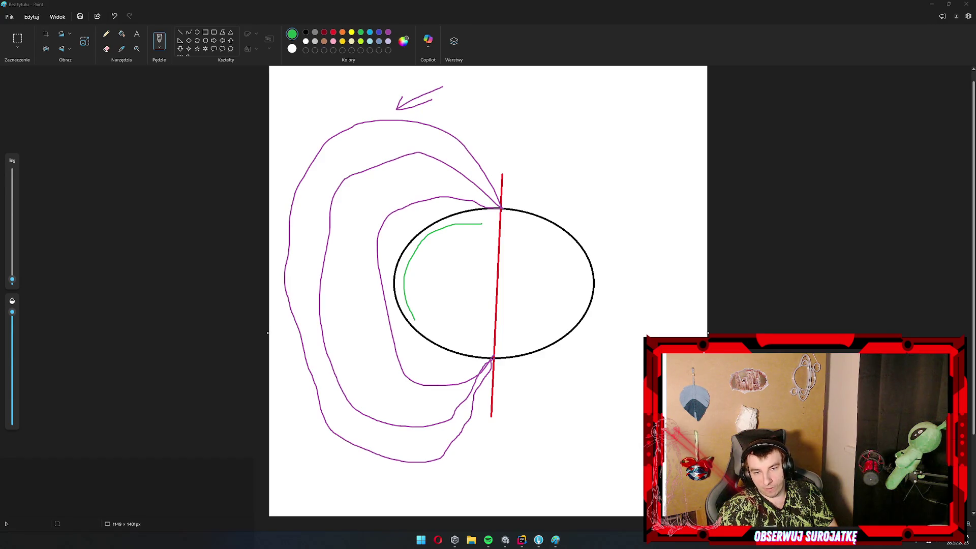
mouse_move(528, 242)
left_mouse_down()
mouse_move(475, 267)
mouse_move(539, 305)
left_mouse_up()
key("ctrl+z")
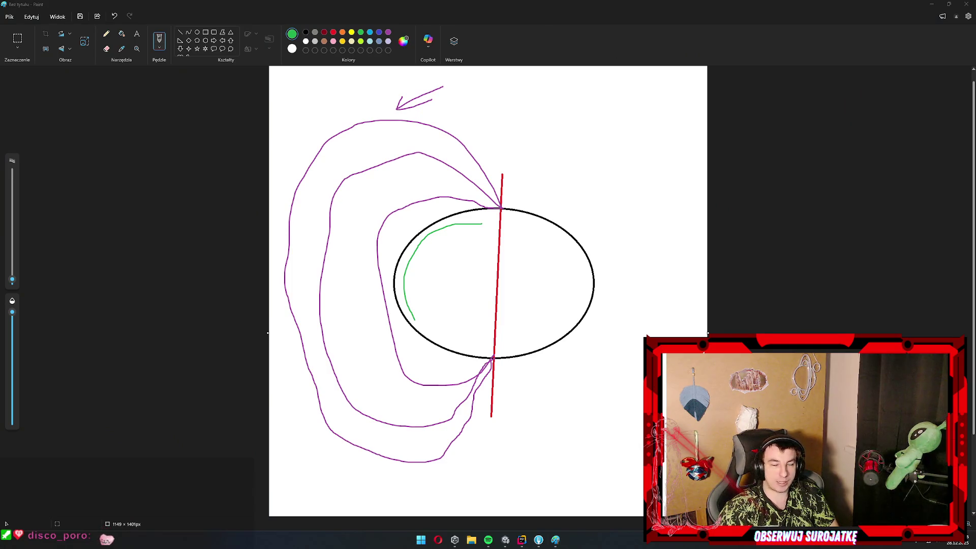
Close the Paint sketch and discard it without saving
left_click(697, 281)
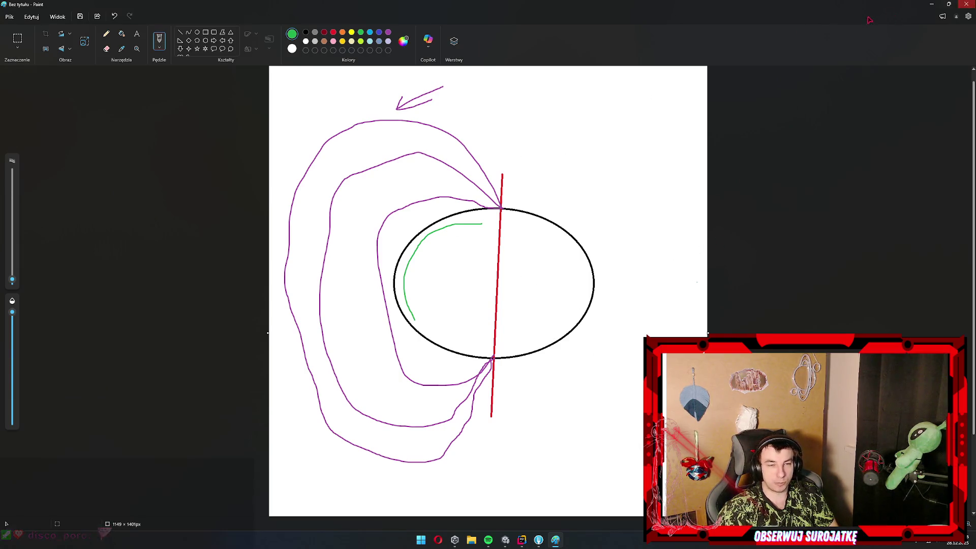
left_click(966, 4)
left_click(492, 285)
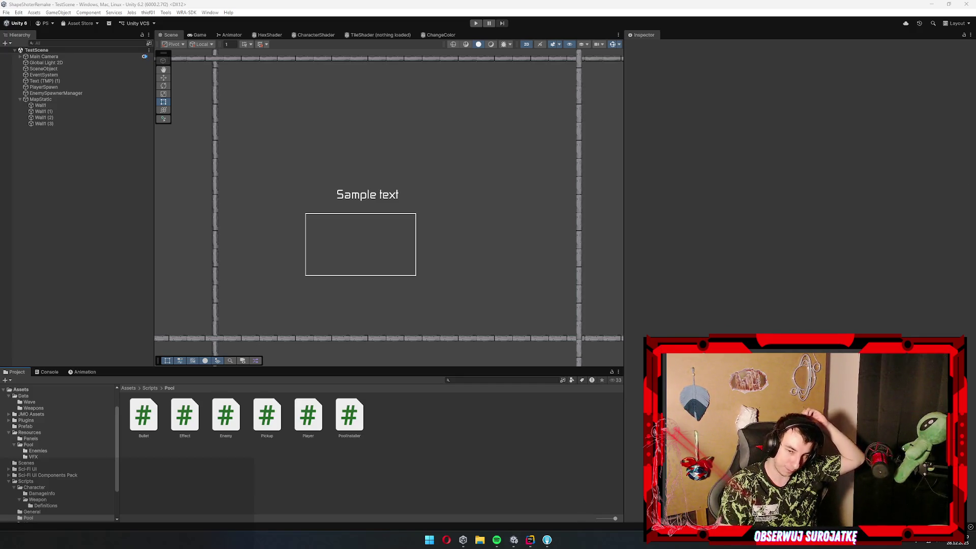
Pan the scene view, then briefly switch to Rider and back to Unity
left_click_drag(360, 211, 380, 253)
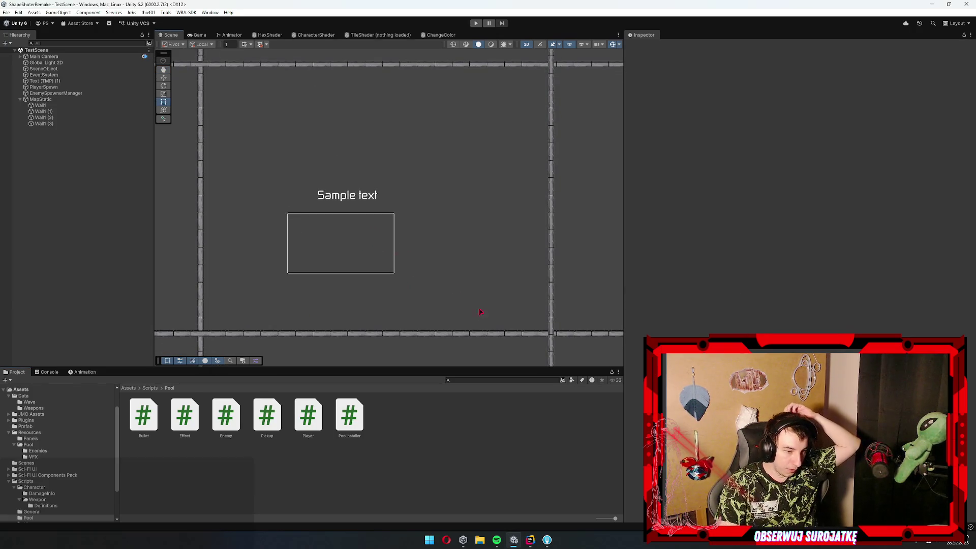
left_click(530, 540)
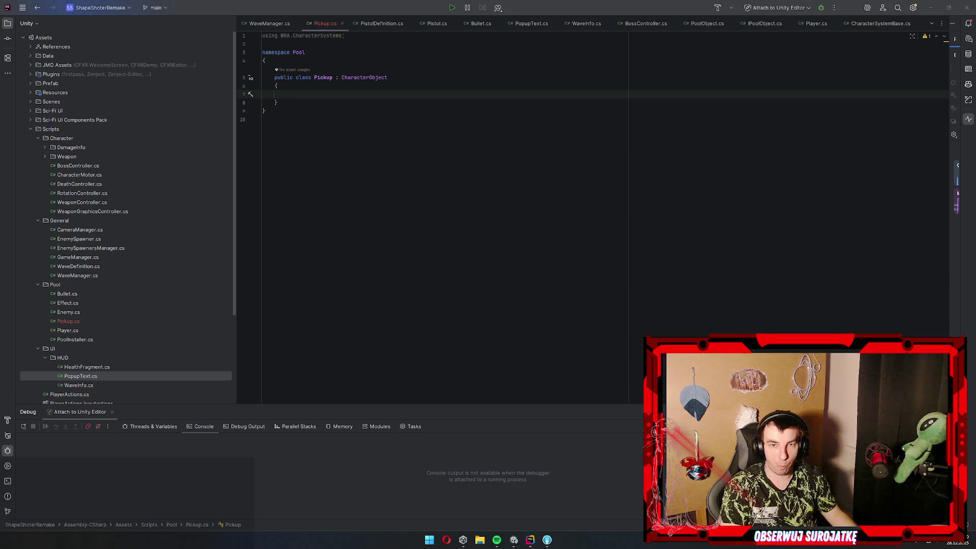
left_click(514, 540)
Create a new folder named Pickups inside Resources/Pool
left_click(37, 451)
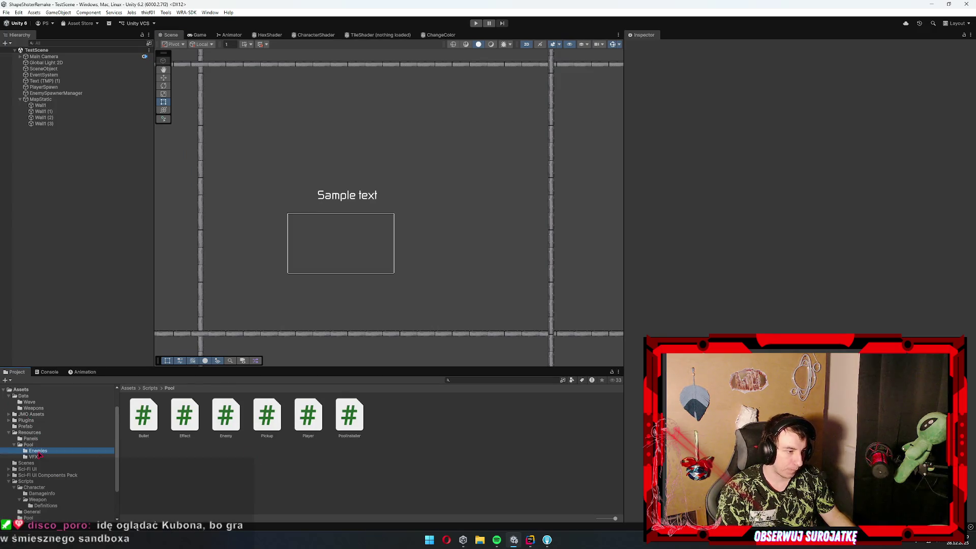
right_click(64, 240)
left_click(59, 490)
left_click(28, 445)
right_click(352, 457)
mouse_move(425, 258)
left_click(508, 259)
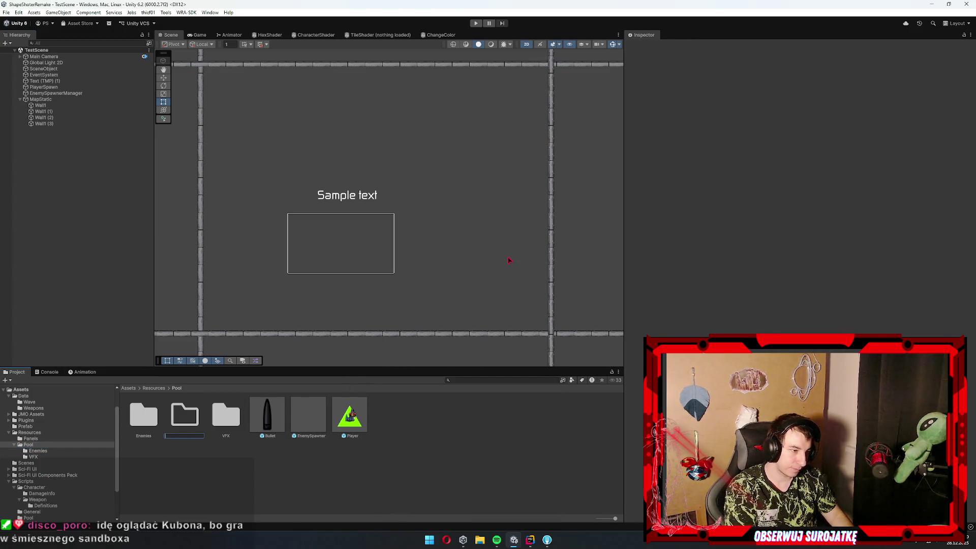
type("Pickups")
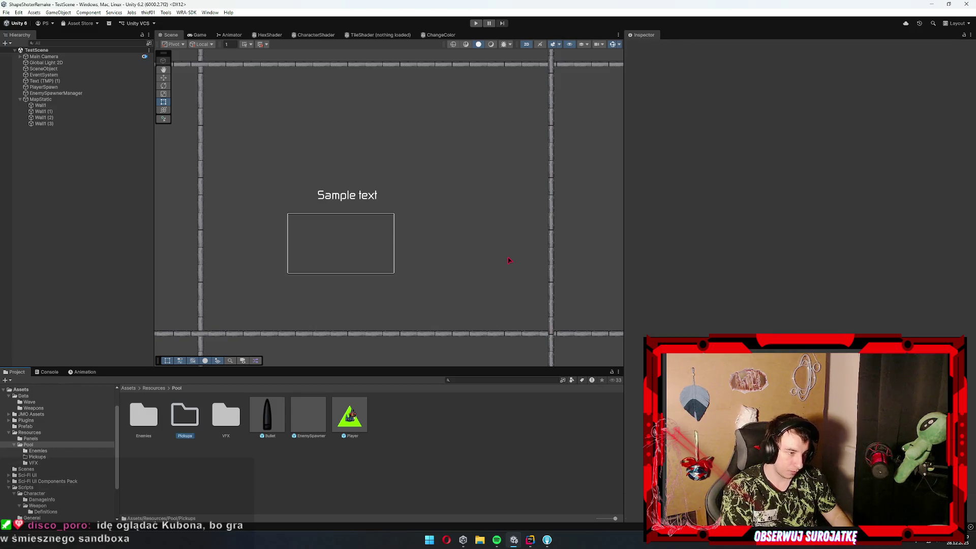
key("Return")
key("Return")
Create an empty GameObject in the scene and add the Pickup script component
right_click(32, 181)
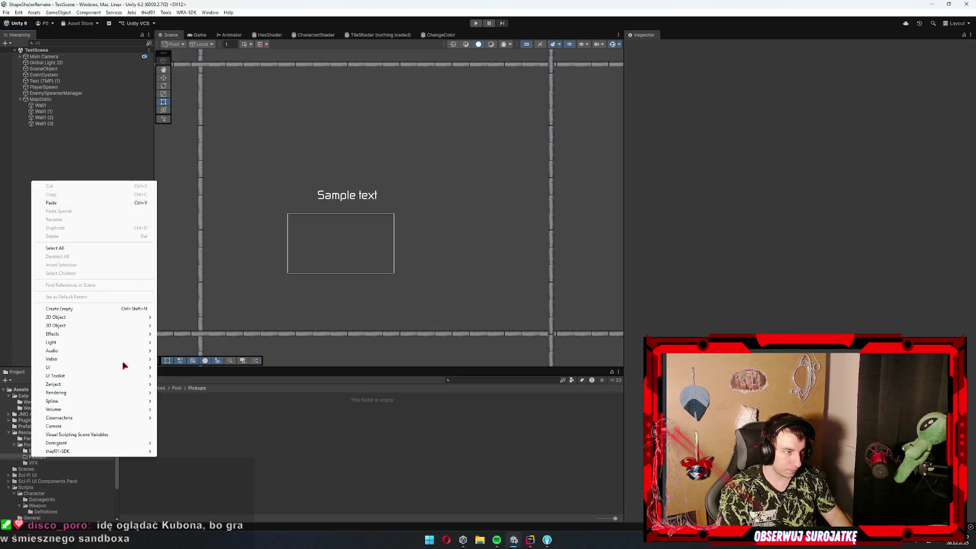
left_click(88, 309)
left_click(813, 108)
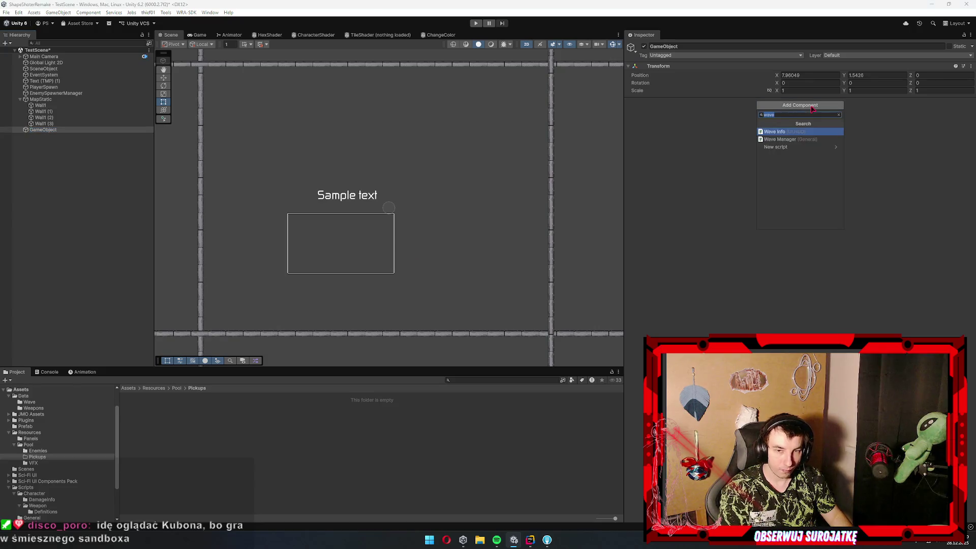
type("pickup")
key("Return")
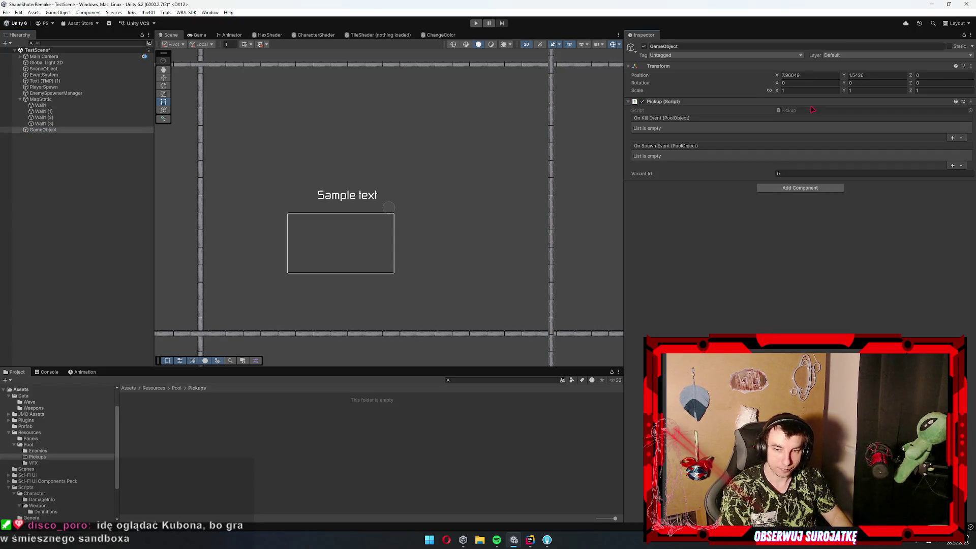
Set the object's Position X to 0 and clear the Y value
left_click(812, 75)
type("0")
key("Tab")
key("BackSpace")
Undo an accidental Canvas and UI Image, then rename the GameObject to Pickup
right_click(44, 130)
mouse_move(66, 336)
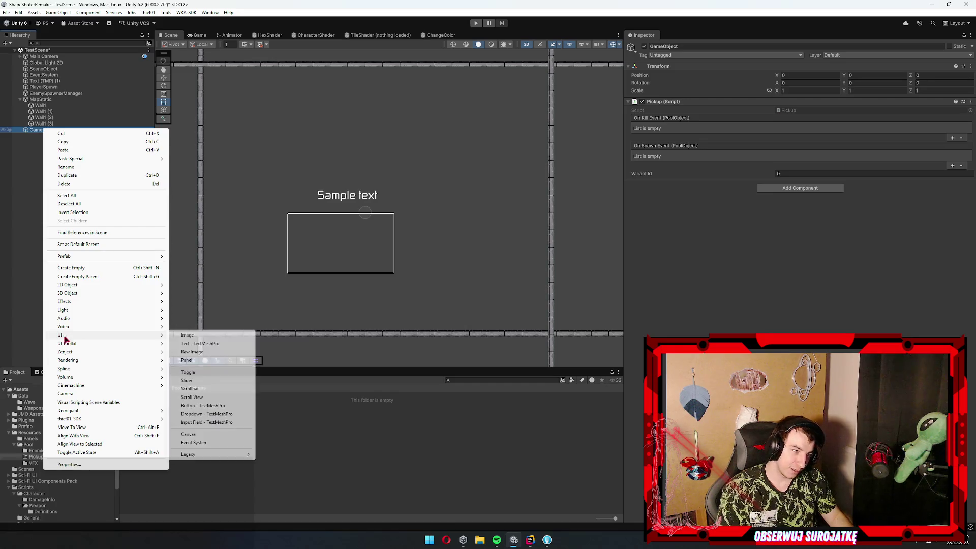
left_click(203, 337)
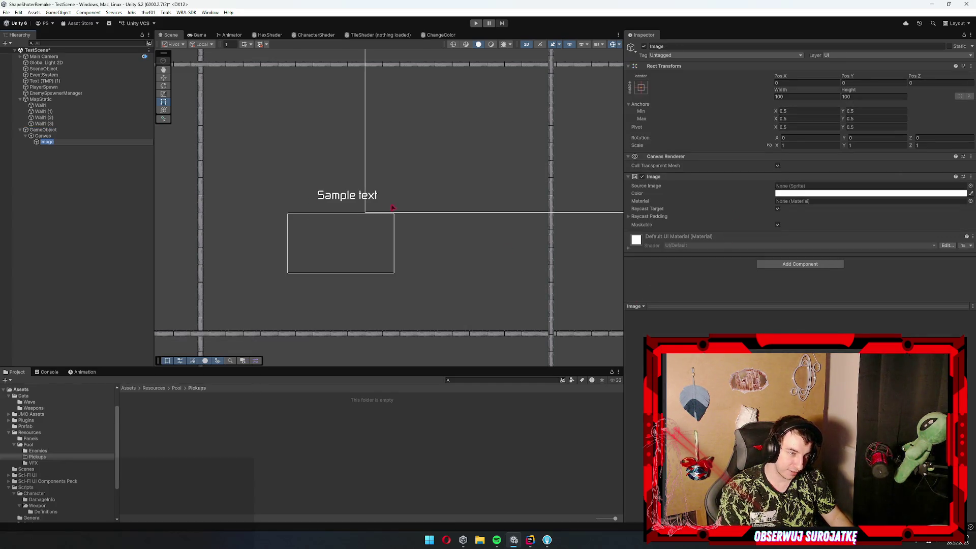
key("ctrl+z")
key("ctrl+z")
type("P")
key("BackSpace")
key("BackSpace")
type("ck")
key("Return")
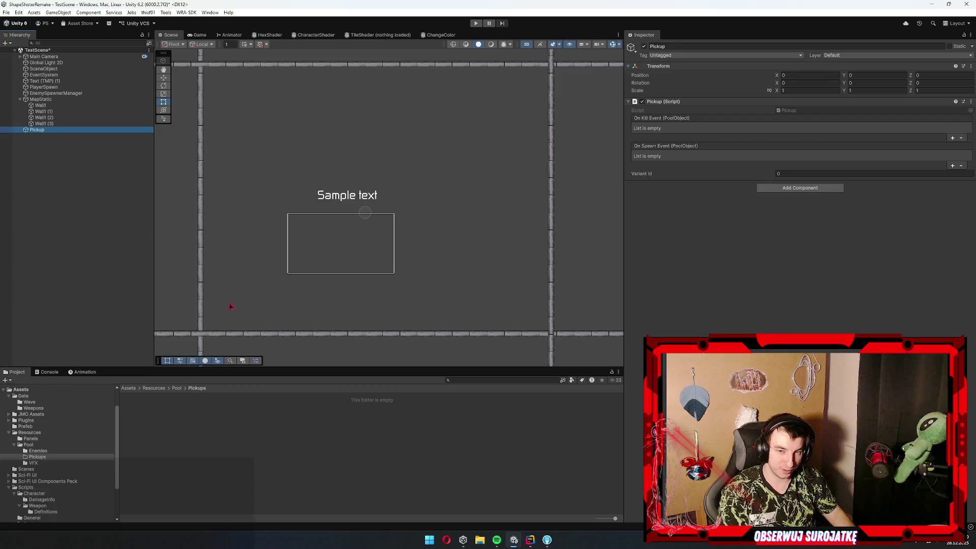
scroll(366, 241, "up", 2)
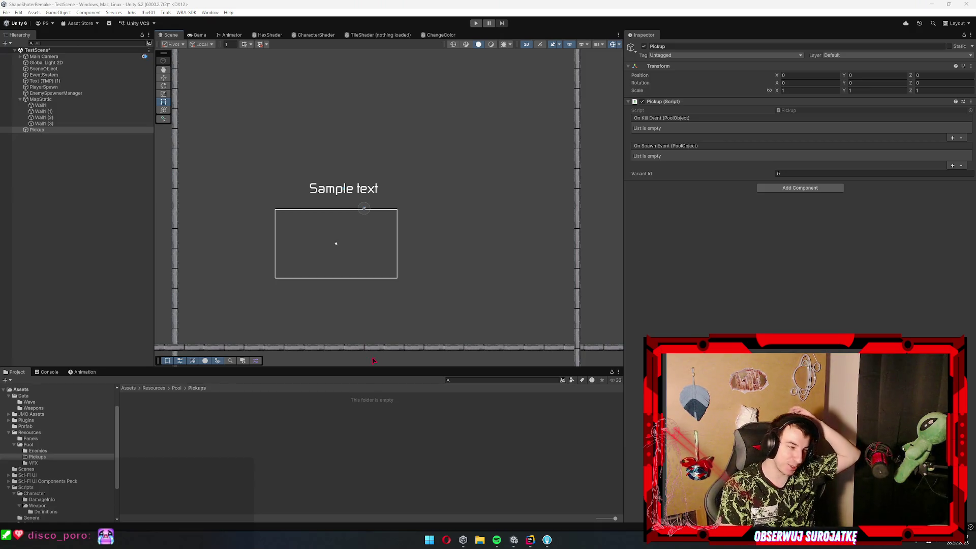
scroll(341, 267, "down", 1)
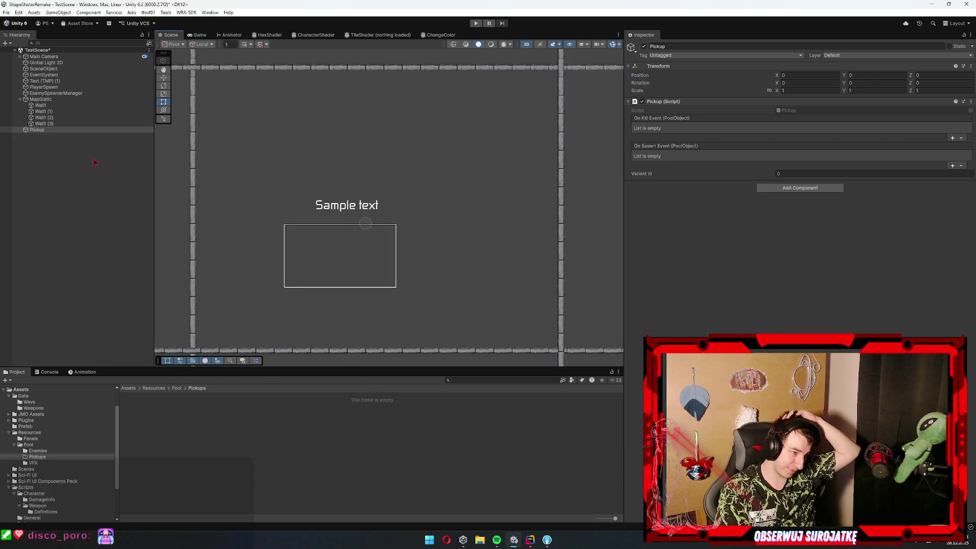
right_click(46, 131)
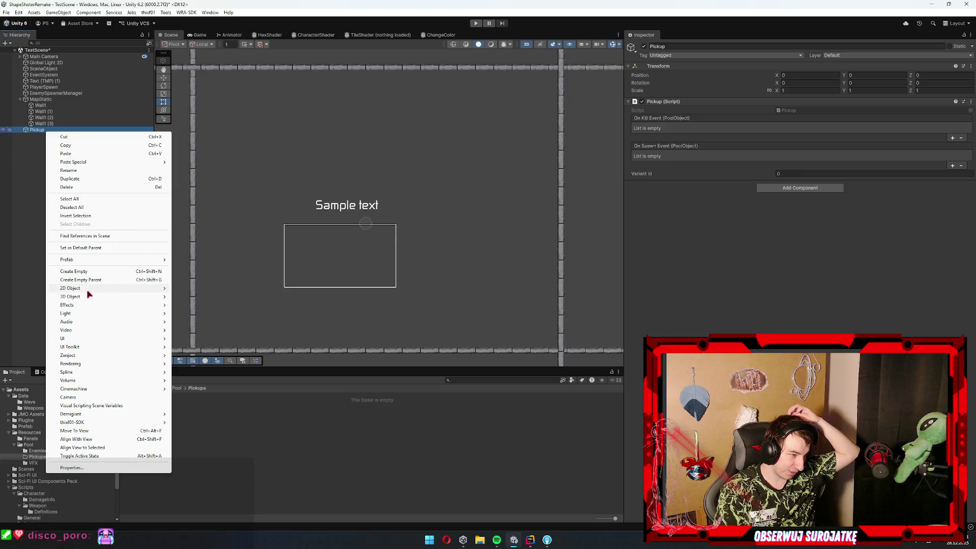
Add a Circle sprite as a child of Pickup and frame it in the scene
mouse_move(89, 288)
mouse_move(200, 288)
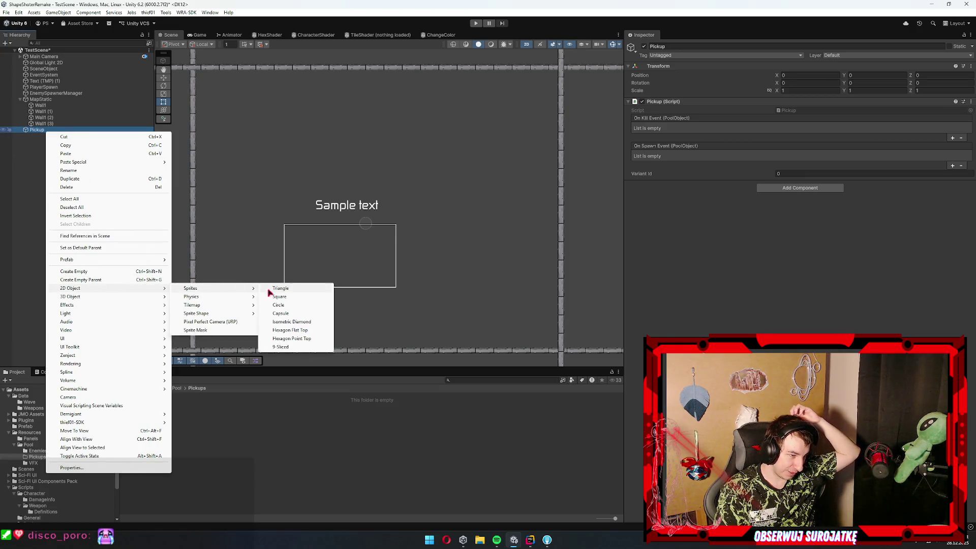
left_click(295, 305)
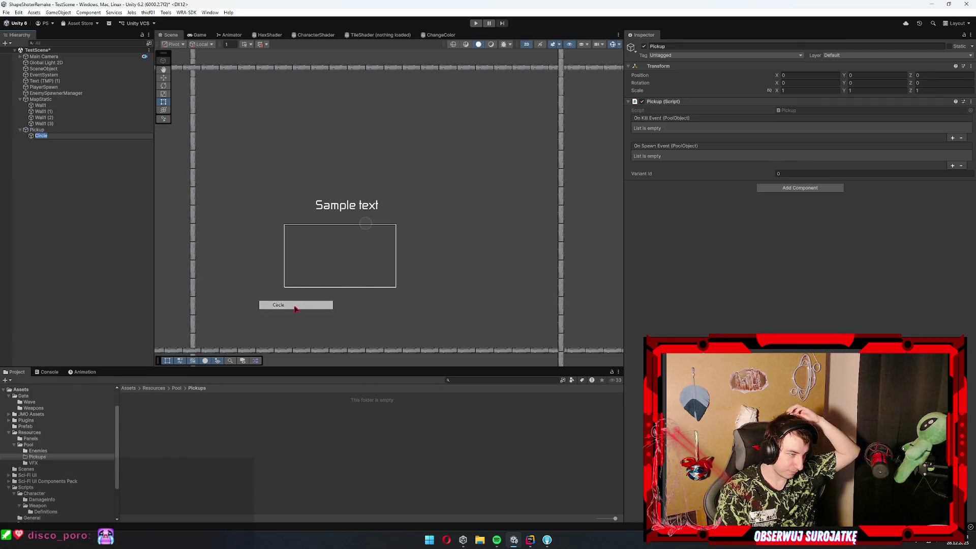
key("f")
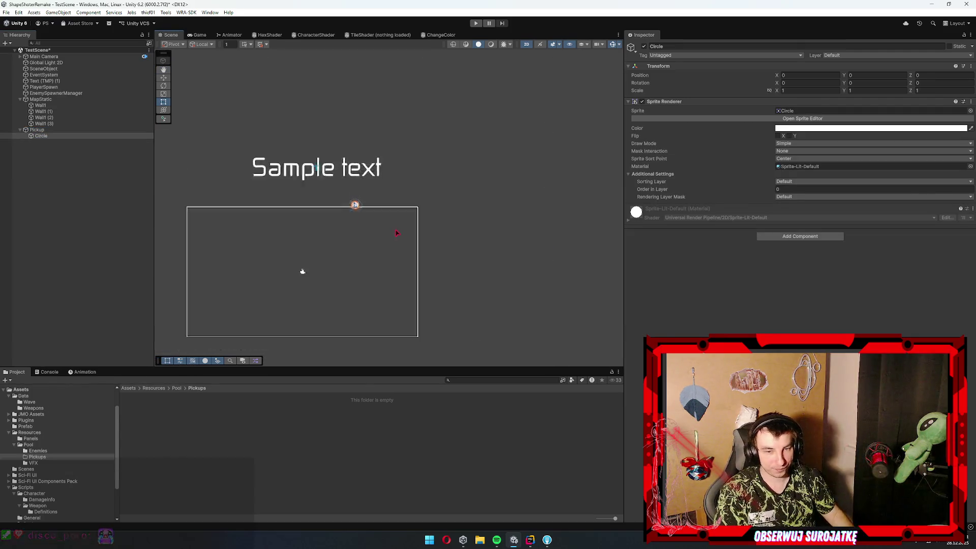
Browse the Project folders into the Sci-Fi UI Components Pack's MAIN/PNG/CHECK BOX sprites
left_click(50, 451)
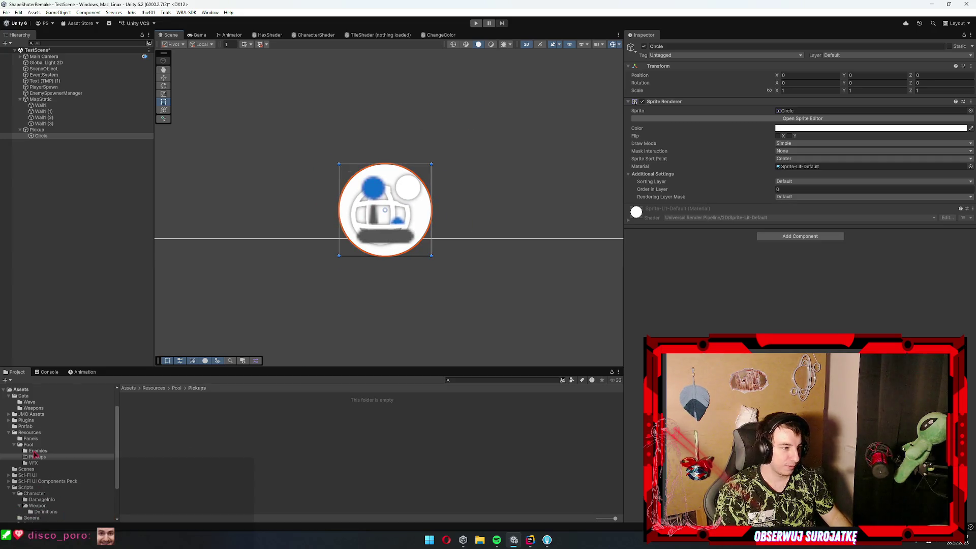
left_click(55, 457)
scroll(71, 435, "up", 2)
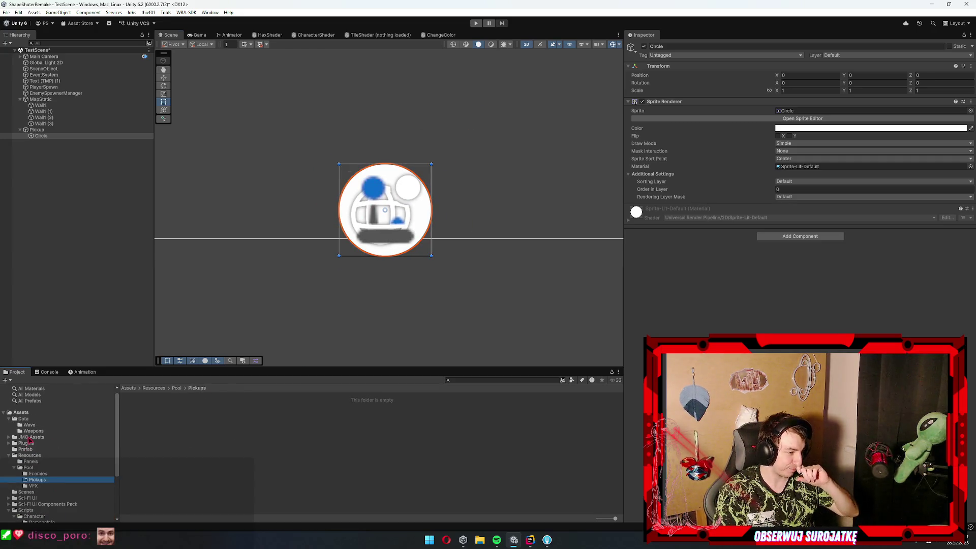
left_click(32, 432)
left_click(35, 456)
left_click(30, 467)
left_click(43, 450)
left_click(31, 443)
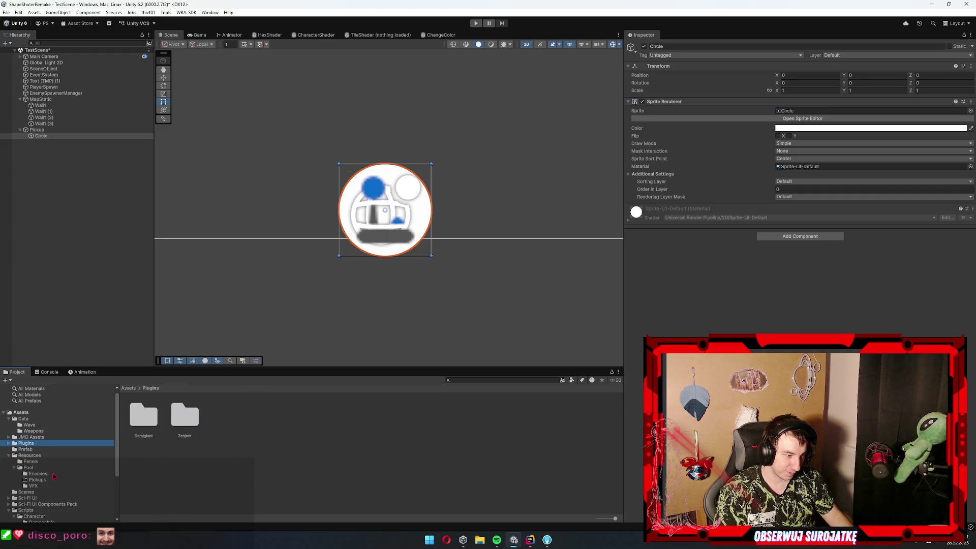
scroll(50, 448, "down", 3)
left_click(34, 447)
left_click(111, 435)
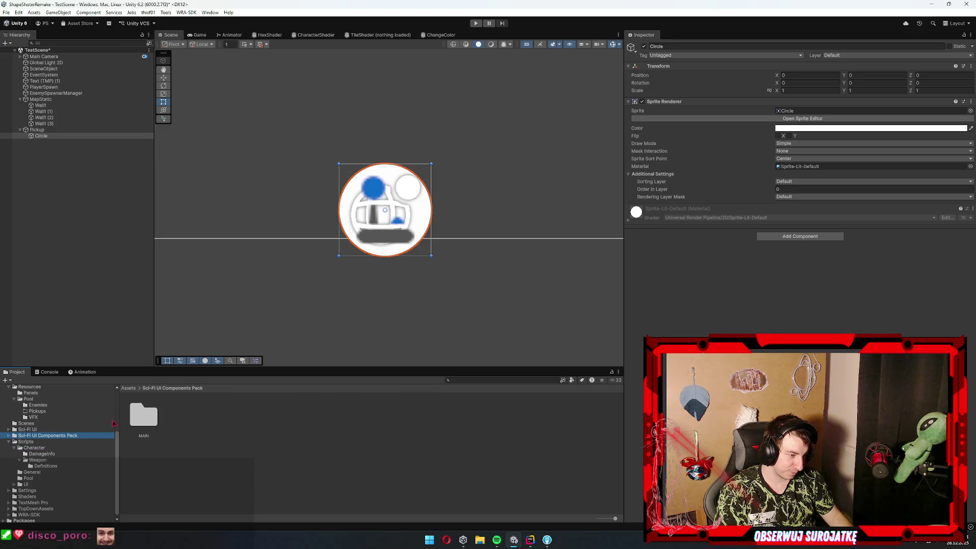
double_click(144, 416)
double_click(144, 416)
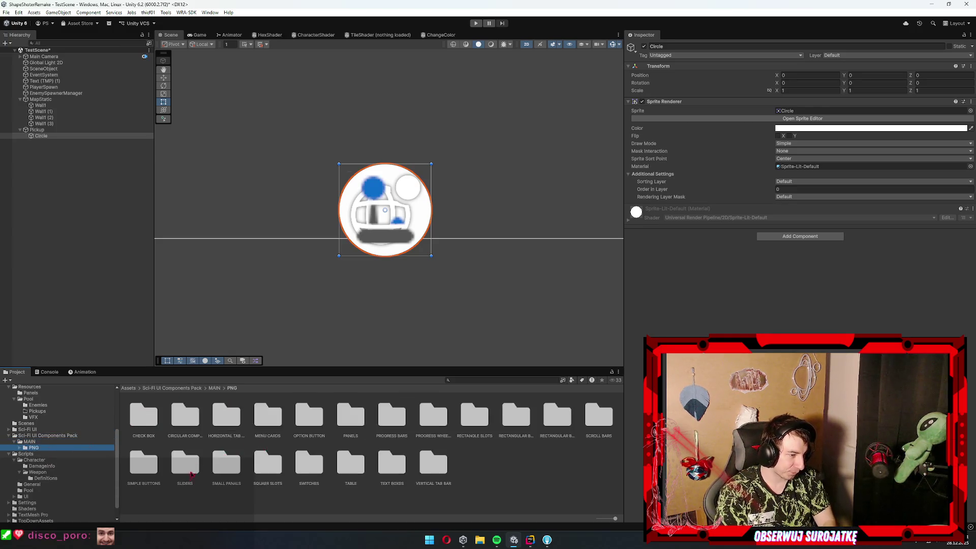
double_click(144, 416)
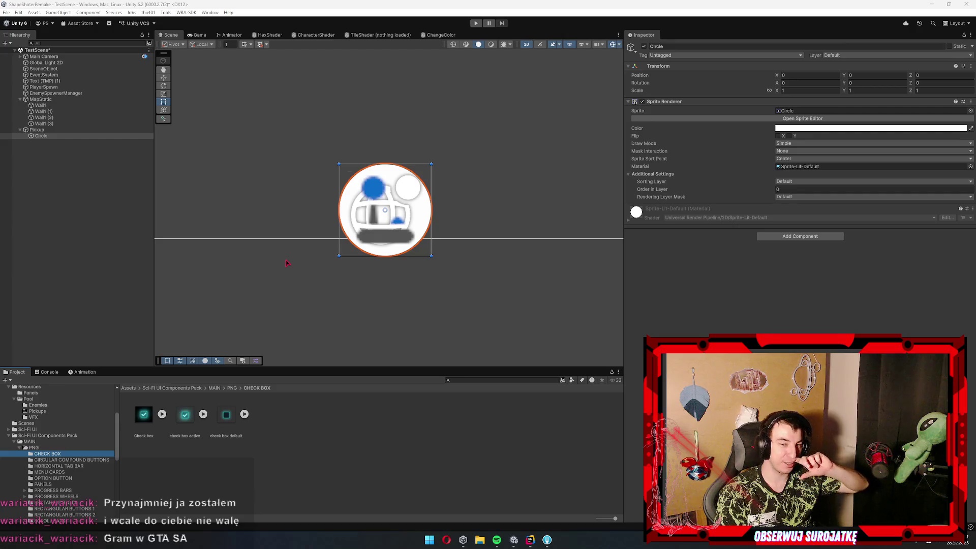
Select the Circle, then open Cartoon FX Remaster/CFXR Prefabs/Fire and inspect CFXR2 Firewall A
left_click(64, 136)
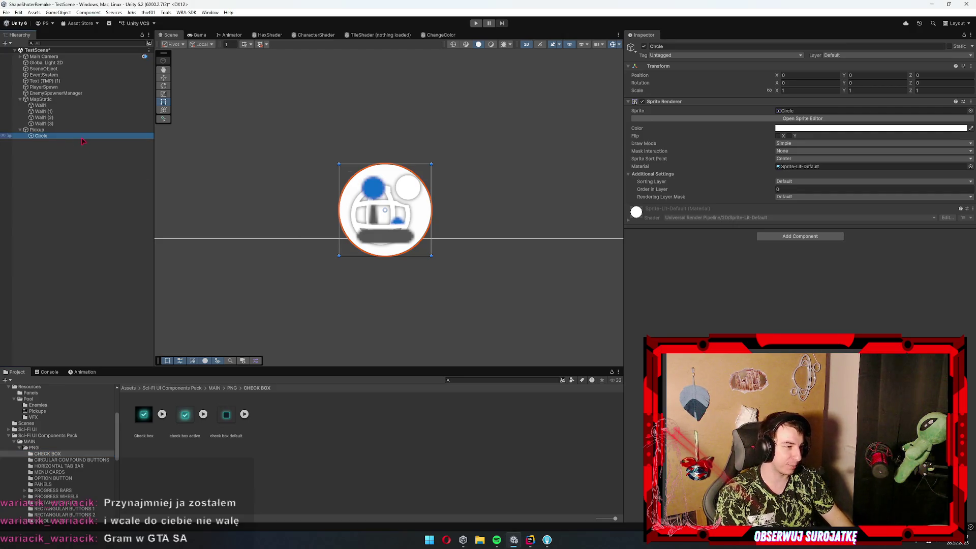
left_click(9, 430)
left_click(41, 436)
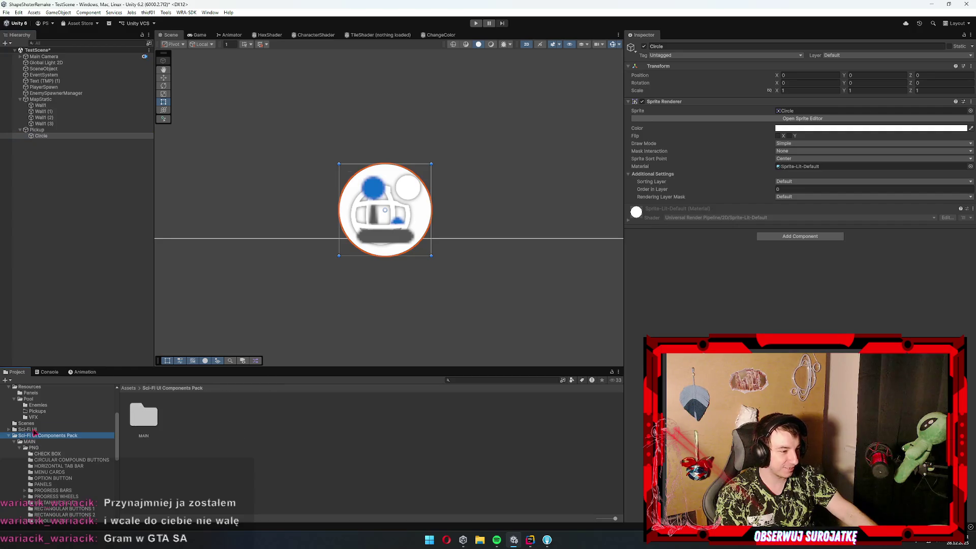
double_click(143, 418)
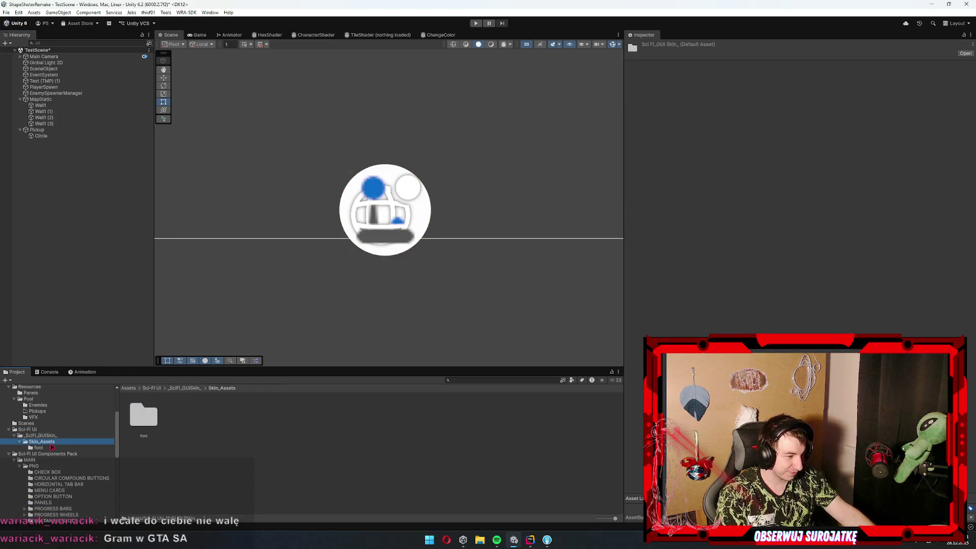
left_click(39, 448)
left_click(26, 423)
left_click(37, 411)
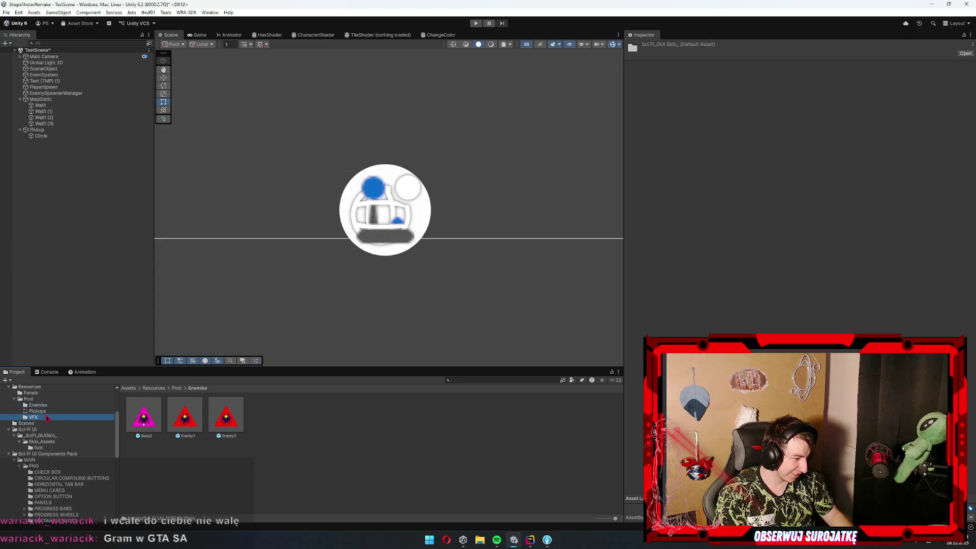
left_click(33, 417)
scroll(56, 415, "up", 3)
left_click(31, 438)
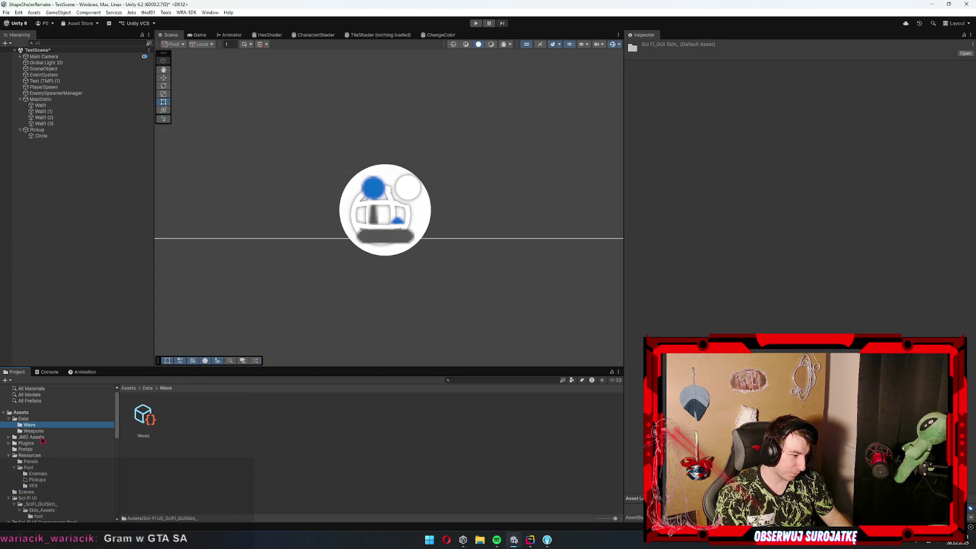
double_click(144, 415)
double_click(185, 414)
double_click(224, 418)
left_click(222, 420)
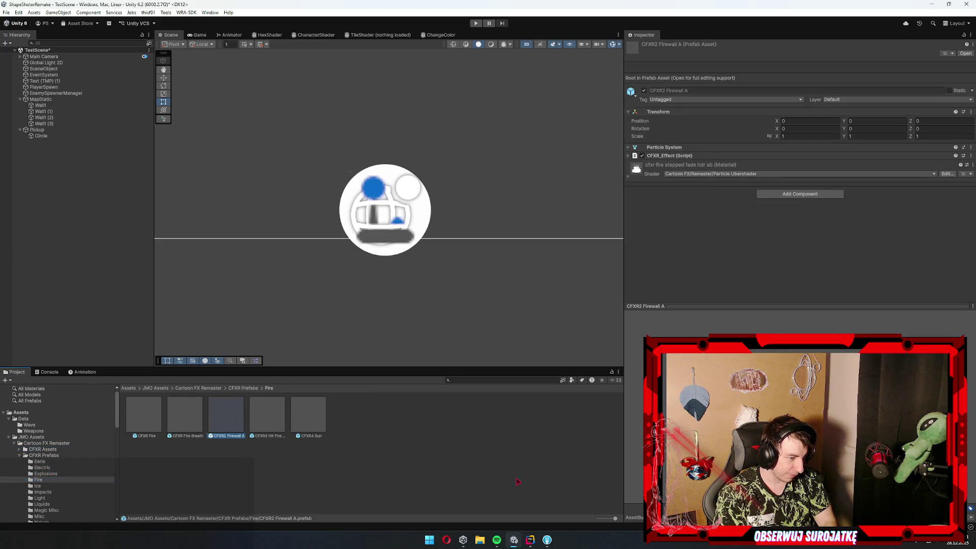
Browse the Prefab, Resources and Panels folders, selecting the PopupInfo prefab
key("Left")
key("Left")
key("Left")
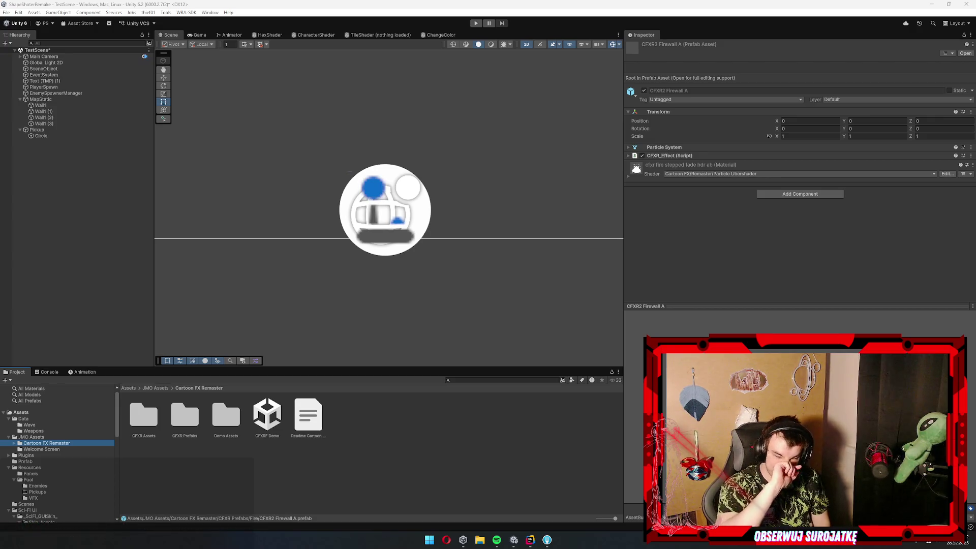
left_click(80, 450)
left_click(27, 461)
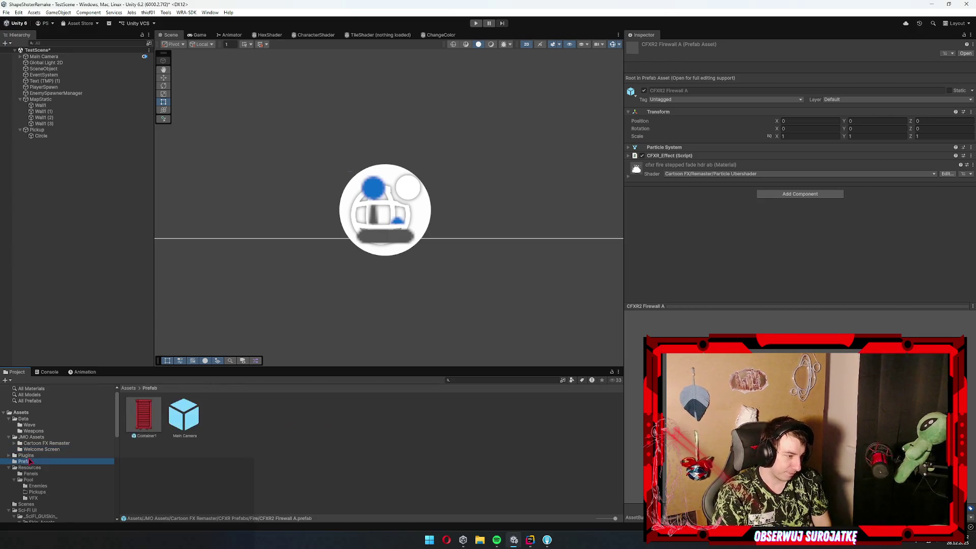
left_click(31, 467)
left_click(36, 474)
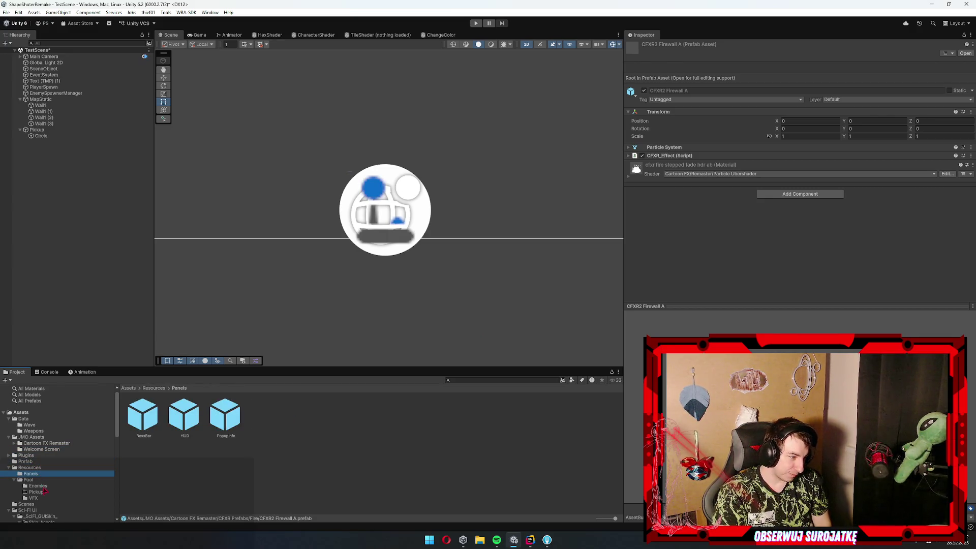
left_click(38, 486)
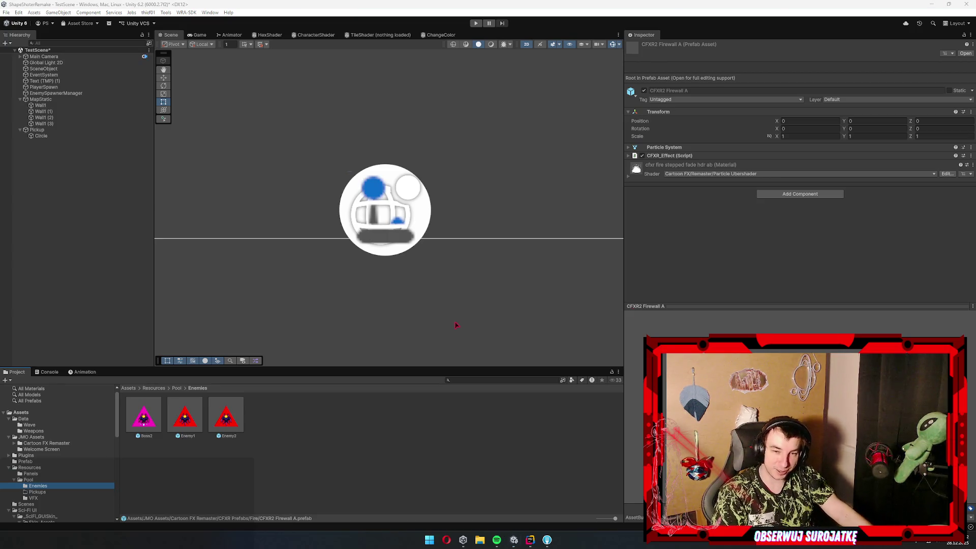
left_click(63, 480)
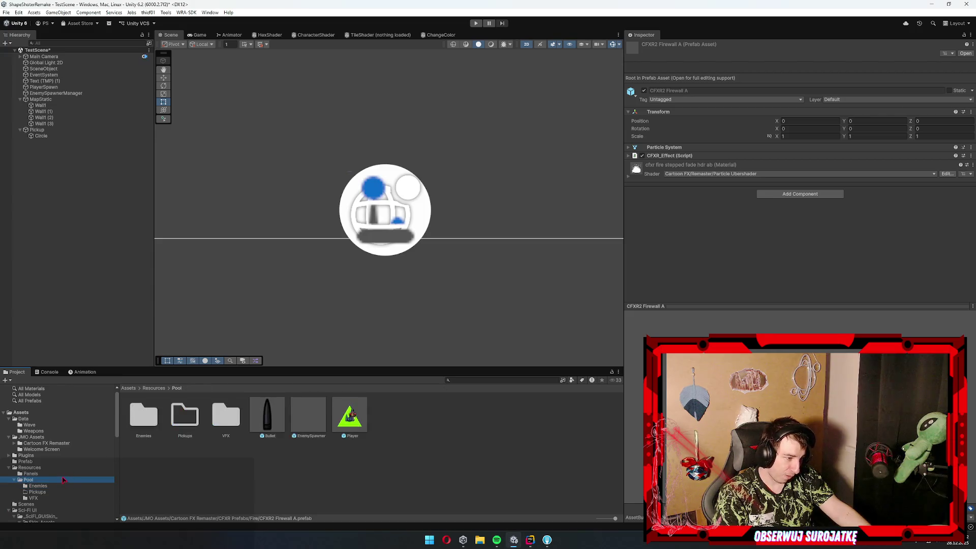
left_click(58, 473)
key("Up")
key("Up")
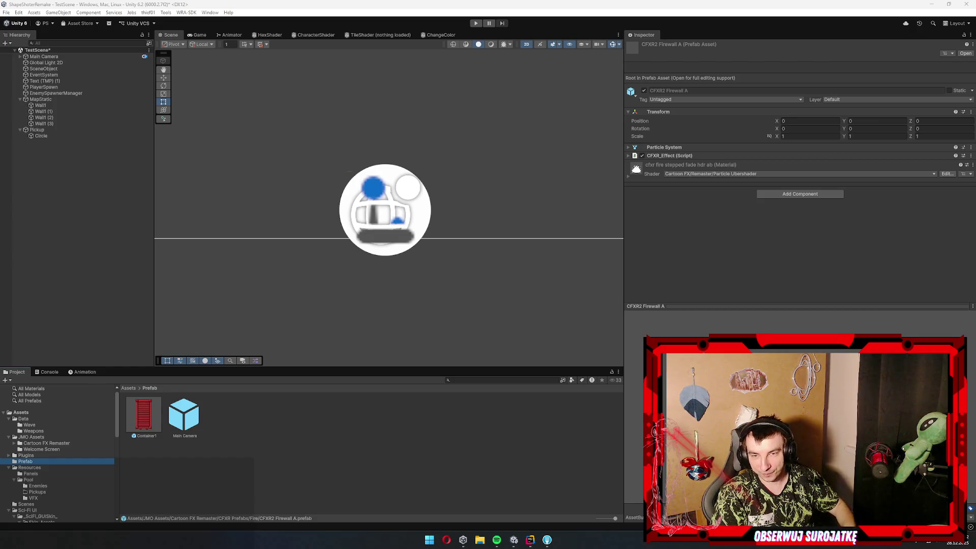
left_click(46, 443)
left_click(178, 422)
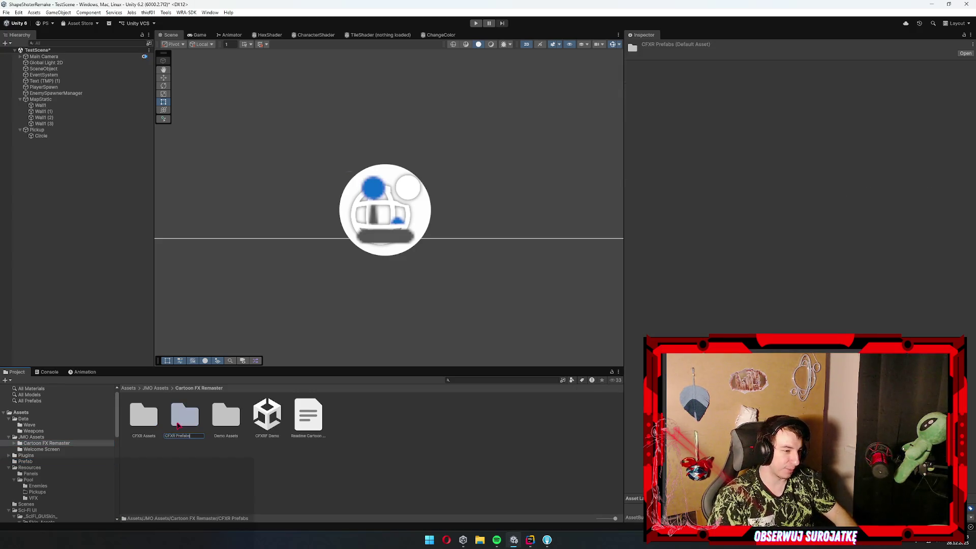
left_click(42, 461)
left_click(44, 456)
left_click(36, 474)
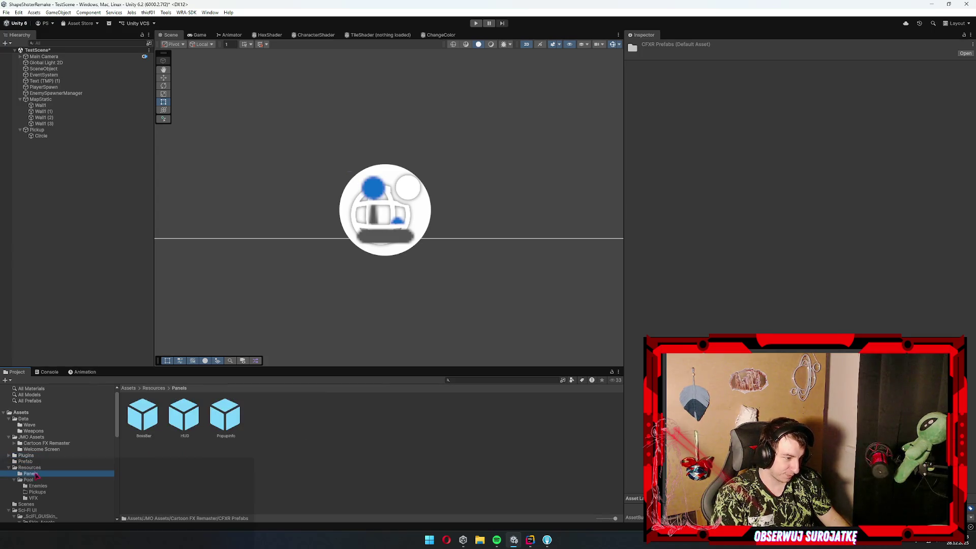
left_click(236, 424)
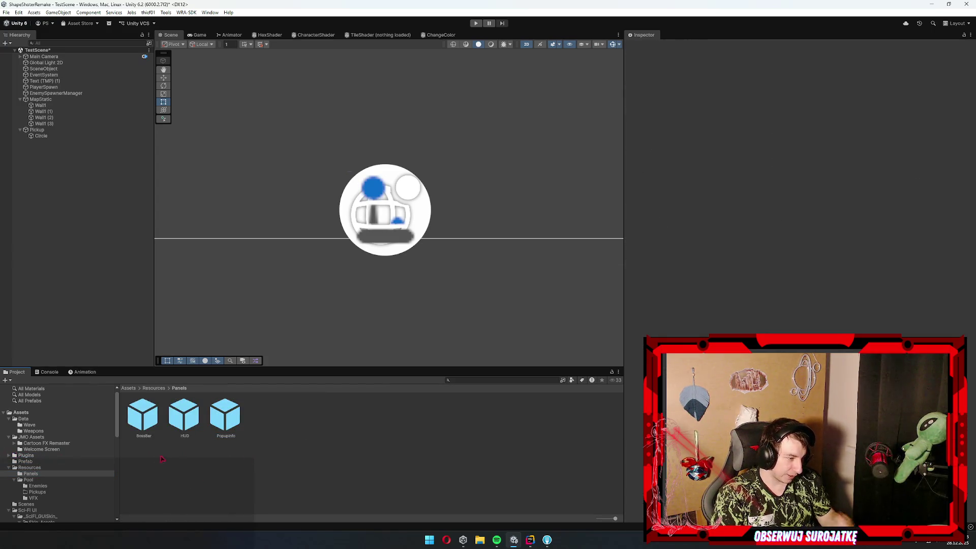
Select Pickup, glance at the Add Component list, then select its Circle child
left_click(88, 131)
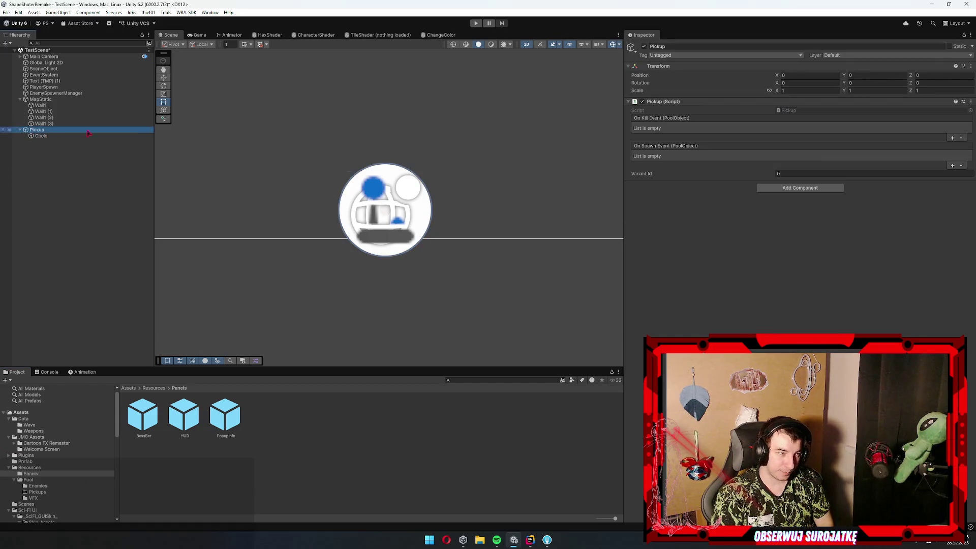
left_click(802, 186)
left_click(711, 211)
left_click(95, 138)
Browse past the UI sprite folders to Resources/Pool/Enemies and open the Boss2 prefab
scroll(46, 448, "down", 3)
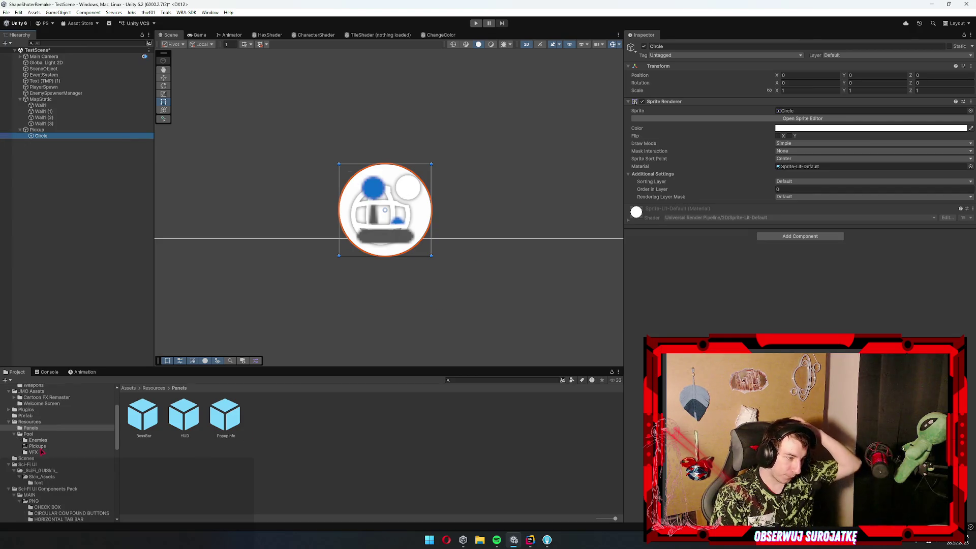
scroll(60, 487, "down", 3)
left_click(56, 474)
left_click(49, 479)
left_click(48, 498)
scroll(56, 488, "down", 5)
left_click(61, 484)
scroll(64, 485, "down", 5)
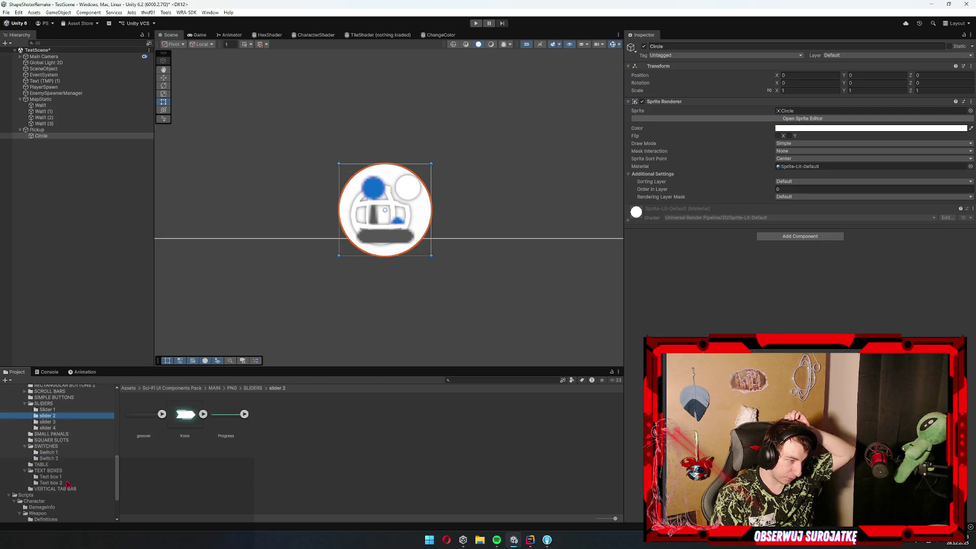
left_click(37, 474)
scroll(56, 431, "up", 10)
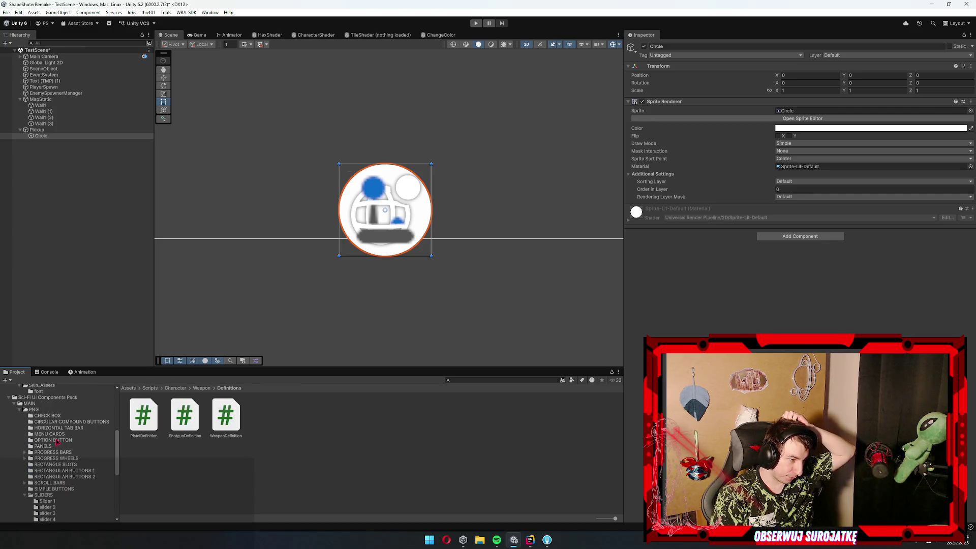
left_click(48, 431)
scroll(51, 437, "up", 3)
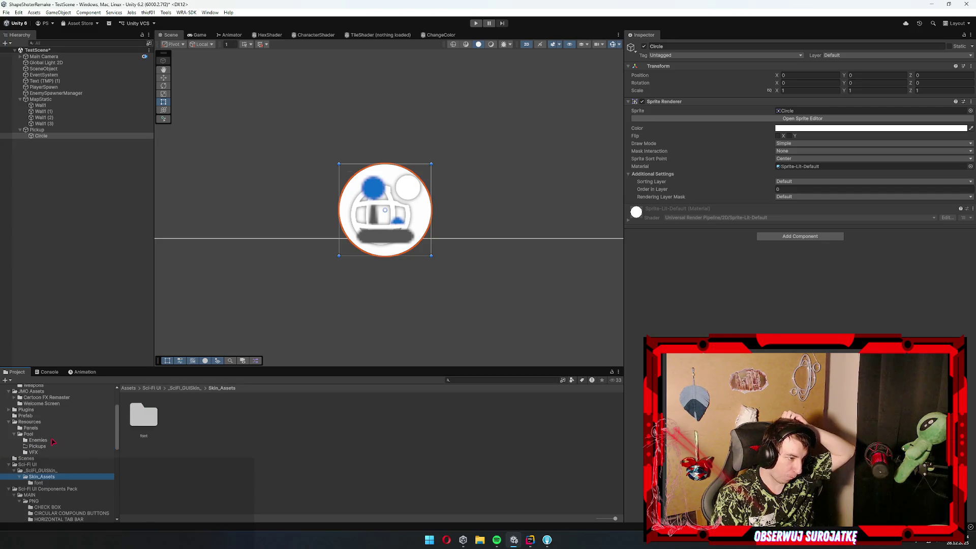
left_click(50, 449)
scroll(52, 450, "up", 2)
double_click(144, 416)
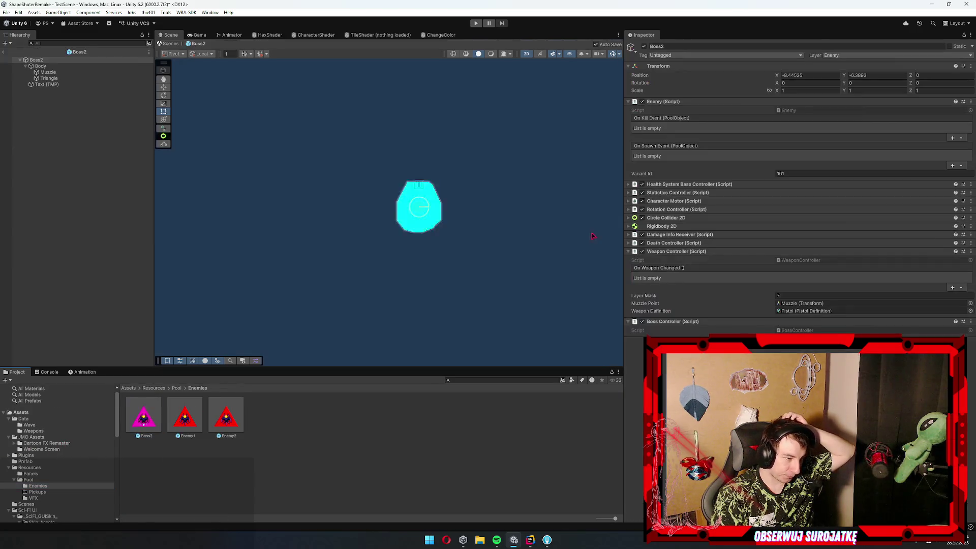
Select Boss2's Body, reveal its sprite, and browse the Common sprite folders
left_click(63, 67)
left_click(793, 111)
left_click(49, 482)
left_click(34, 446)
left_click(38, 440)
left_click(33, 439)
key("Down")
key("Down")
key("Down")
key("Up")
key("Up")
key("Up")
key("Left")
key("Down")
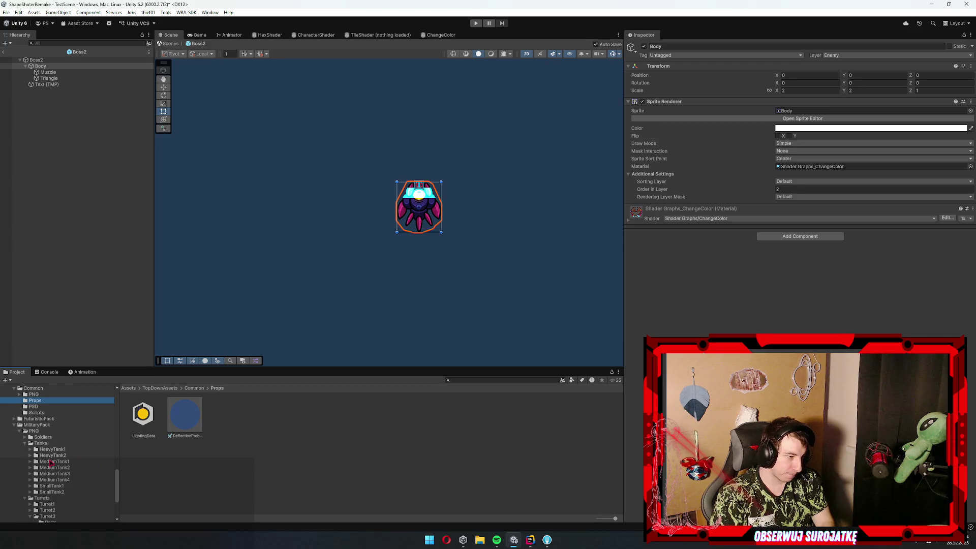
Step through the MilitaryPack folders down to its PSD assets
left_click(51, 461)
key("Left")
key("Left")
key("Down")
key("Left")
key("Down")
key("Right")
key("Down")
key("Up")
key("Down")
key("Up")
key("Left")
key("Down")
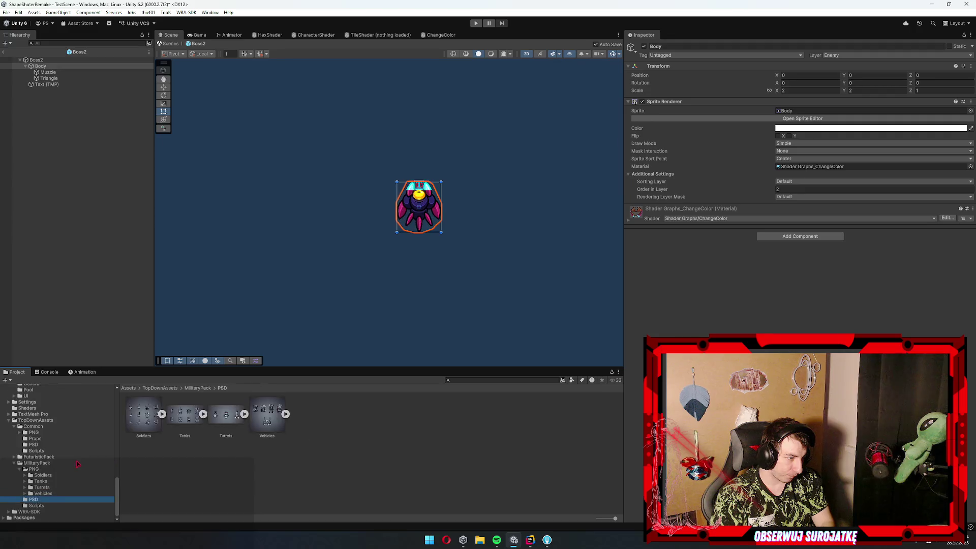
Open FuturisticPack/PNG/AdditionalWeapons/Weapons, then leave the Boss2 prefab for the scene
left_click(41, 457)
key("Right")
key("Down")
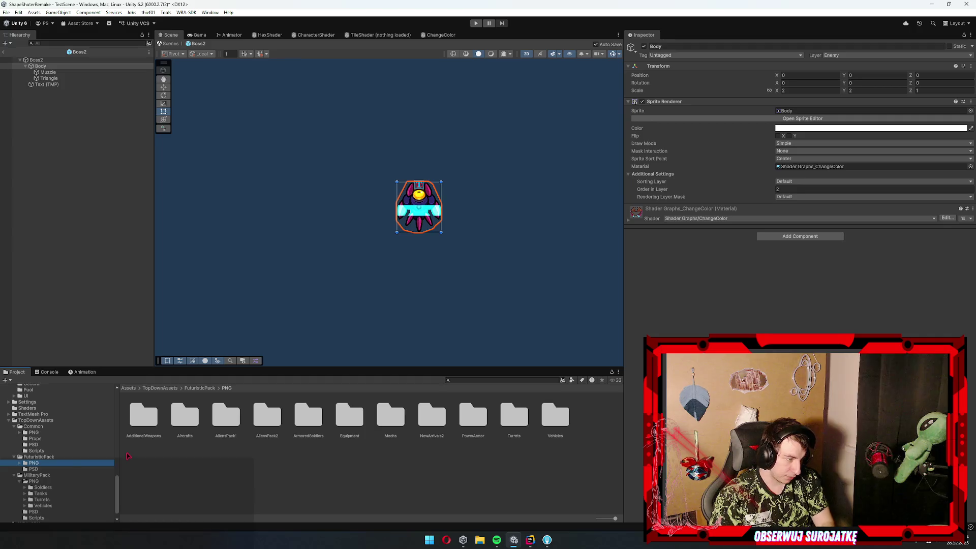
key("Down")
scroll(67, 456, "down", 3)
left_click(61, 412)
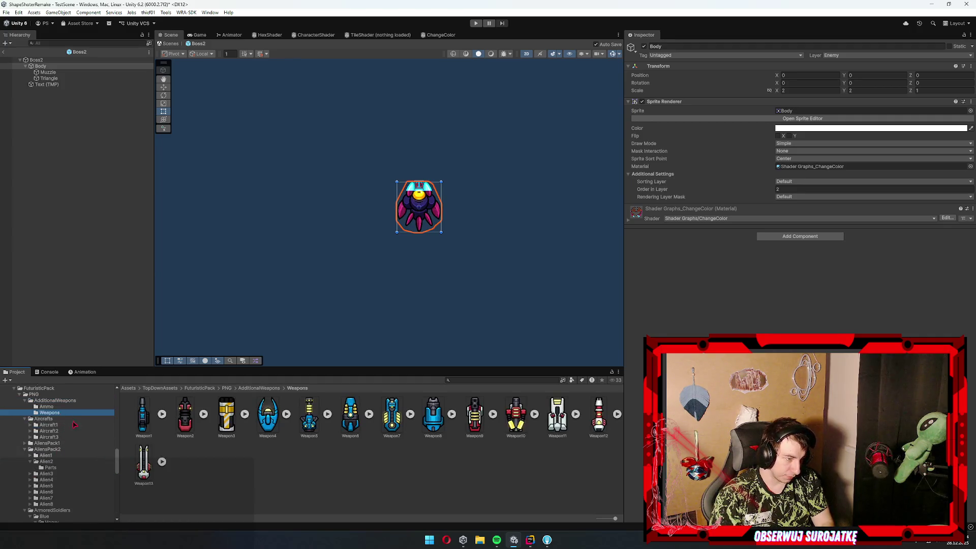
key("Up")
key("Down")
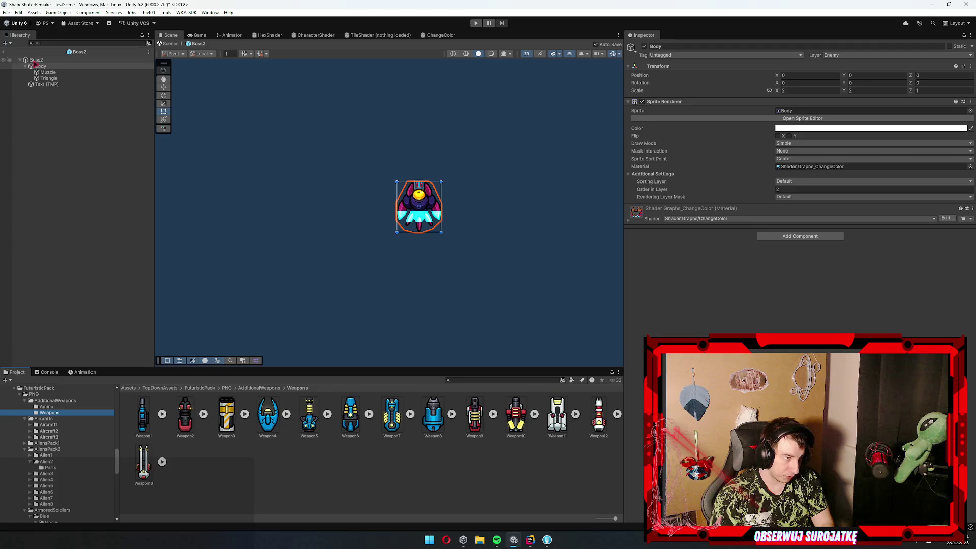
left_click(6, 53)
left_click(4, 53)
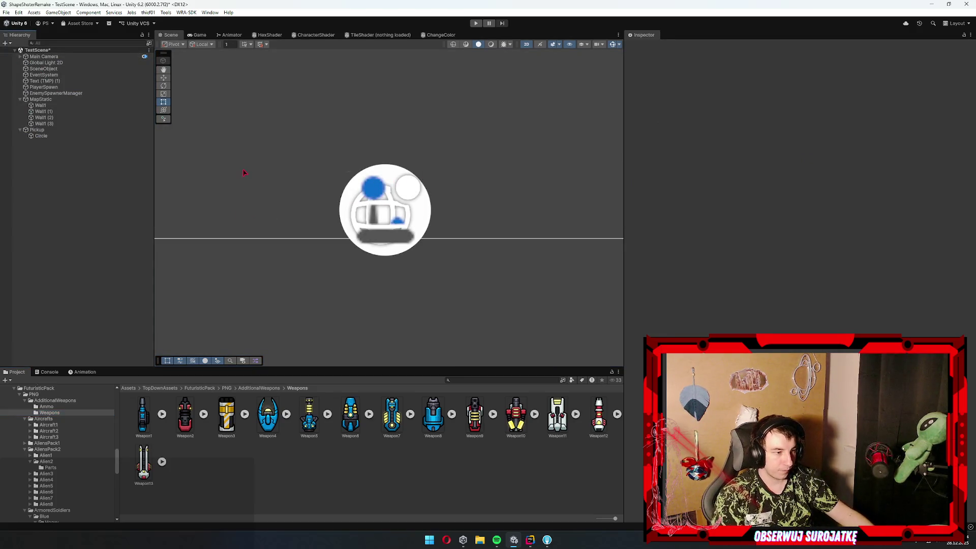
Duplicate Circle as its own child with the Weapon2 sprite and Order in Layer 156
left_click(41, 136)
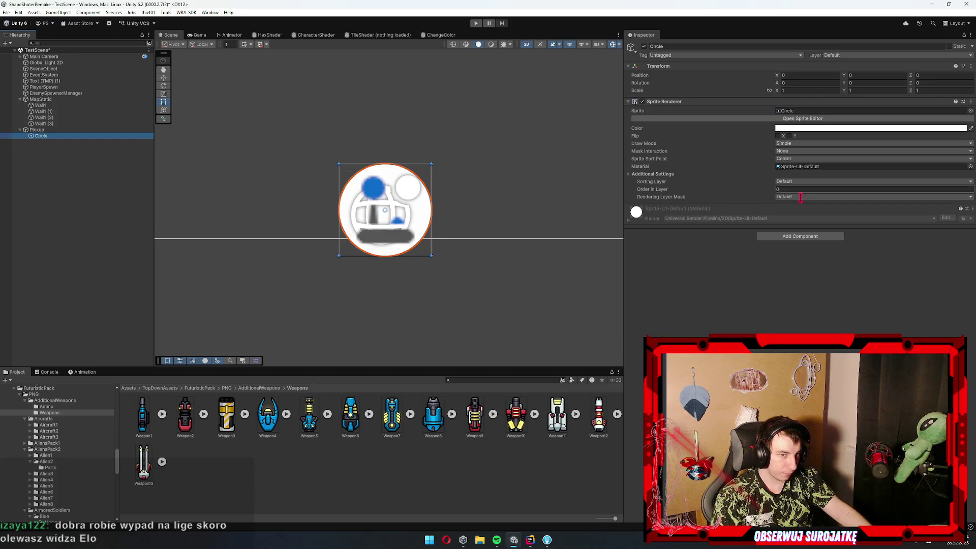
key("ctrl+d")
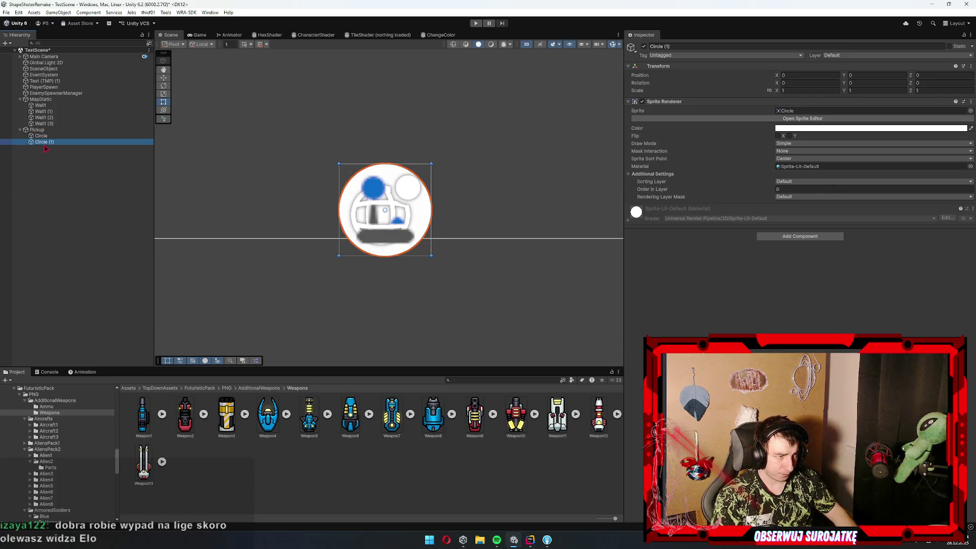
left_click_drag(44, 142, 41, 136)
left_click_drag(693, 217, 801, 111)
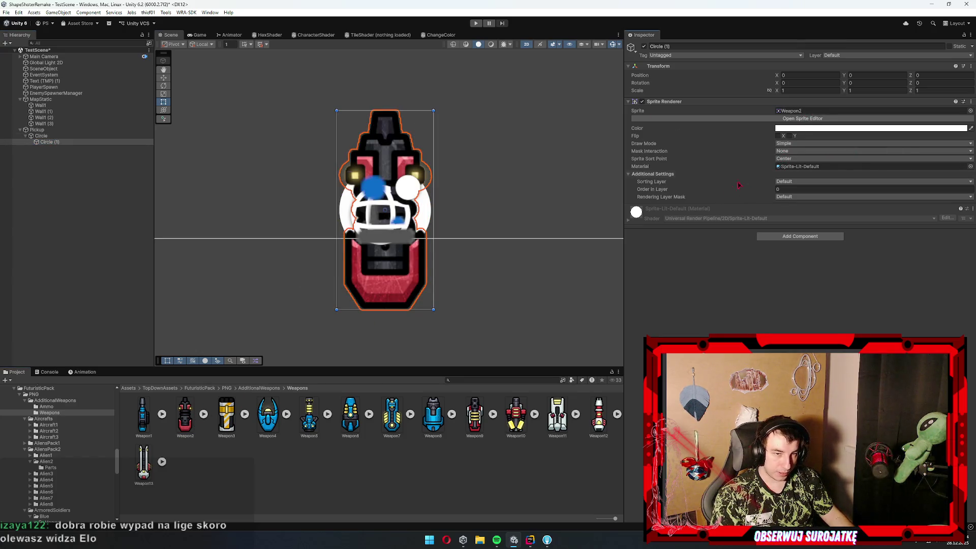
left_click_drag(687, 195, 715, 190)
left_click(809, 90)
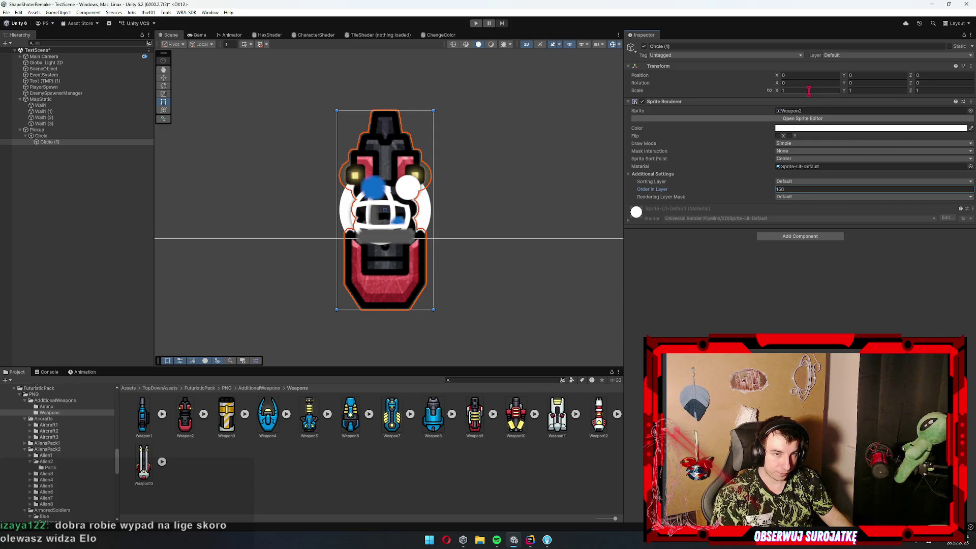
Set the parent Circle's scale to 2
left_click(76, 136)
scroll(325, 161, "down", 5)
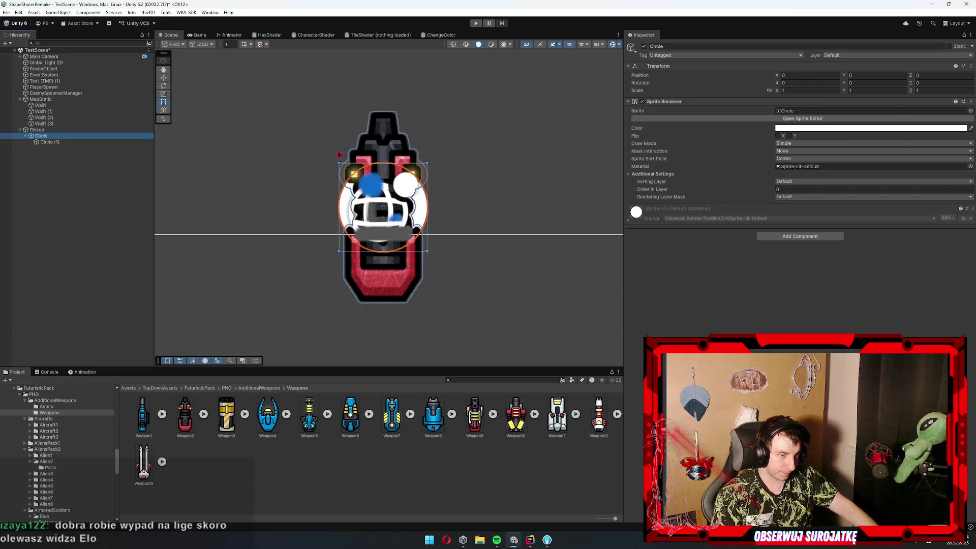
scroll(401, 241, "down", 3)
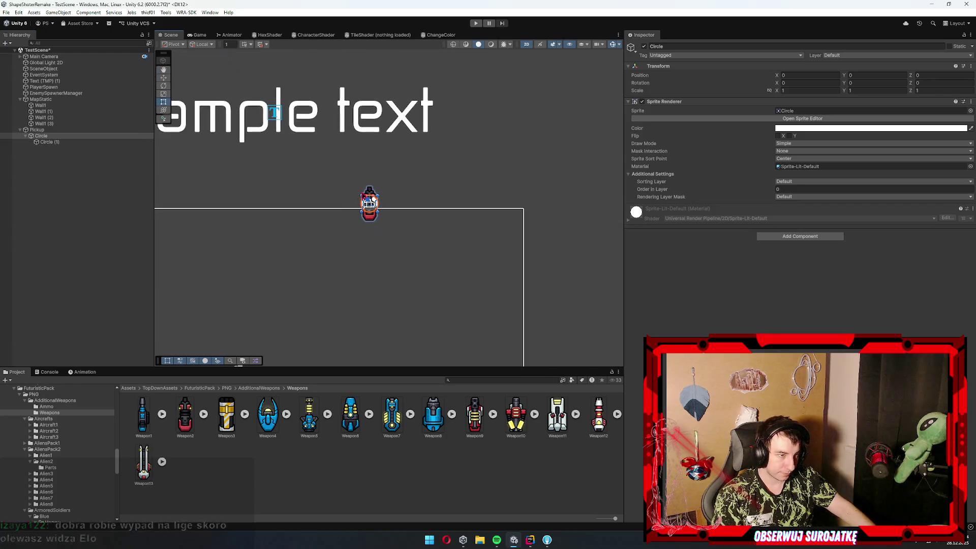
type("2")
key("Tab")
type("2")
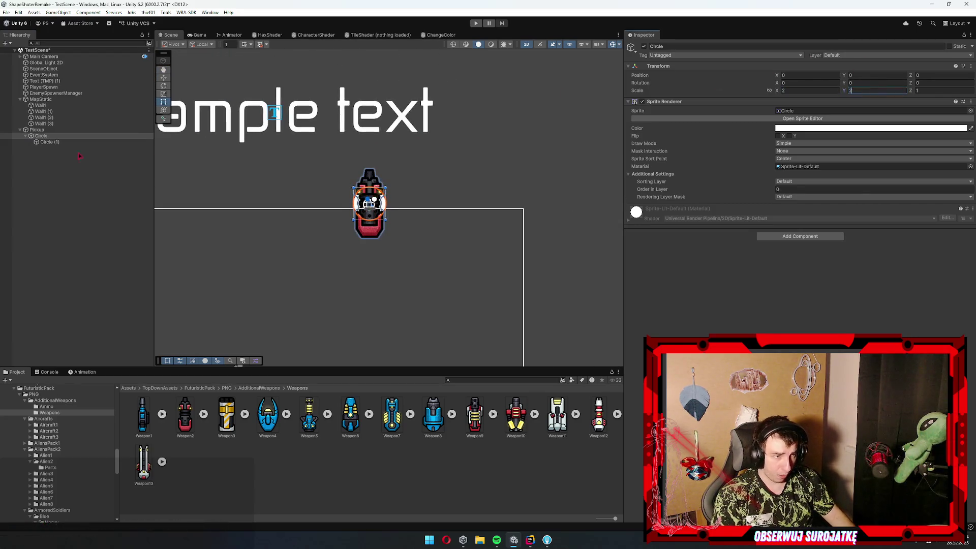
Scale the weapon icon child, trying 0.05 and 0.5 before settling on 0.4
left_click(57, 143)
left_click(811, 91)
type("0.05")
key("Tab")
type("0.05")
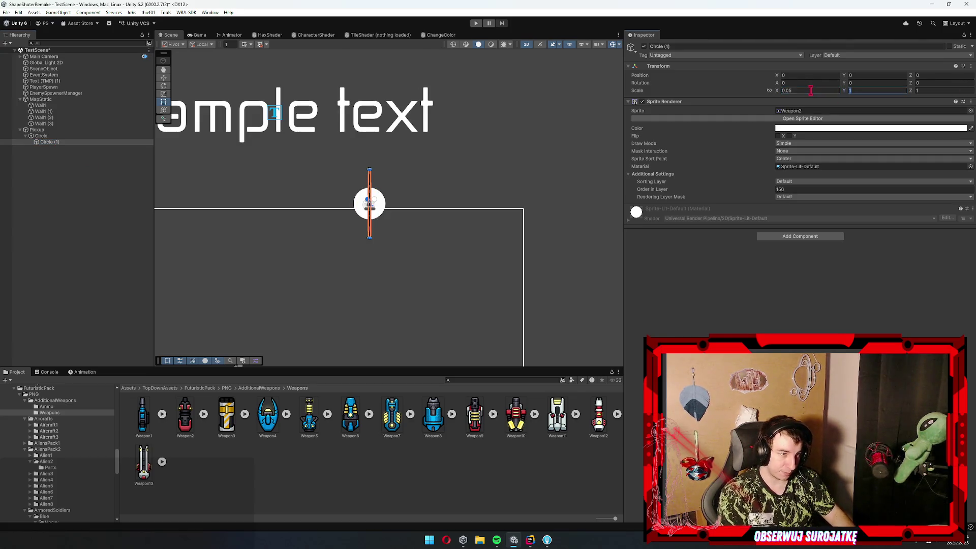
left_click(808, 91)
type("0.5")
key("Tab")
type("0.5")
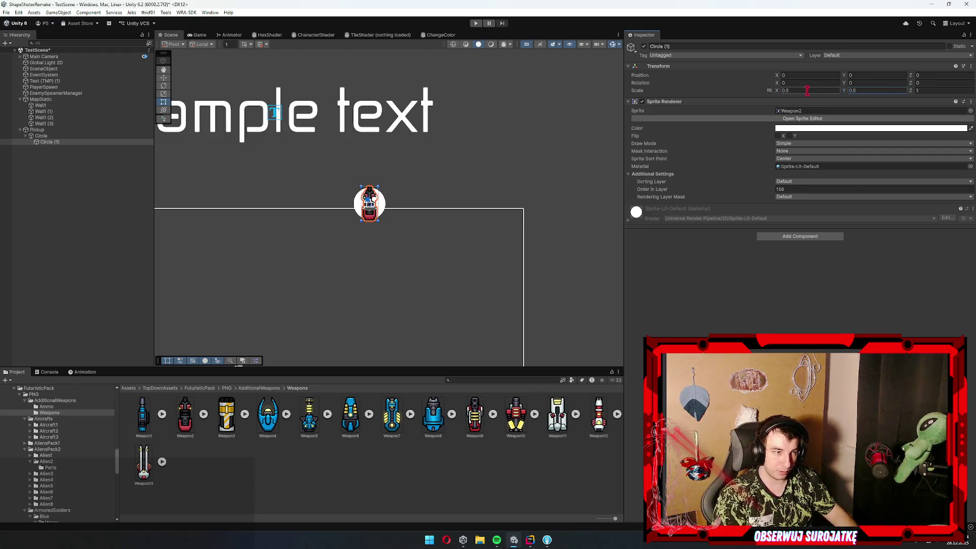
scroll(336, 183, "up", 4)
left_click(816, 91)
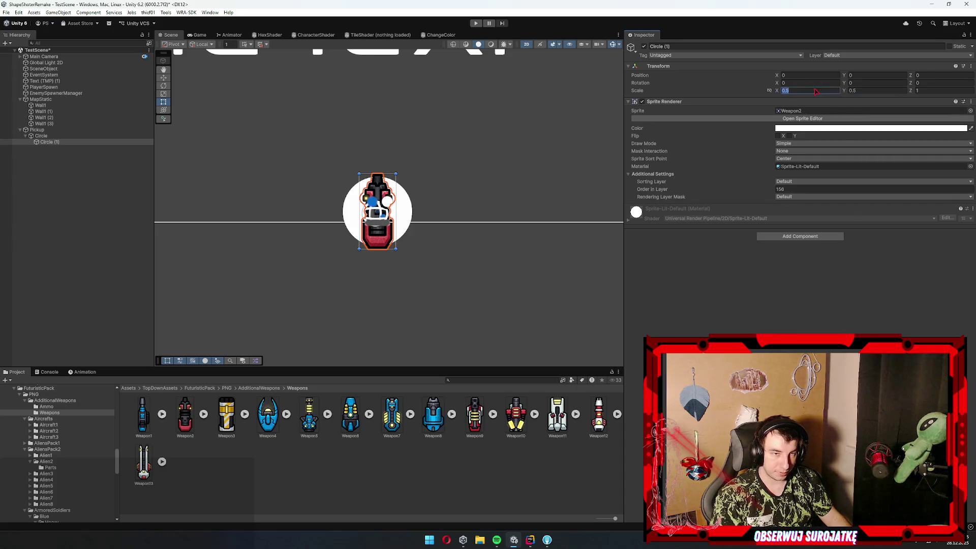
type("0.4")
key("Tab")
type("0.4")
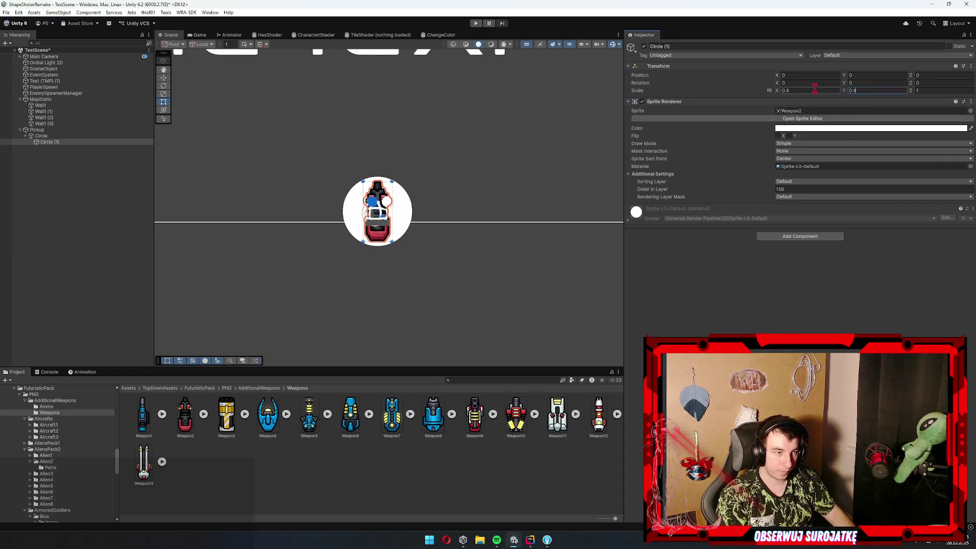
Review the Pickup hierarchy by stepping through its Circle and weapon icon children
left_click(323, 250)
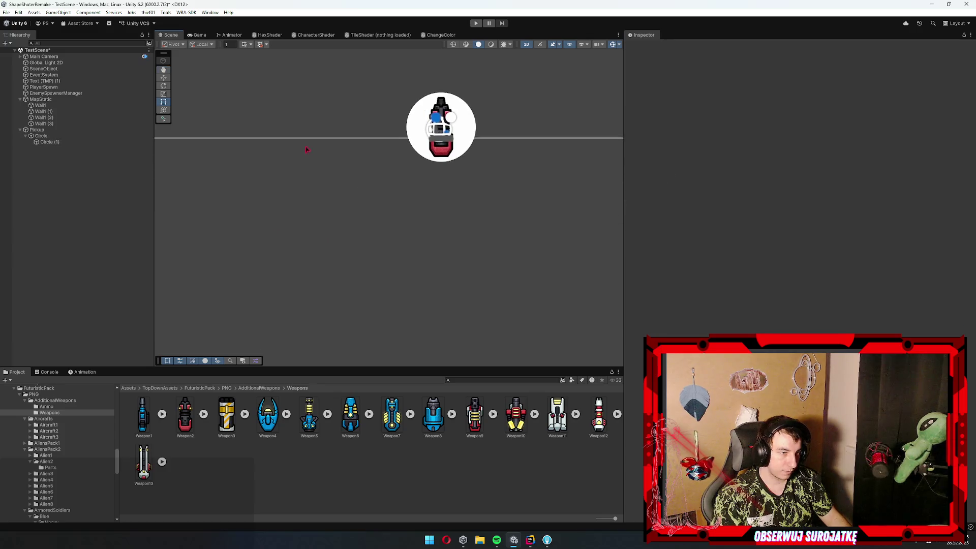
left_click(69, 101)
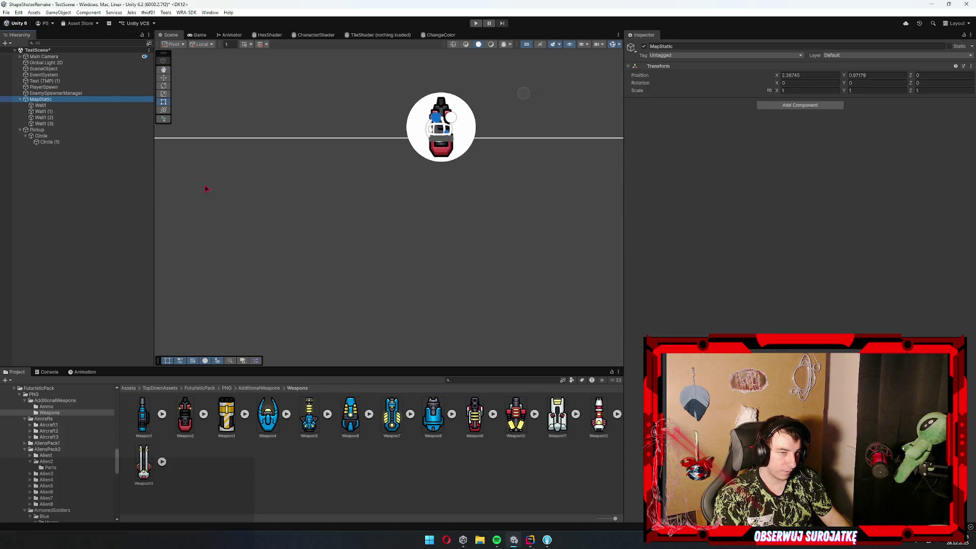
left_click(37, 129)
key("Down")
key("Down")
key("Up")
key("Up")
key("Down")
key("Up")
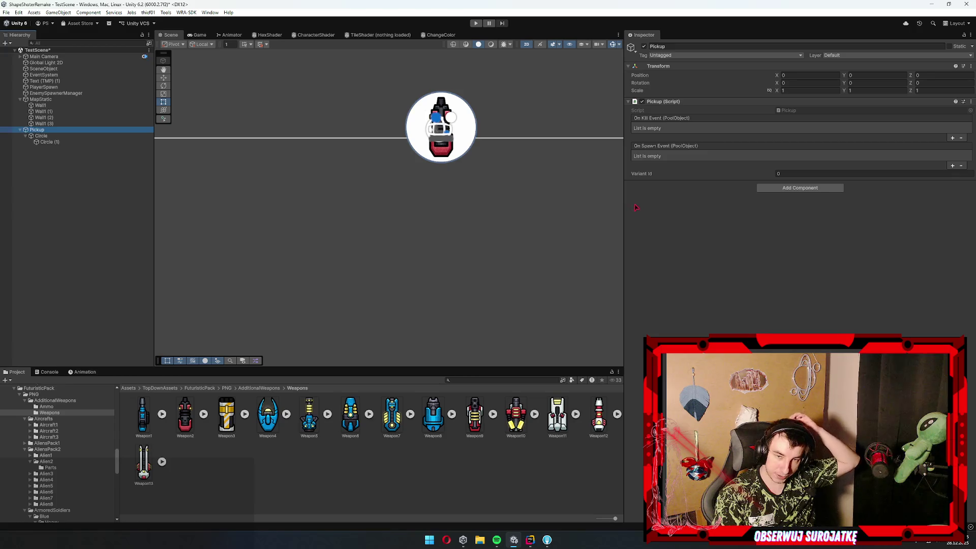
Swap the icon child's sprite to Weapon4 after inspecting the Weapon3 asset
left_click_drag(382, 178, 335, 230)
left_click(102, 136)
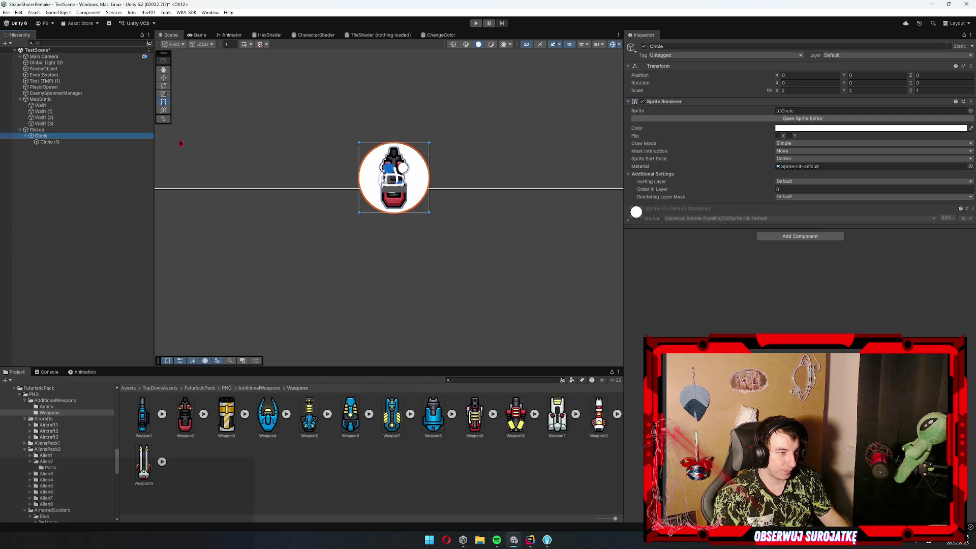
left_click(226, 414)
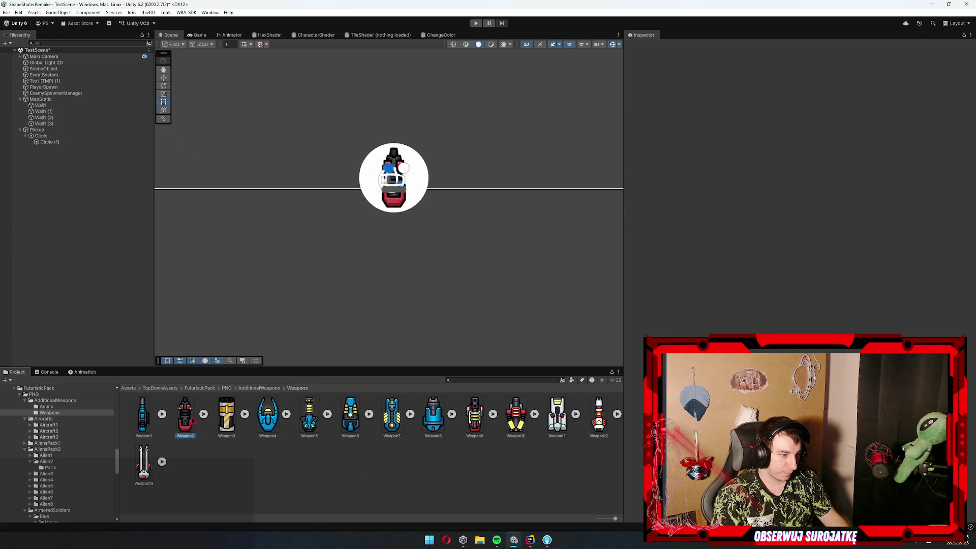
left_click(47, 142)
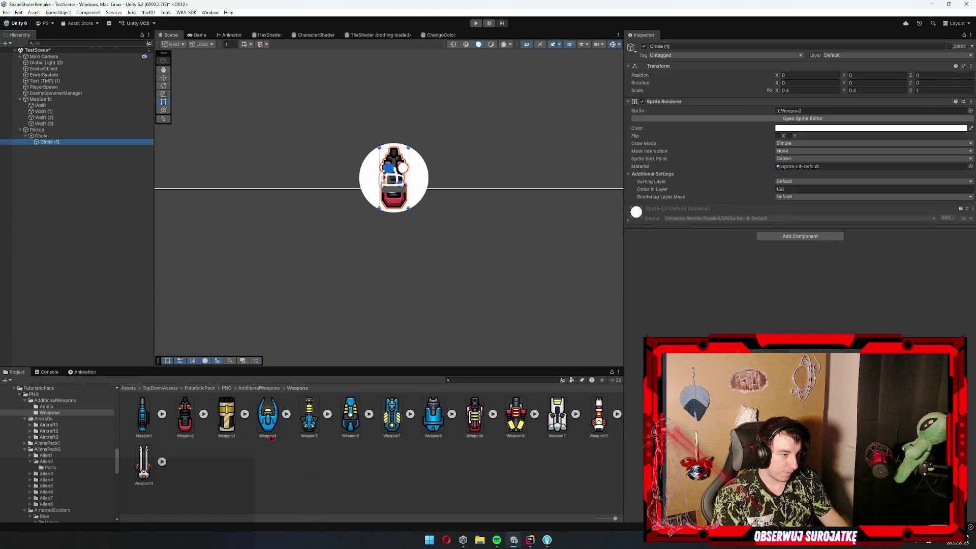
left_click_drag(802, 115, 798, 110)
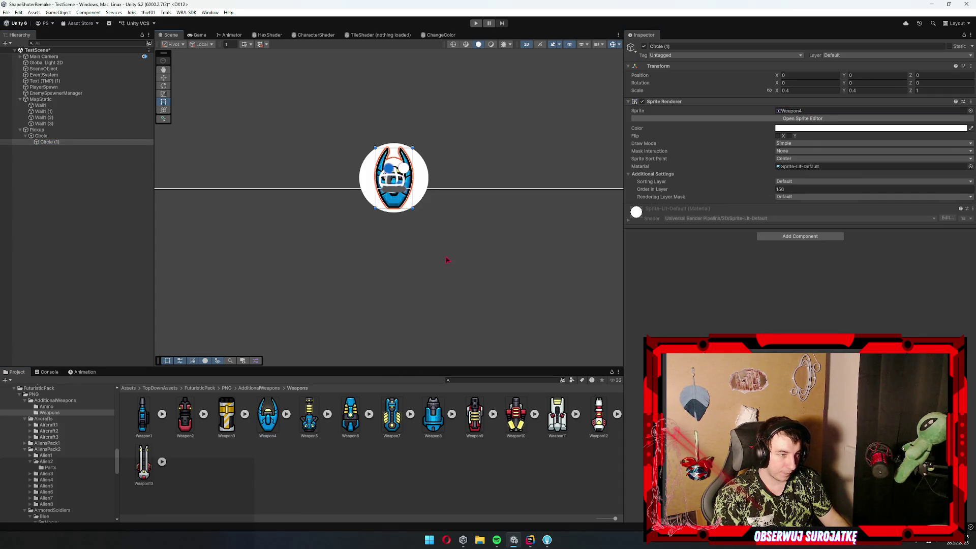
scroll(70, 466, "down", 10)
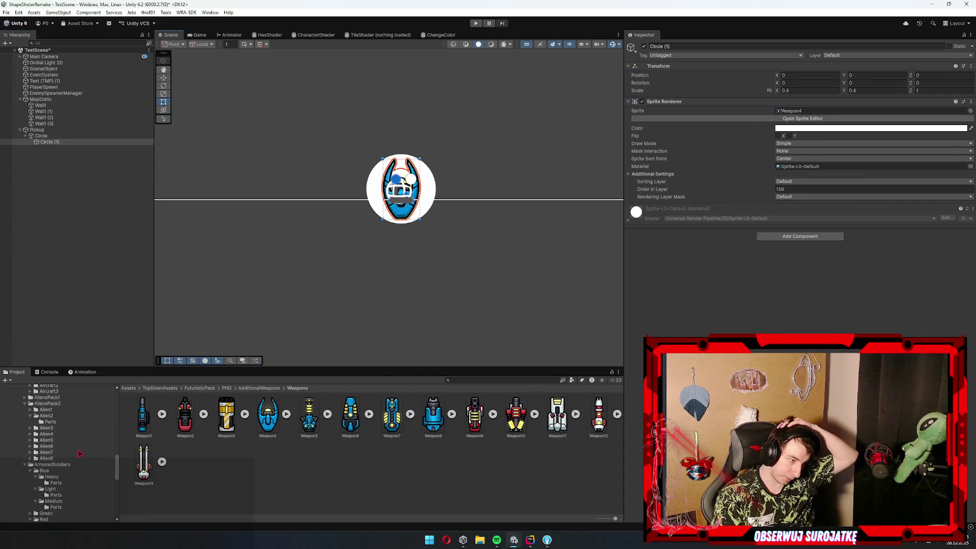
scroll(68, 465, "up", 5)
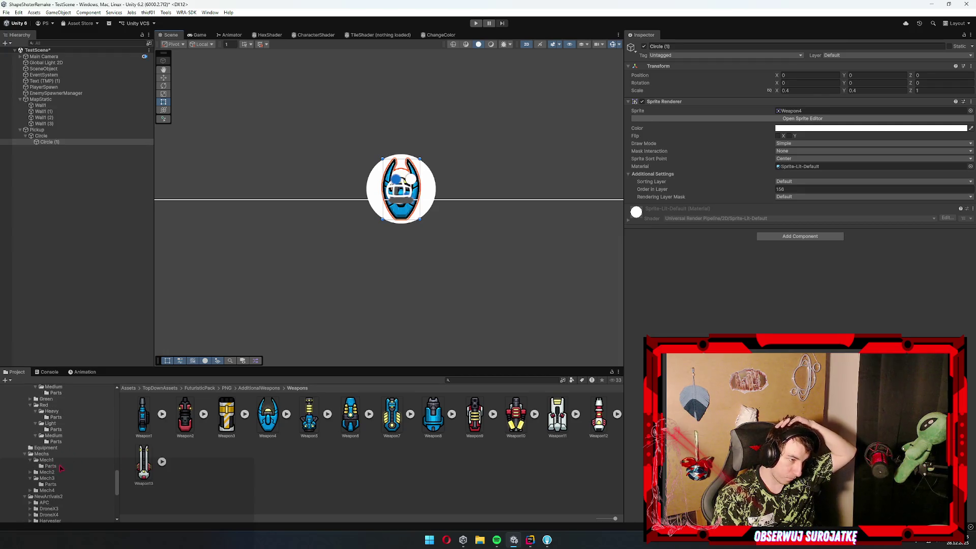
Assign the Laser3 sprite from AdditionalWeapons > Ammo to the icon child
left_click(47, 448)
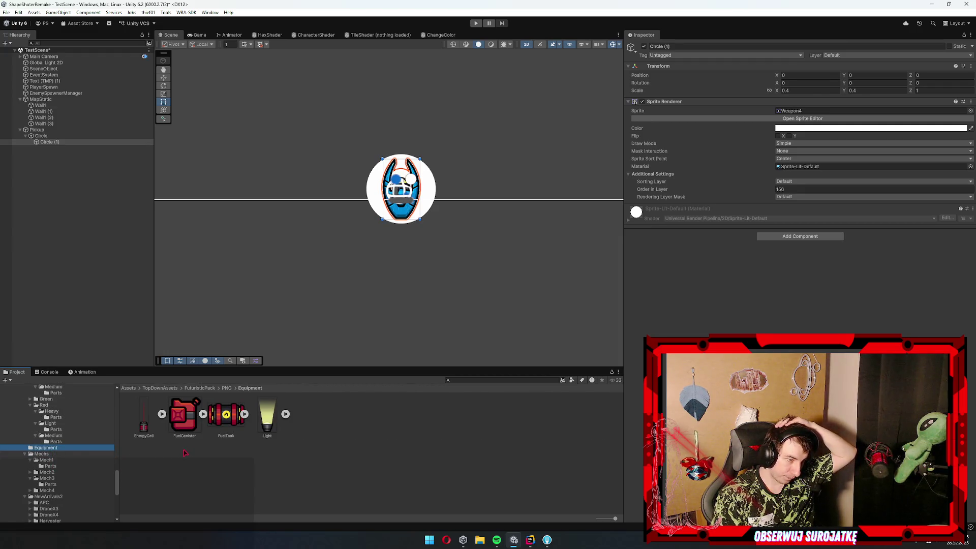
scroll(100, 444, "up", 10)
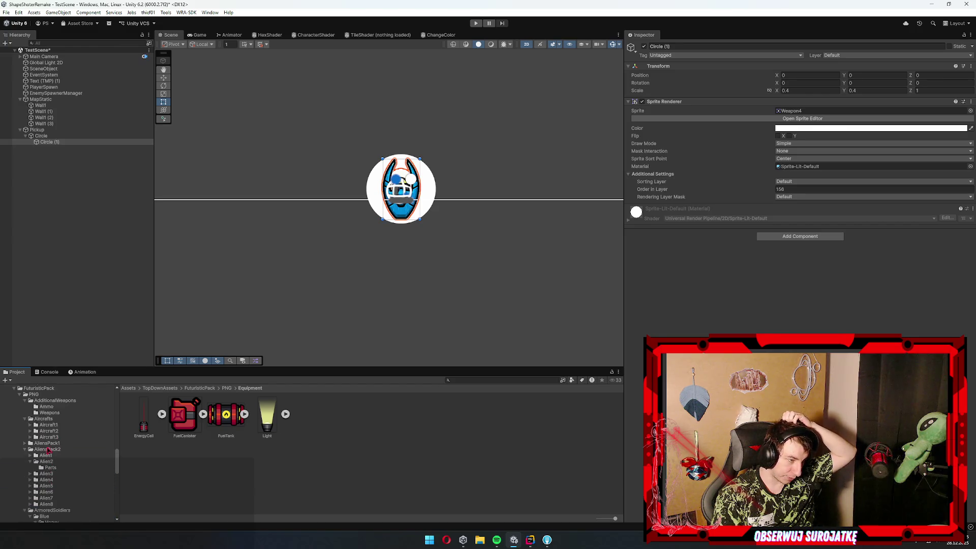
left_click(51, 413)
left_click(50, 407)
mouse_move(262, 416)
left_mouse_down()
mouse_move(810, 98)
mouse_move(798, 110)
left_mouse_up()
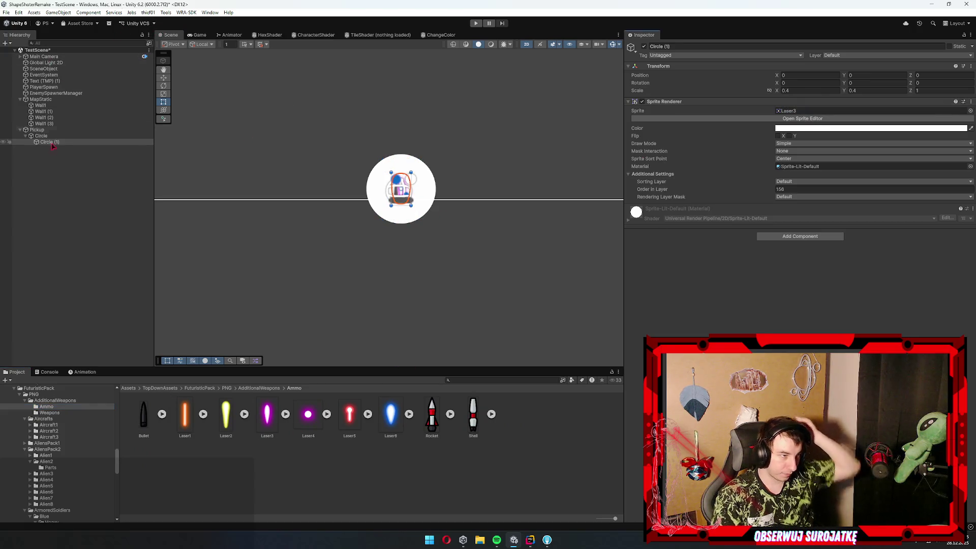
Frame the Pickup in the Scene view with the Move tool and recheck the icon
left_click(46, 130)
left_click_drag(431, 190, 319, 295)
key("w")
scroll(272, 318, "up", 2)
key("f")
left_click(47, 142)
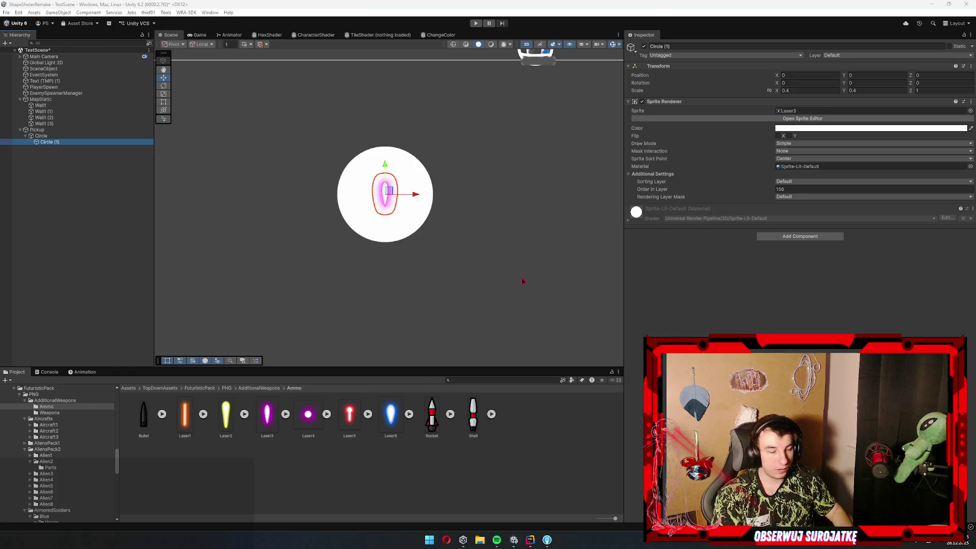
left_click(221, 448)
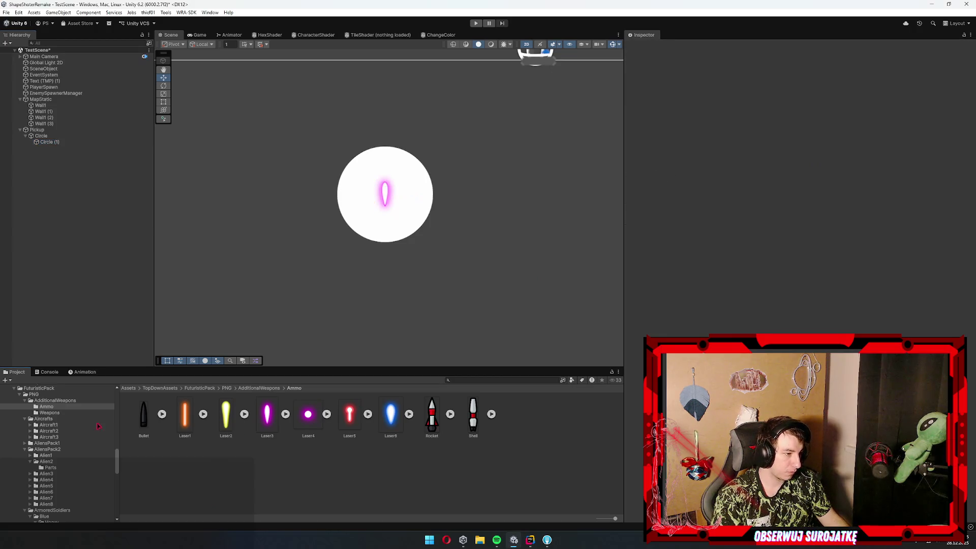
left_click(48, 413)
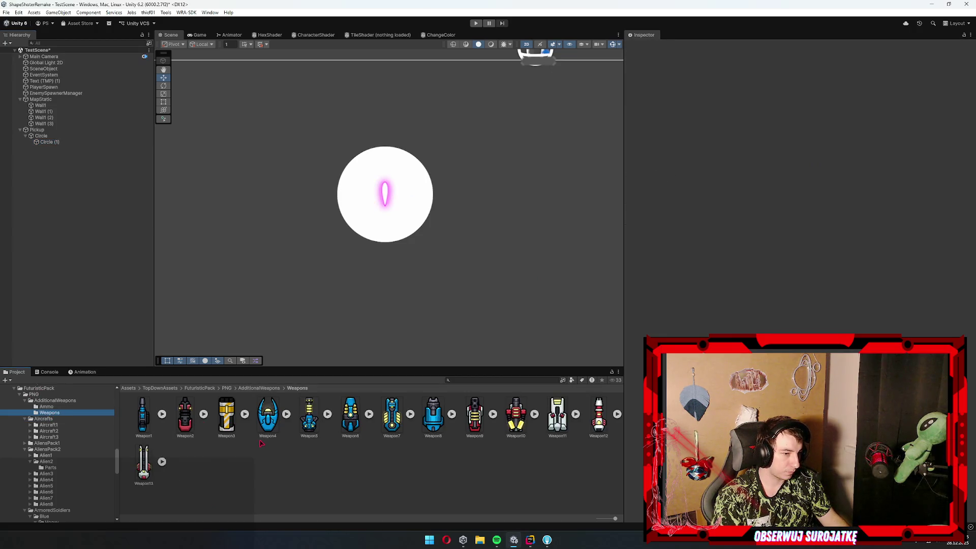
Browse the Aircraft2, PowerArmor and MilitaryPack Tanks asset folders
left_click(49, 431)
left_click(49, 425)
left_click(49, 431)
scroll(56, 439, "down", 10)
left_click(56, 435)
left_click(62, 428)
key("Down")
key("Down")
key("Down")
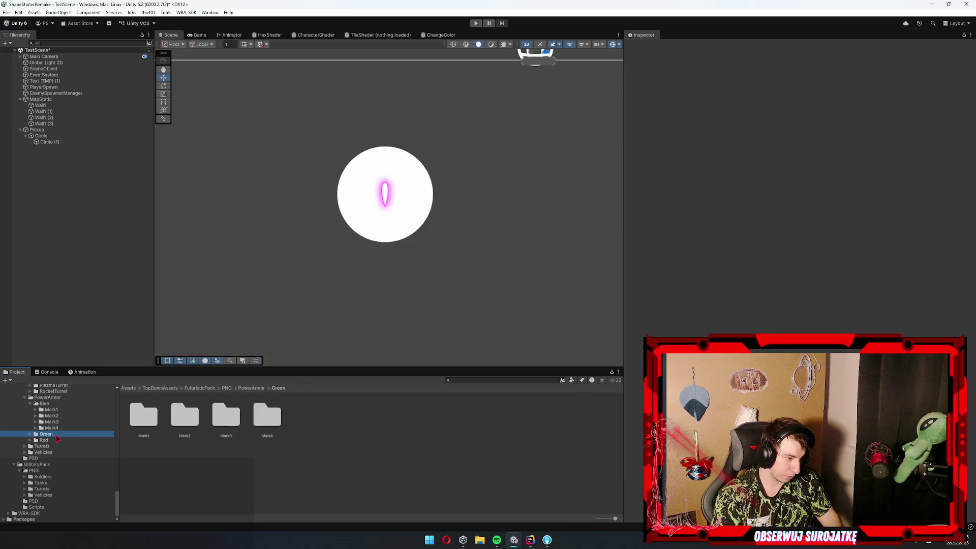
left_click(49, 478)
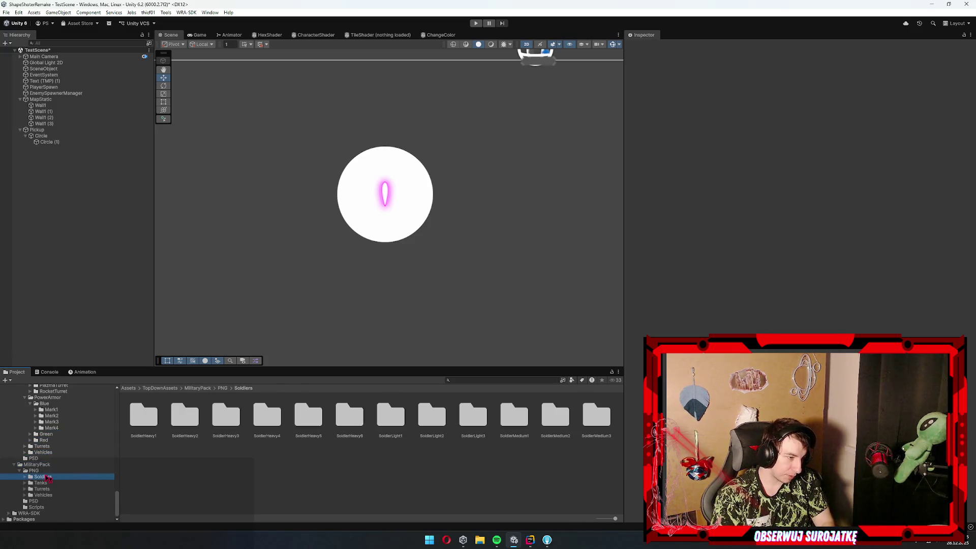
key("Down")
key("Right")
key("Down")
key("Down")
key("Down")
key("Up")
key("Up")
key("Up")
key("Left")
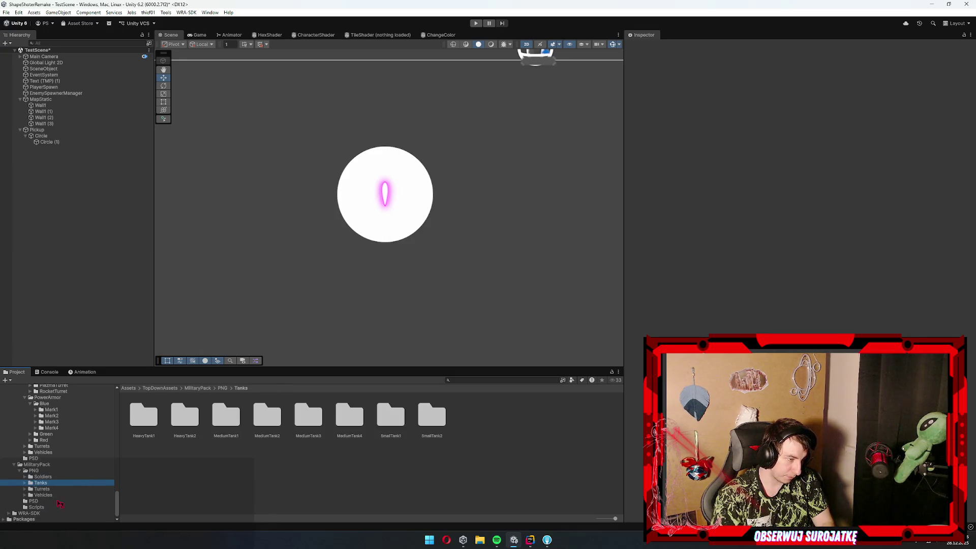
Select the Pickup object and scroll the Project tree to Resources/Pool/Pickups
left_click(410, 224)
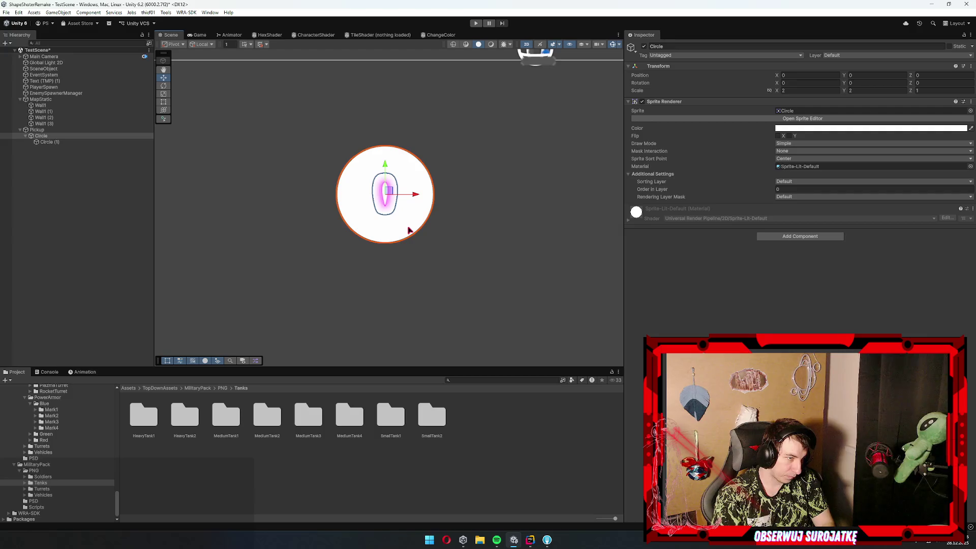
left_click(54, 142)
key("Up")
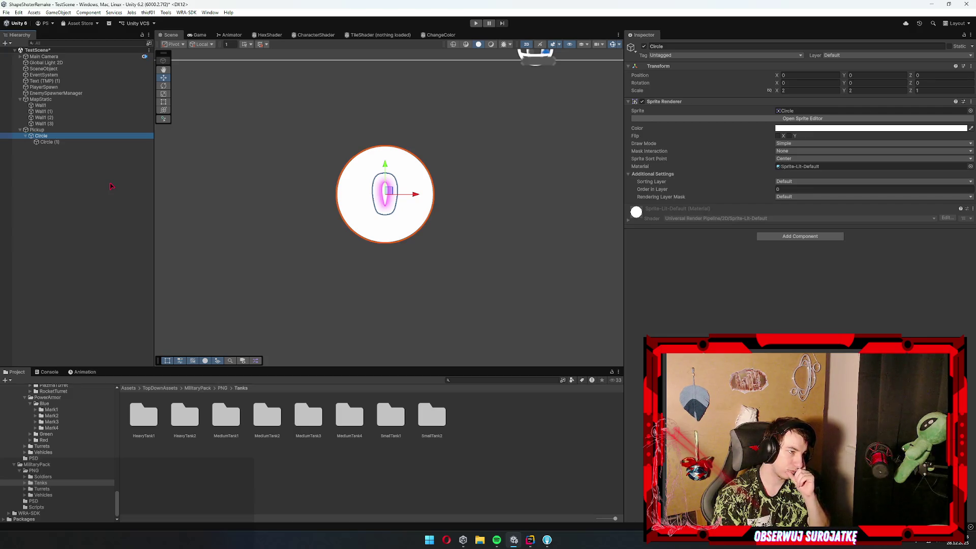
key("Up")
scroll(56, 416, "up", 10)
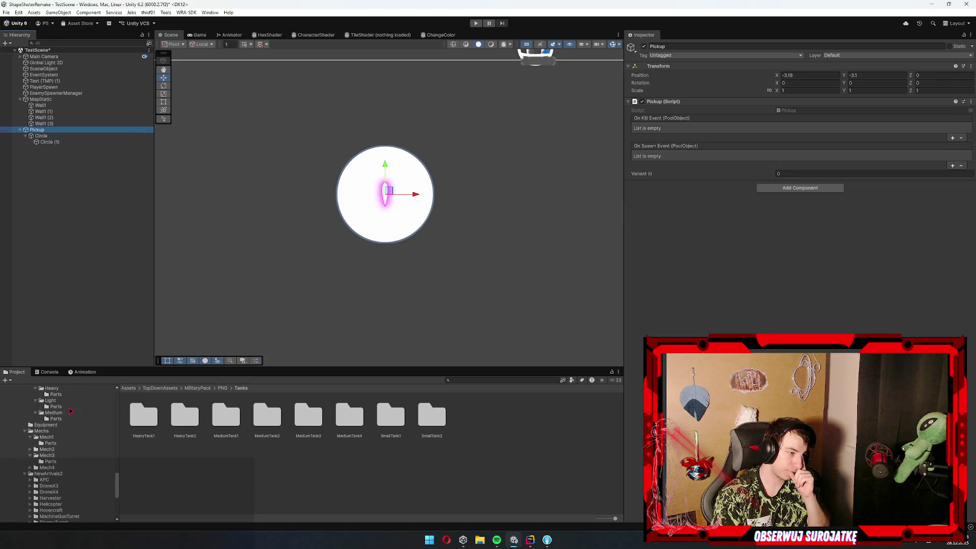
scroll(49, 423, "up", 15)
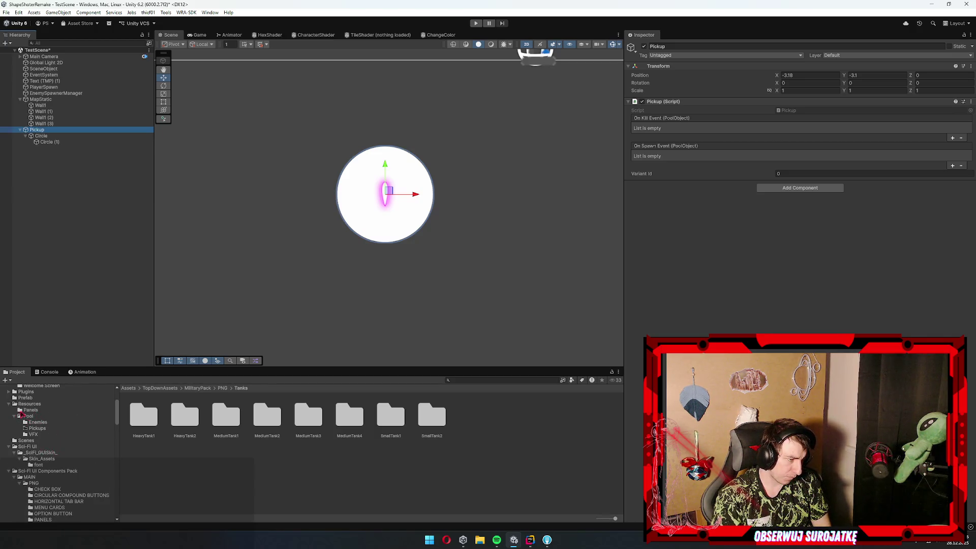
left_click(37, 429)
Drag Pickup into Resources/Pool/Pickups to save it as a prefab
left_click(41, 136)
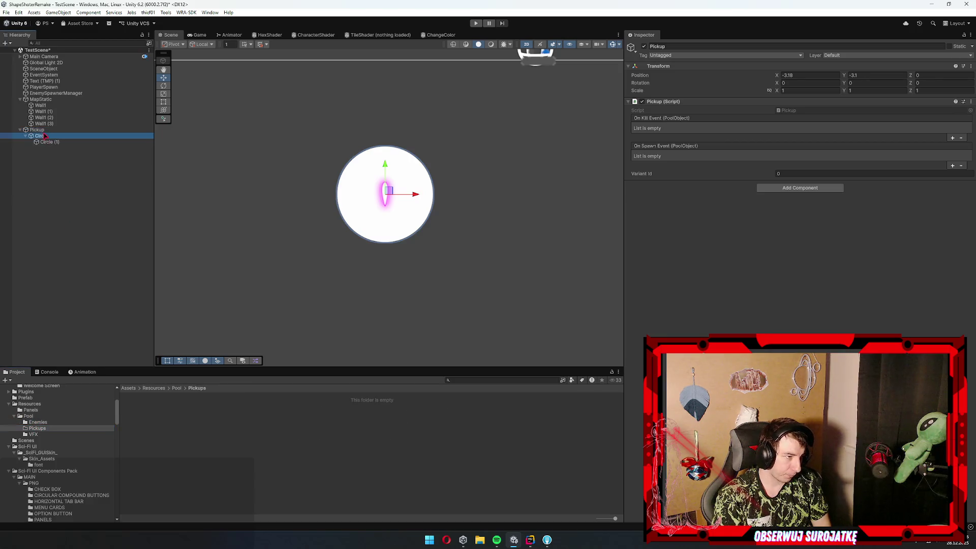
mouse_move(37, 130)
left_mouse_down()
mouse_move(170, 295)
mouse_move(380, 453)
left_mouse_up()
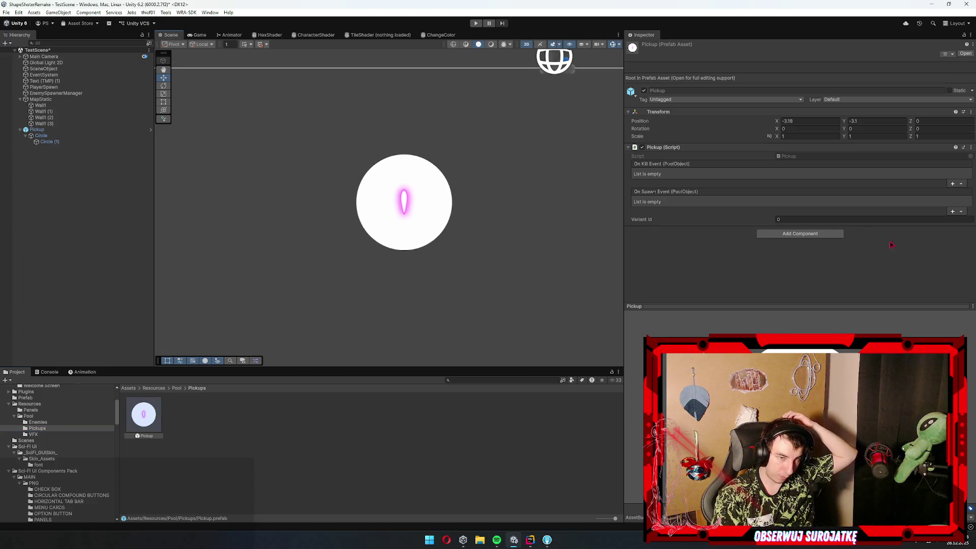
left_click(41, 136)
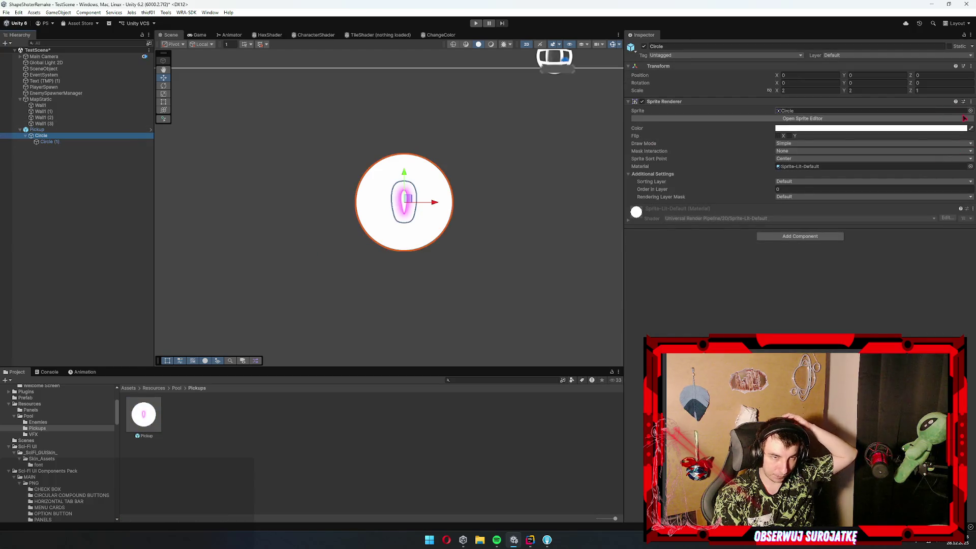
Browse the white circle's sprite choices, try Knob, and keep the Circle sprite
left_click(971, 111)
scroll(859, 227, "down", 2)
left_click(831, 203)
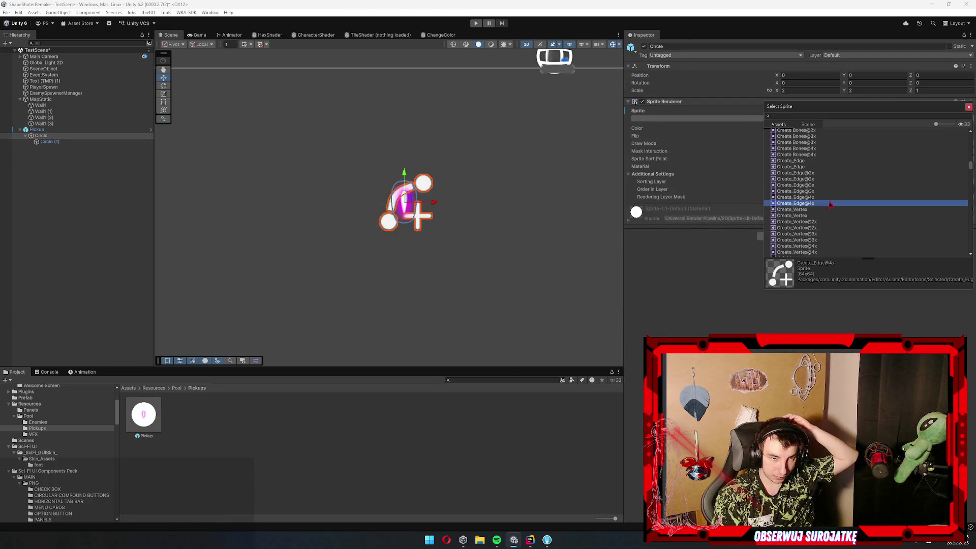
scroll(831, 206, "down", 2)
left_click(832, 206)
left_click(834, 213)
scroll(834, 214, "down", 2)
left_click(833, 211)
scroll(834, 211, "down", 2)
left_click(835, 208)
scroll(836, 214, "down", 2)
scroll(835, 213, "down", 2)
left_click(836, 211)
scroll(834, 211, "down", 2)
left_click(834, 209)
scroll(824, 219, "down", 4)
left_click(815, 231)
scroll(824, 228, "down", 2)
left_click(839, 230)
scroll(848, 227, "down", 2)
left_click_drag(971, 179, 966, 260)
left_click(781, 243)
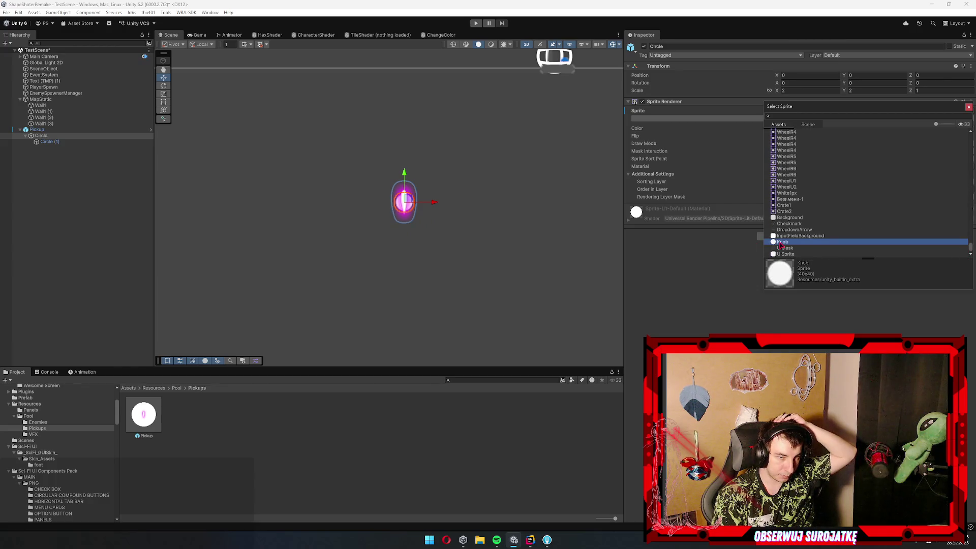
double_click(782, 242)
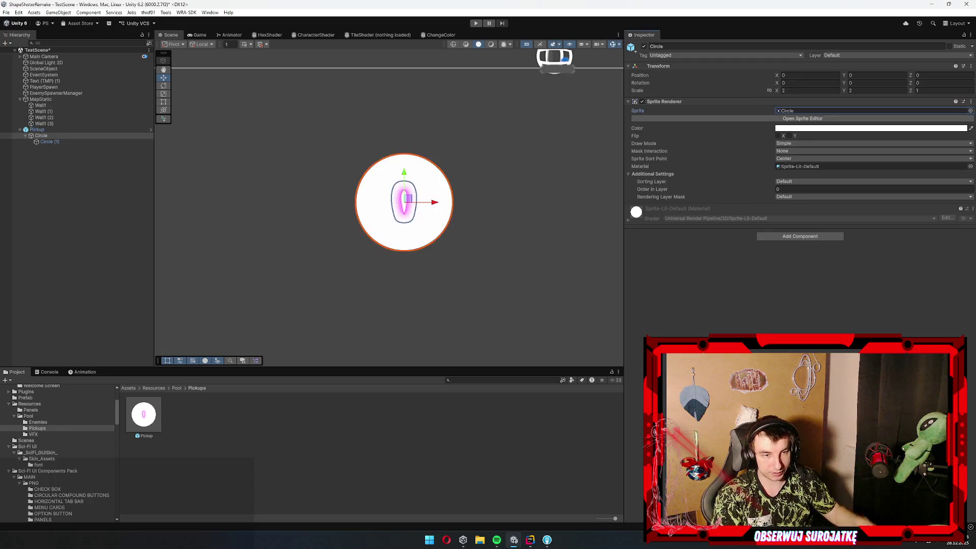
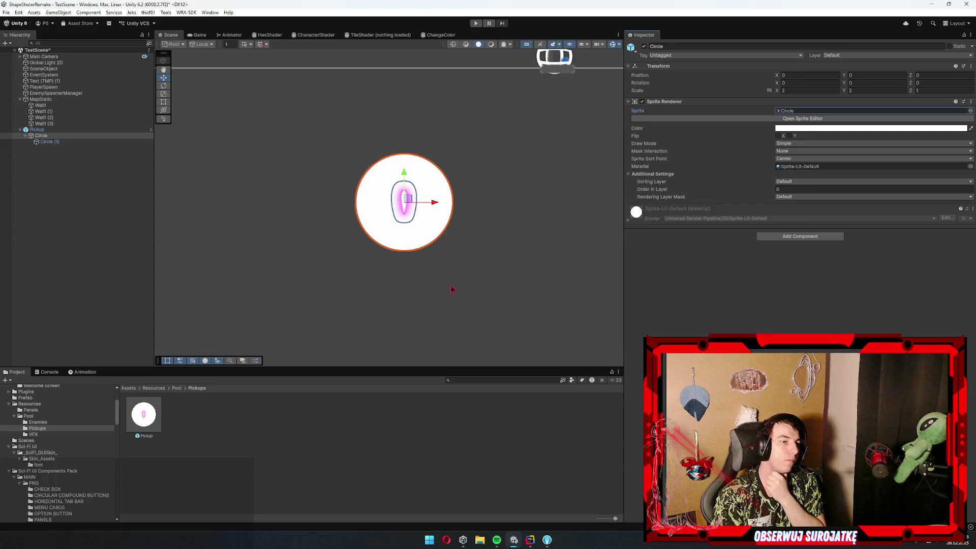
Try the Shell, Rocket and Bullet sprites on Circle (1), keep Bullet, and open the Weapons folder
left_click(47, 141)
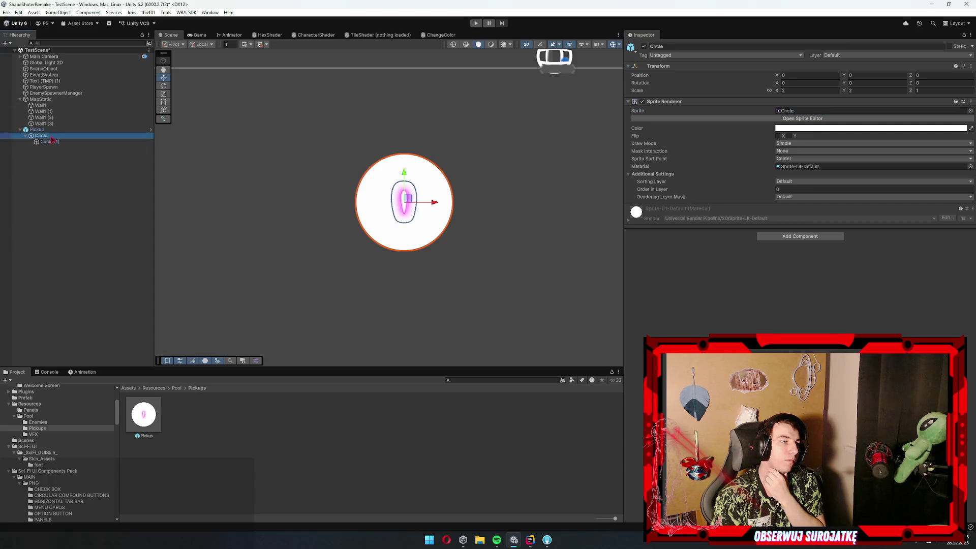
left_click(795, 110)
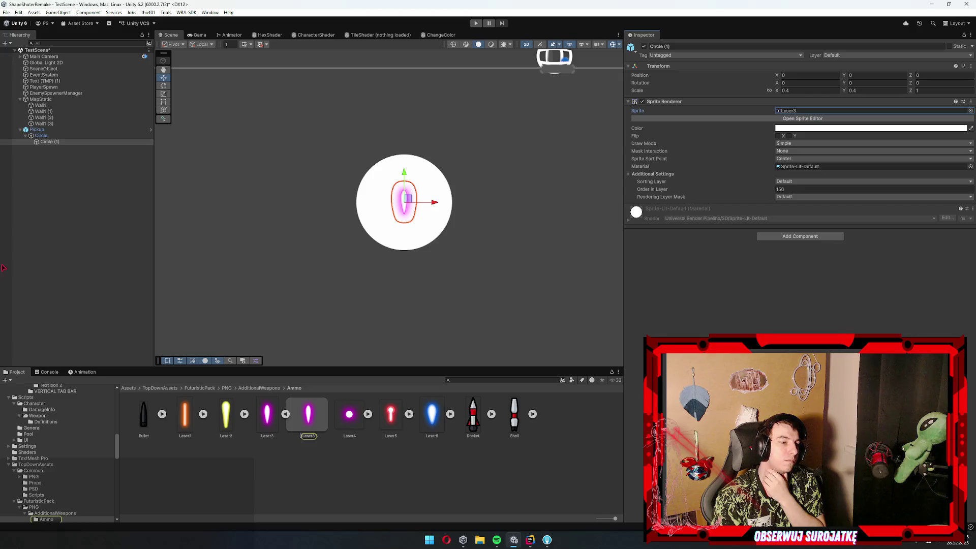
mouse_move(514, 414)
left_mouse_down()
mouse_move(819, 200)
mouse_move(817, 114)
left_mouse_up()
mouse_move(473, 414)
left_mouse_down()
mouse_move(763, 230)
mouse_move(834, 111)
left_mouse_up()
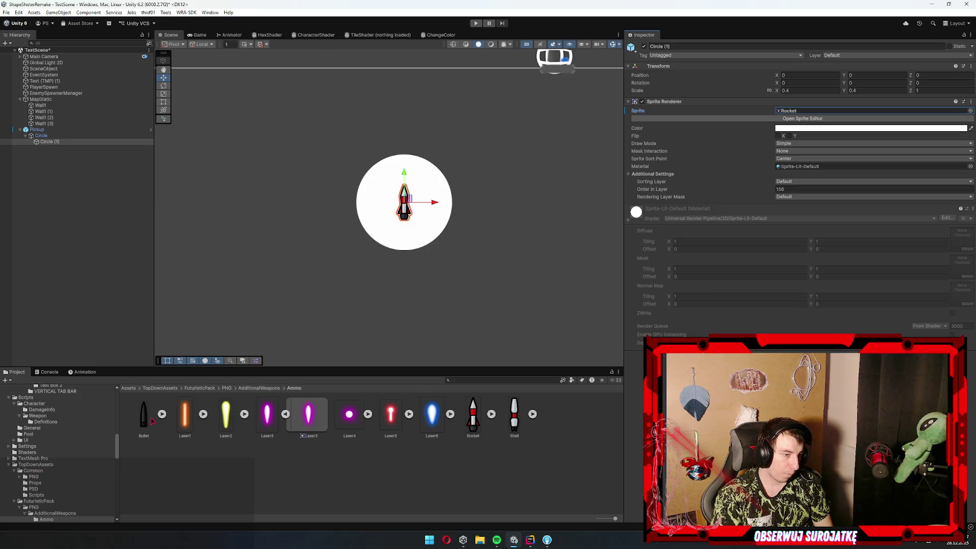
left_click_drag(801, 114, 801, 113)
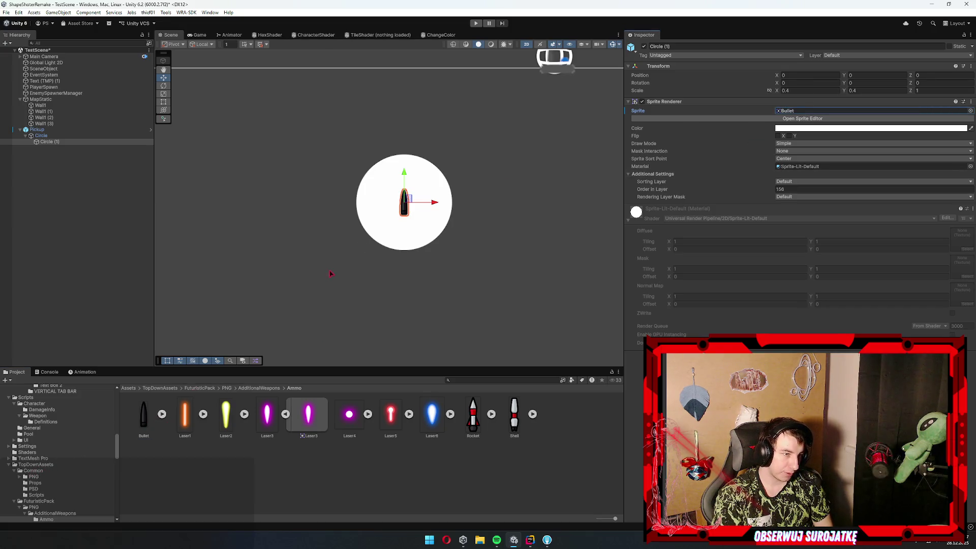
scroll(65, 501, "down", 3)
left_click(49, 480)
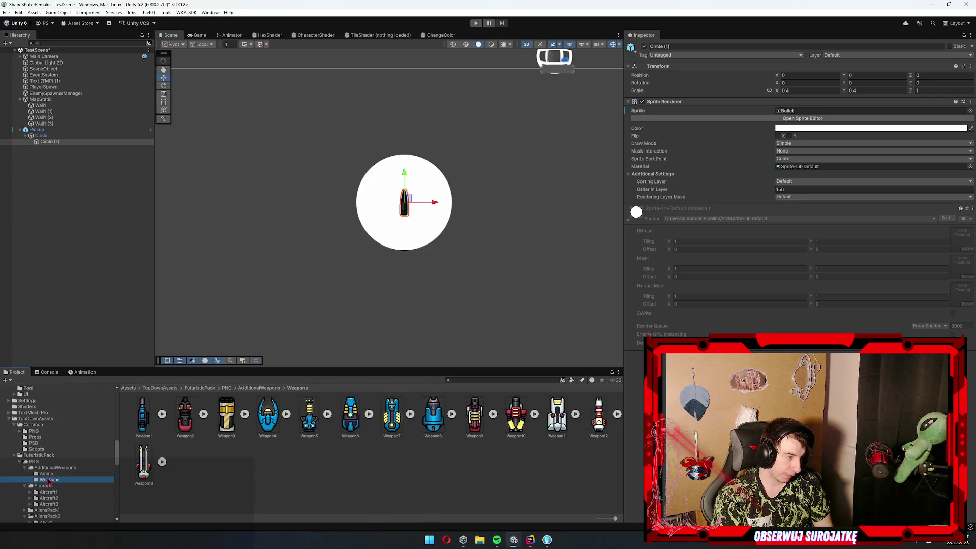
Put Weapon11 on Circle (1), browse neighbouring weapon sprites, then try dragging Circle (1) in the Hierarchy
mouse_move(563, 423)
left_mouse_down()
mouse_move(822, 192)
mouse_move(826, 112)
left_mouse_up()
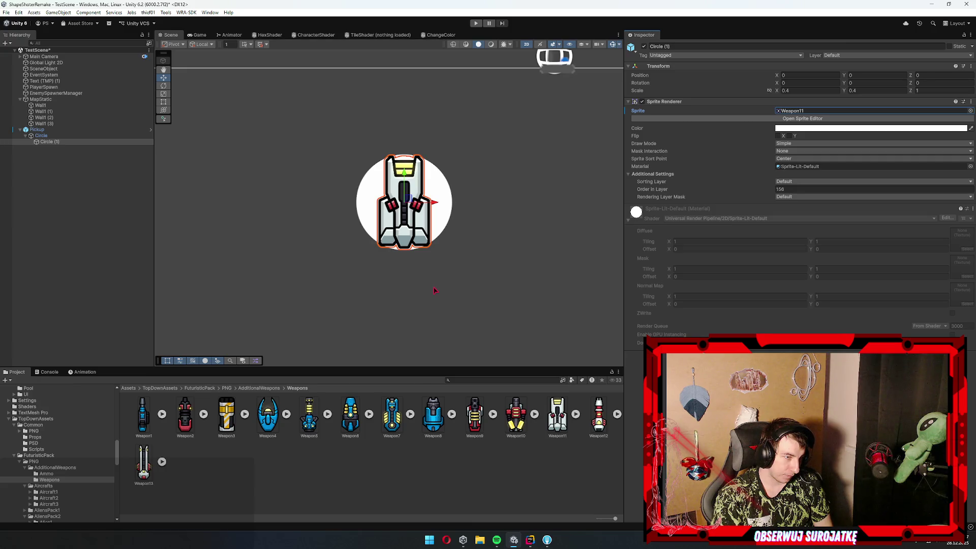
left_click(559, 422)
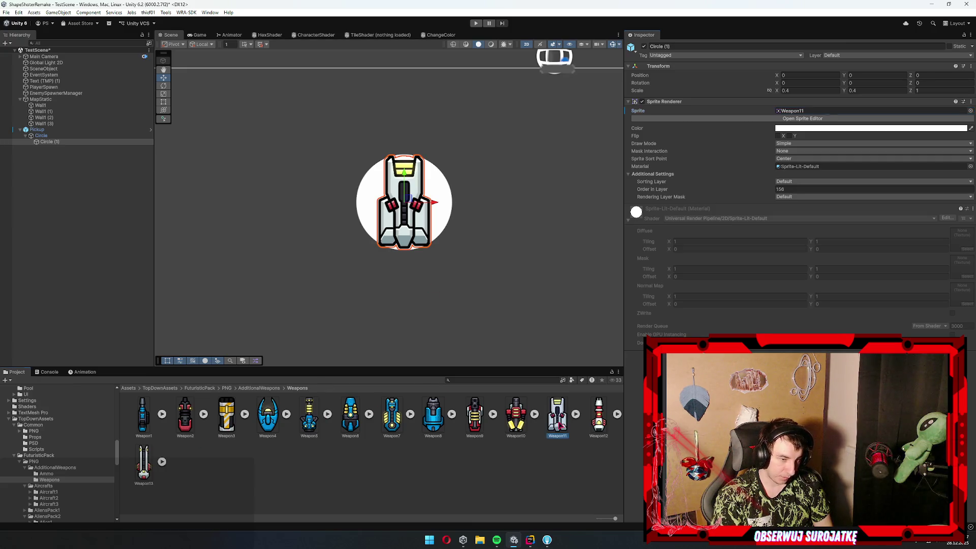
key("Left")
key("Left")
key("Left")
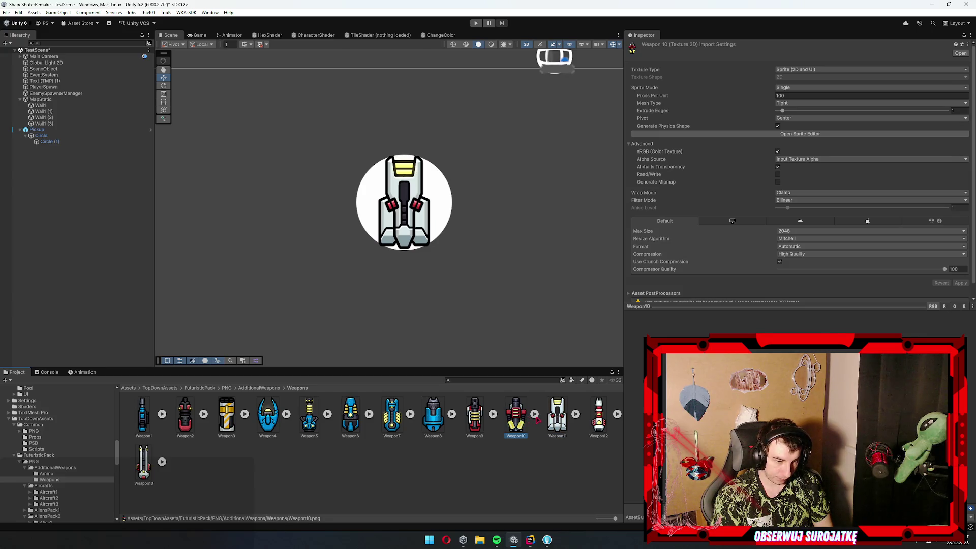
key("Left")
key("Down")
key("Up")
key("Right")
key("Right")
key("Right")
key("Right")
key("Right")
key("Right")
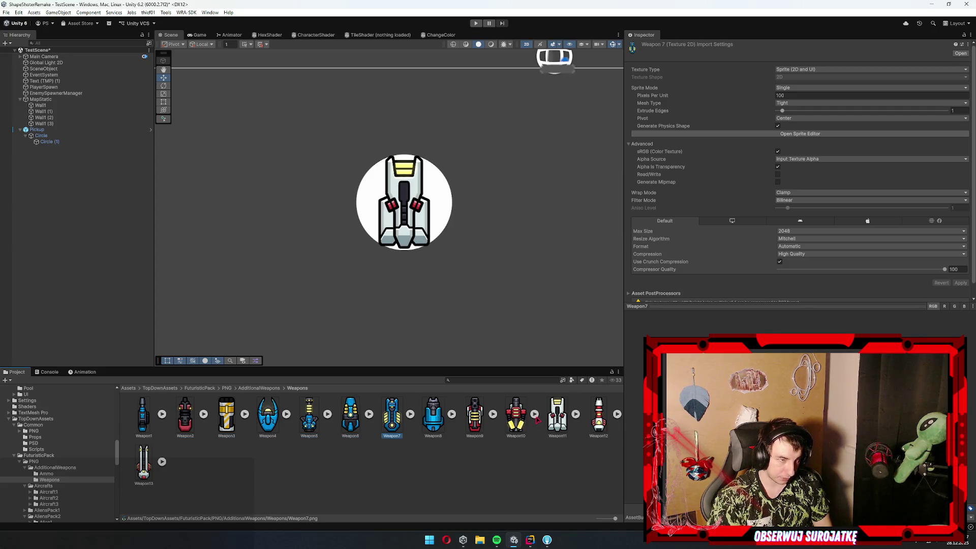
key("Left")
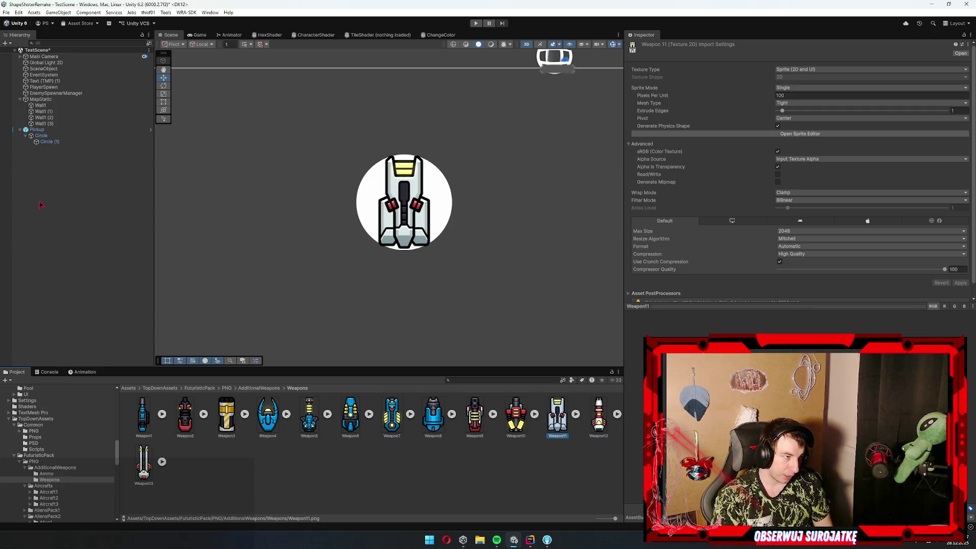
left_click_drag(46, 143, 49, 144)
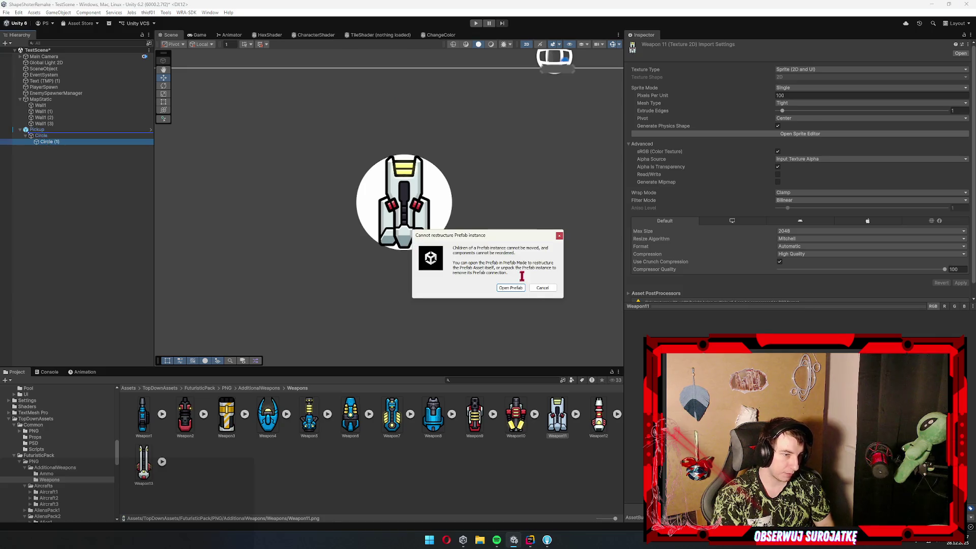
Dismiss the warning, open the Pickup prefab, and move Circle (1) directly under Pickup
left_click(542, 288)
left_click(36, 130)
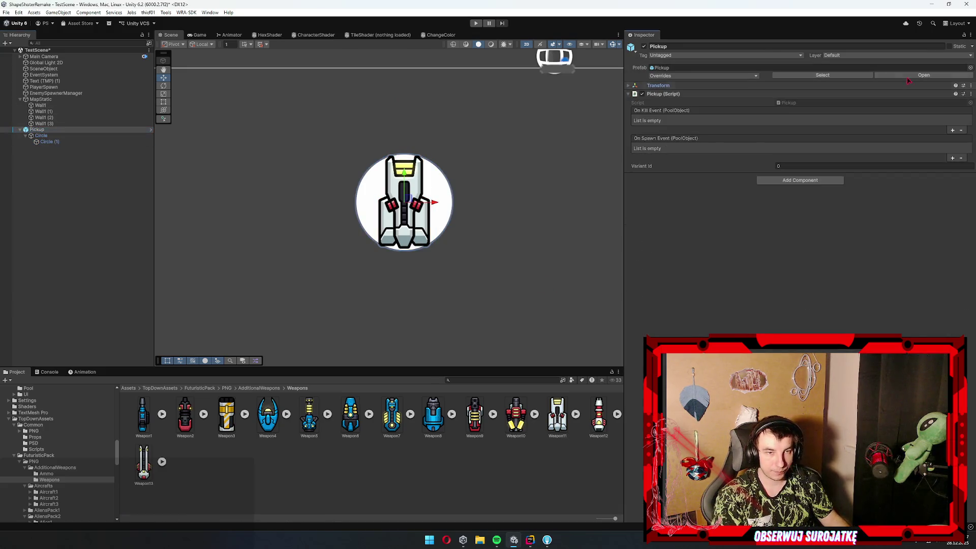
left_click(910, 76)
left_click(60, 72)
left_click_drag(62, 75, 49, 73)
Disable the Circle backdrop, exit Prefab Mode, and select Circle (1)
left_click(71, 68)
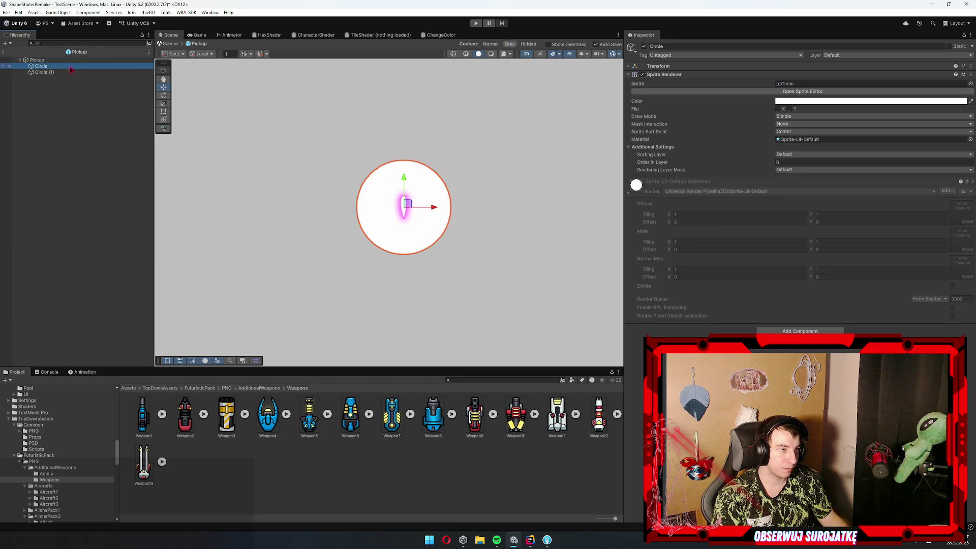
left_click(645, 46)
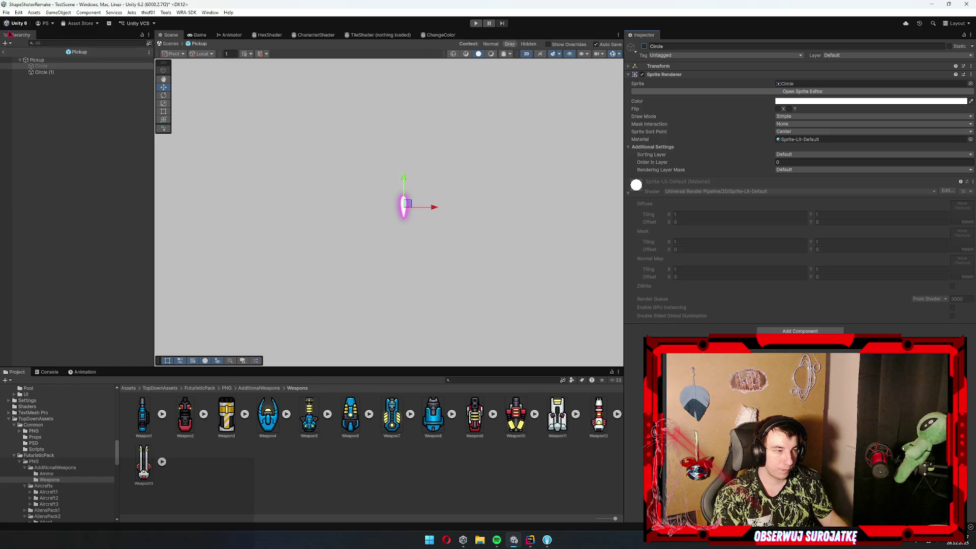
left_click(3, 52)
left_click(44, 141)
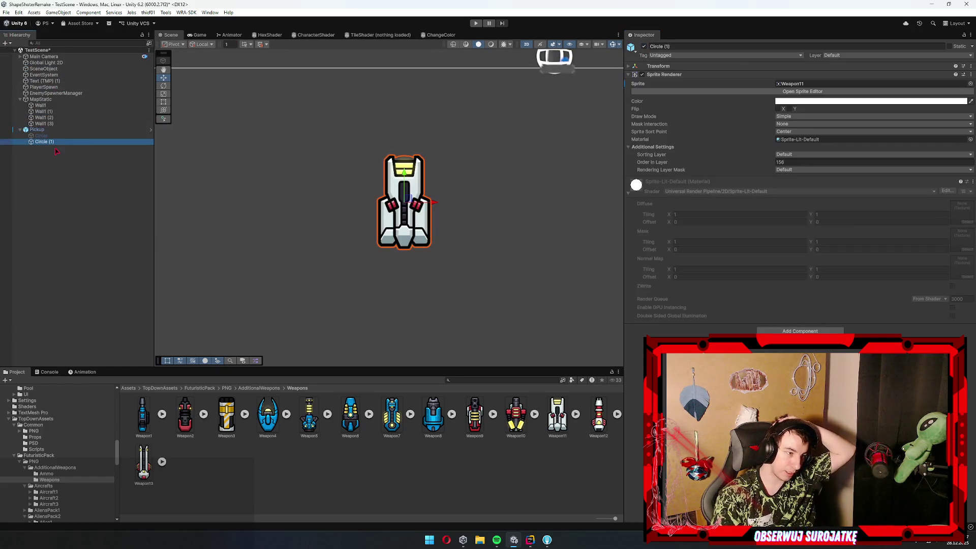
Change Circle (1)'s sprite to Weapon4, then to Weapon1
left_click(805, 83)
key("ctrl+v")
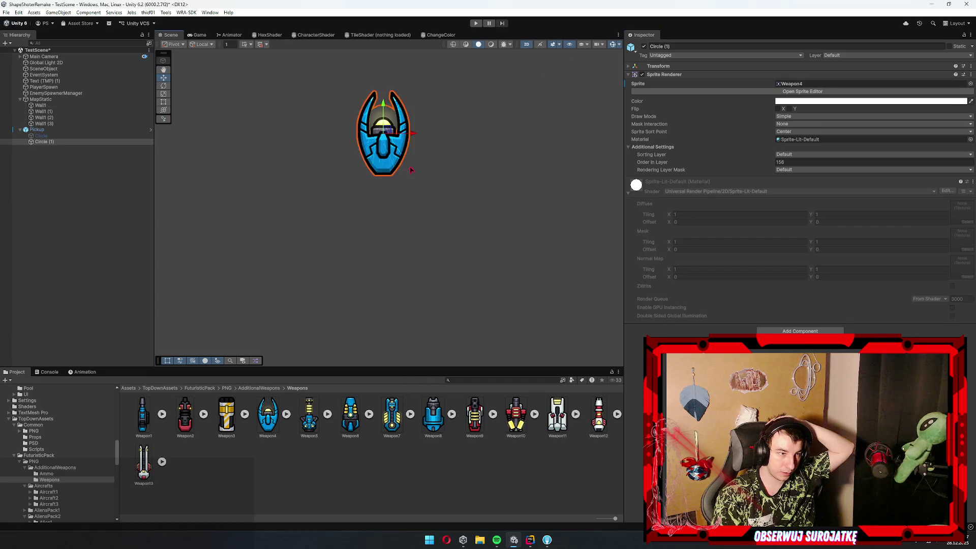
left_click_drag(144, 414, 809, 83)
scroll(408, 262, "down", 3)
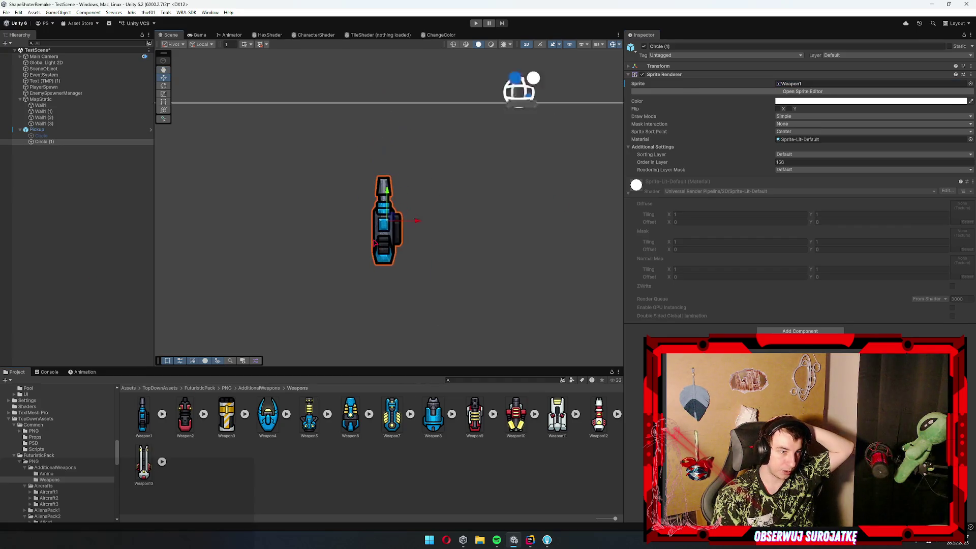
Preview the Weapon1 pickup in the Game view, then select the Pickup object
left_click(198, 34)
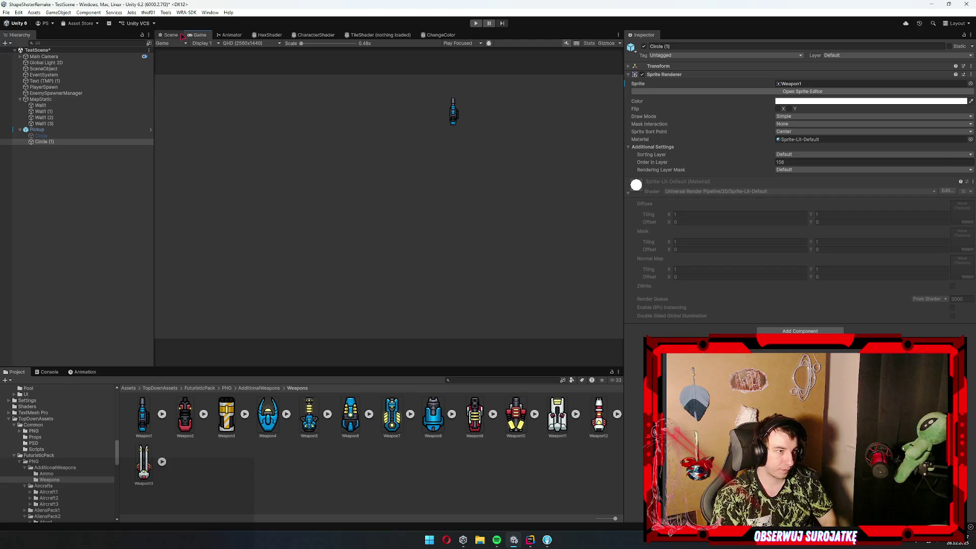
left_click(180, 36)
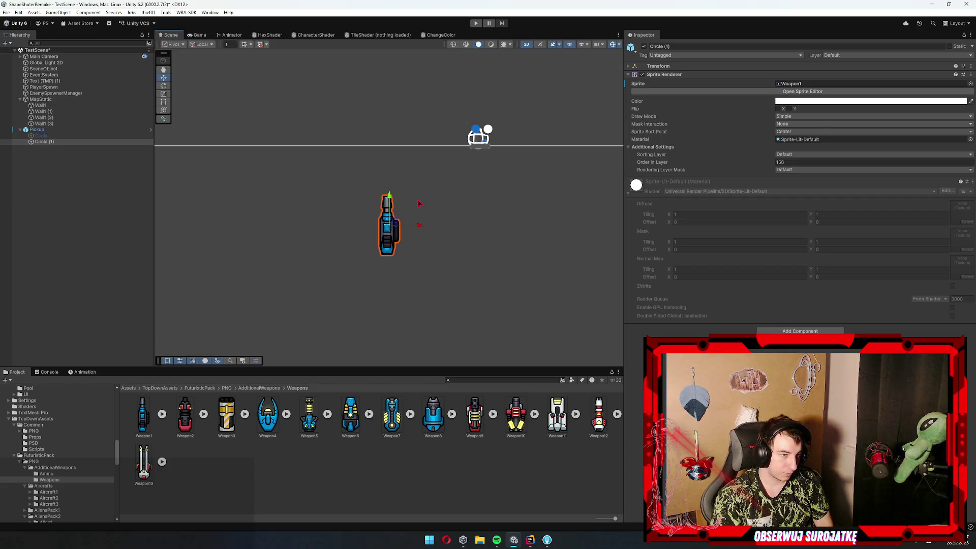
left_click(50, 131)
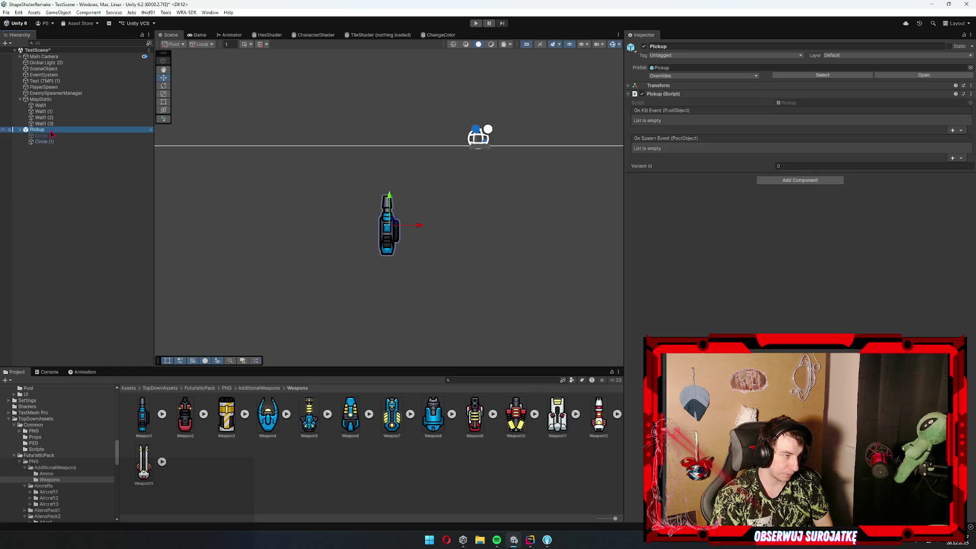
scroll(69, 446, "down", 10)
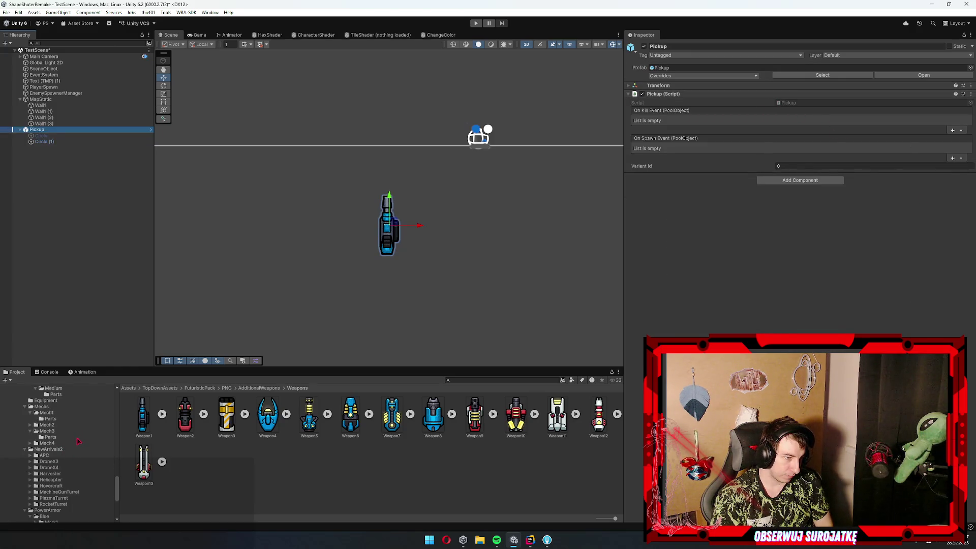
scroll(82, 443, "down", 5)
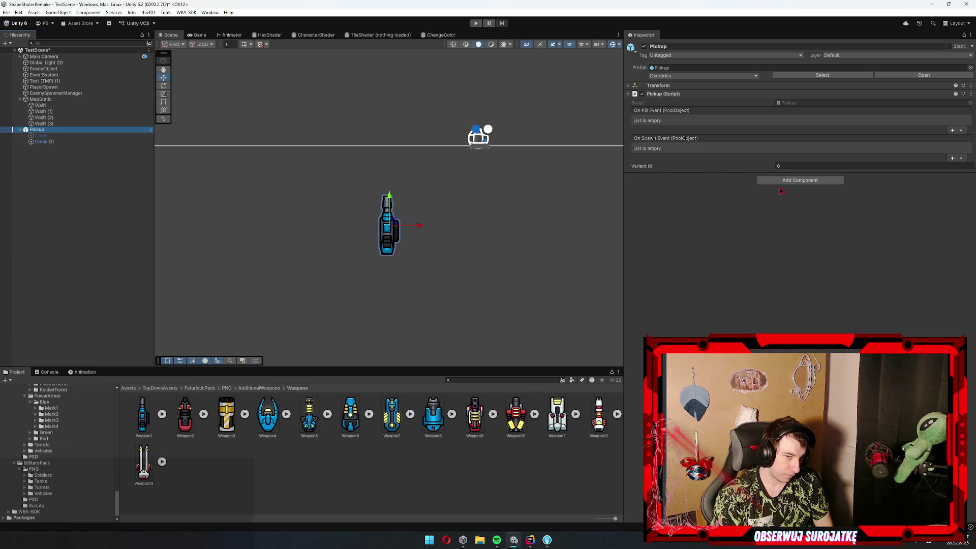
Add a Circle Collider 2D to Pickup with radius 1
left_click(793, 181)
type("circle")
key("Return")
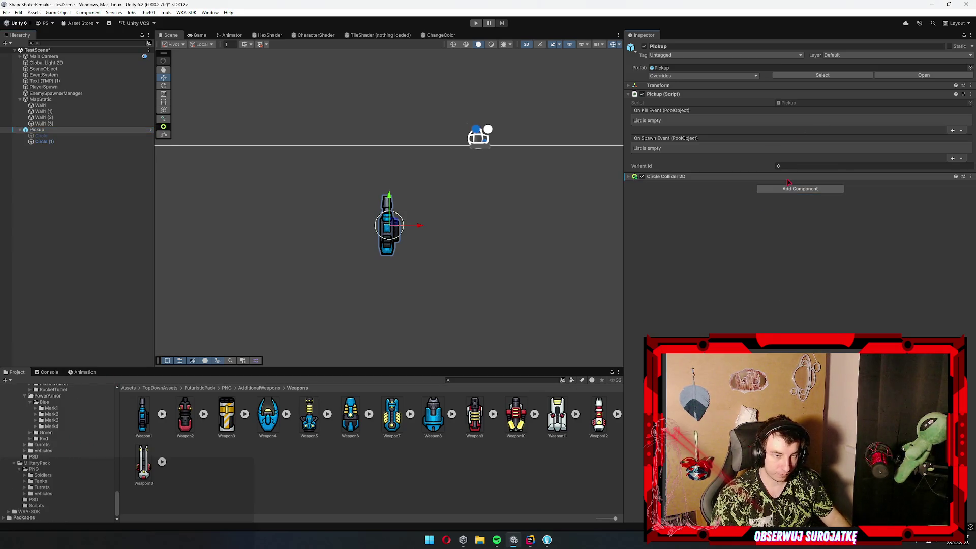
left_click(747, 178)
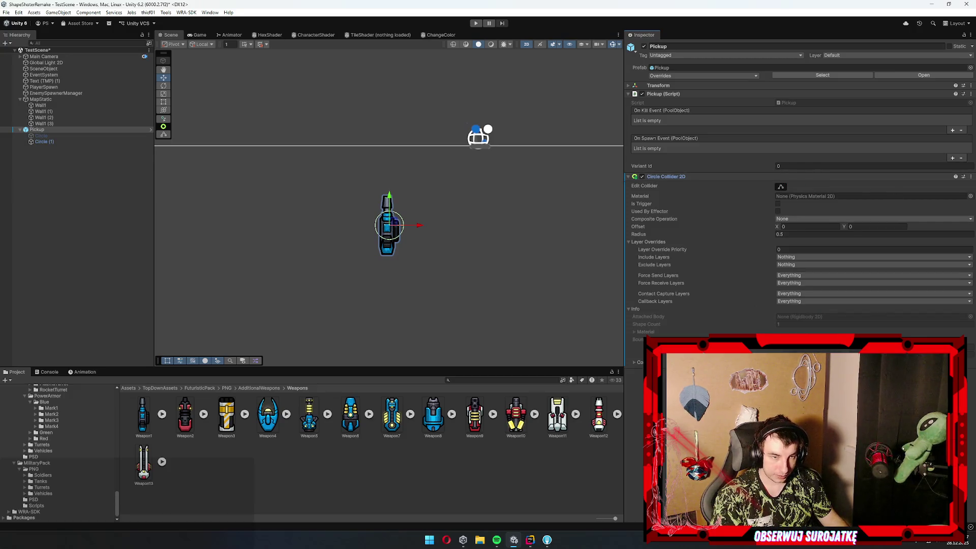
left_click(811, 235)
type("1")
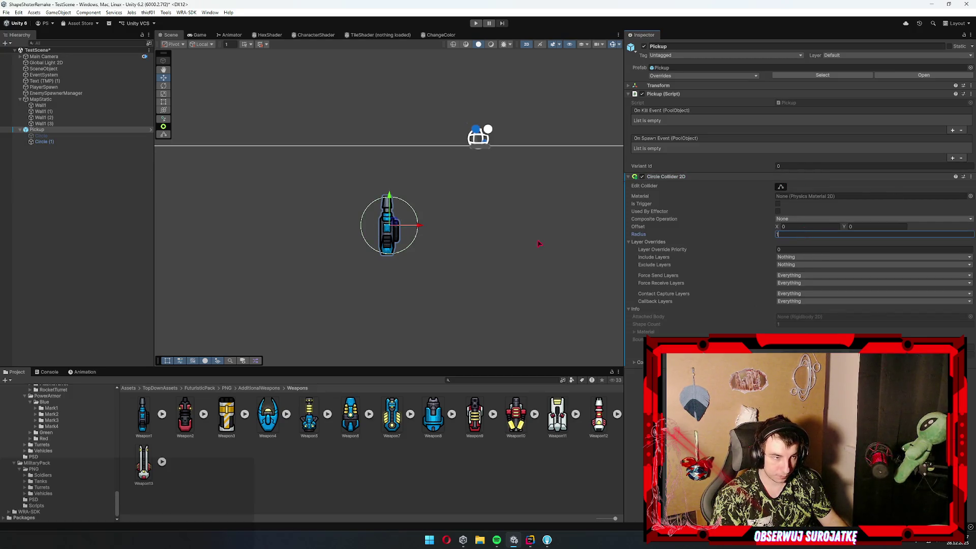
Lower the Circle backdrop's colour alpha to 14 so it is nearly transparent
left_click(389, 225)
left_click(870, 101)
left_click_drag(826, 251, 828, 252)
left_click(76, 229)
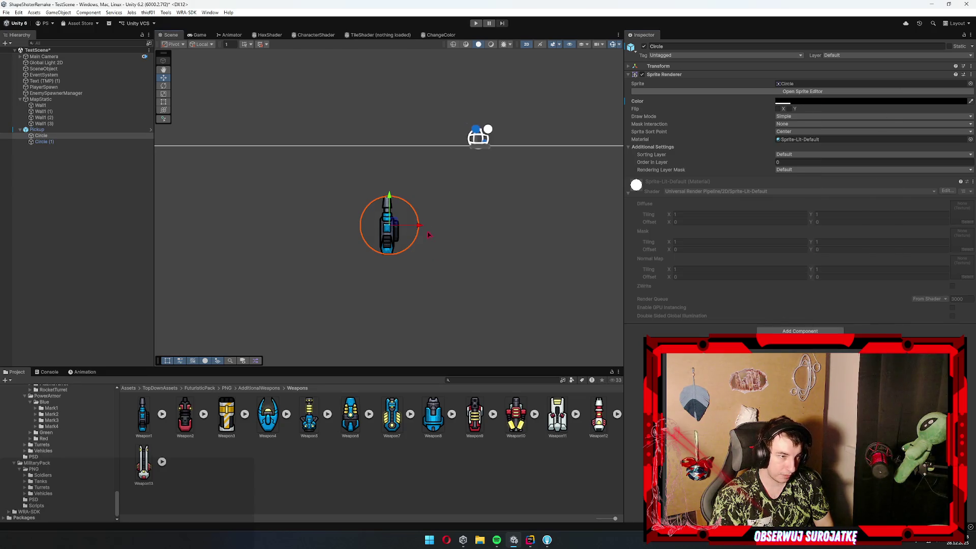
left_click(76, 230)
scroll(342, 245, "up", 2)
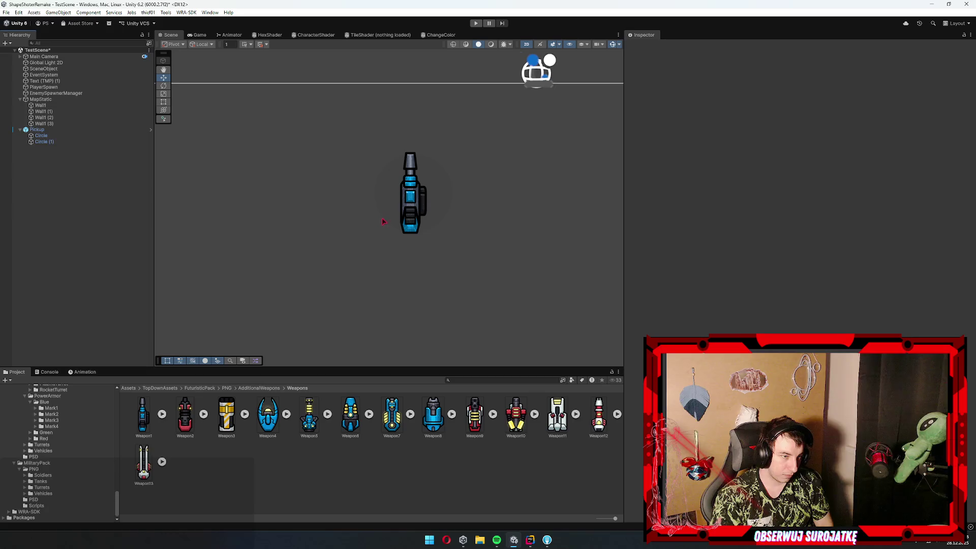
Try rotating Circle (1)'s weapon sprite, then undo to keep it upright
left_click(61, 135)
left_click(46, 142)
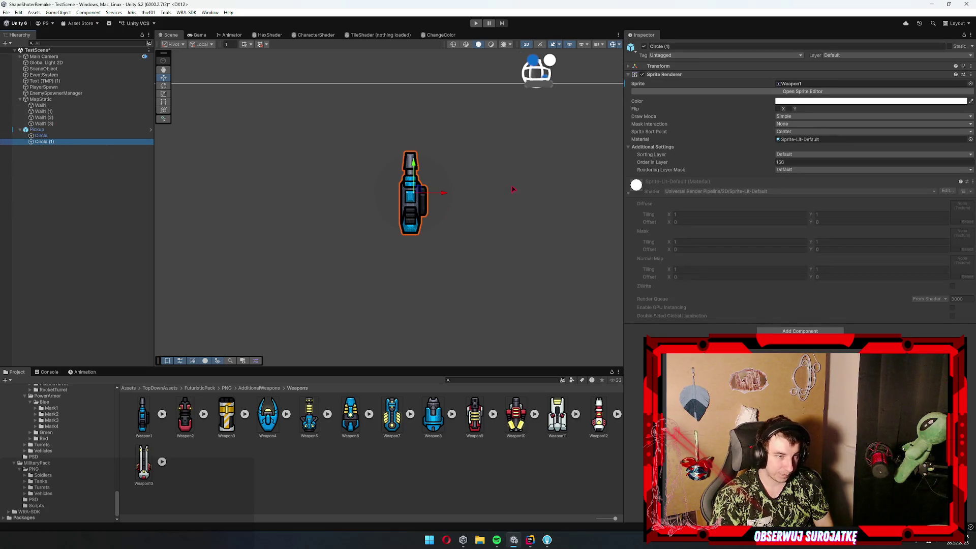
key("e")
mouse_move(443, 199)
left_mouse_down()
mouse_move(401, 331)
mouse_move(34, 294)
mouse_move(136, 322)
mouse_move(529, 307)
mouse_move(962, 241)
mouse_move(181, 251)
mouse_move(201, 215)
left_mouse_up()
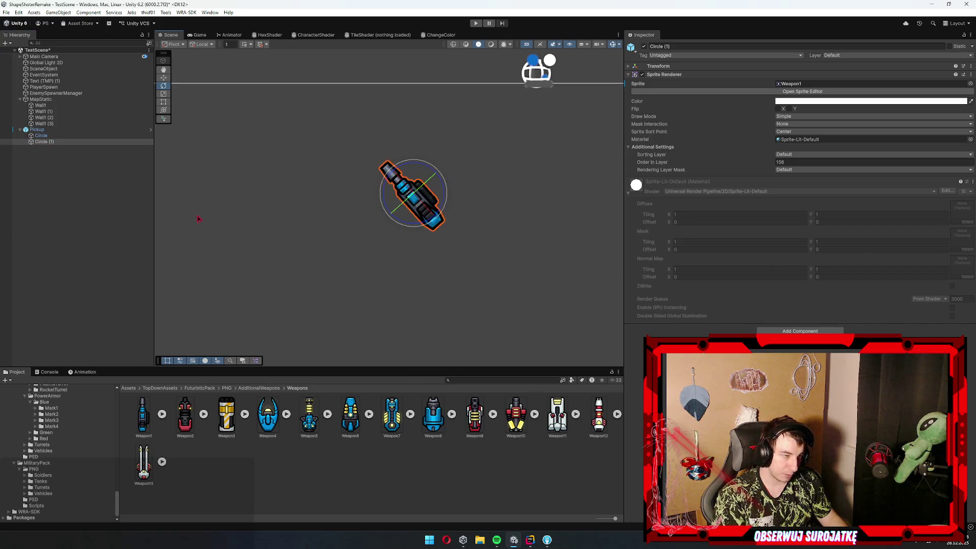
key("ctrl+z")
Open Pickup's script in Rider from the Inspector, then return to Unity
left_click(65, 131)
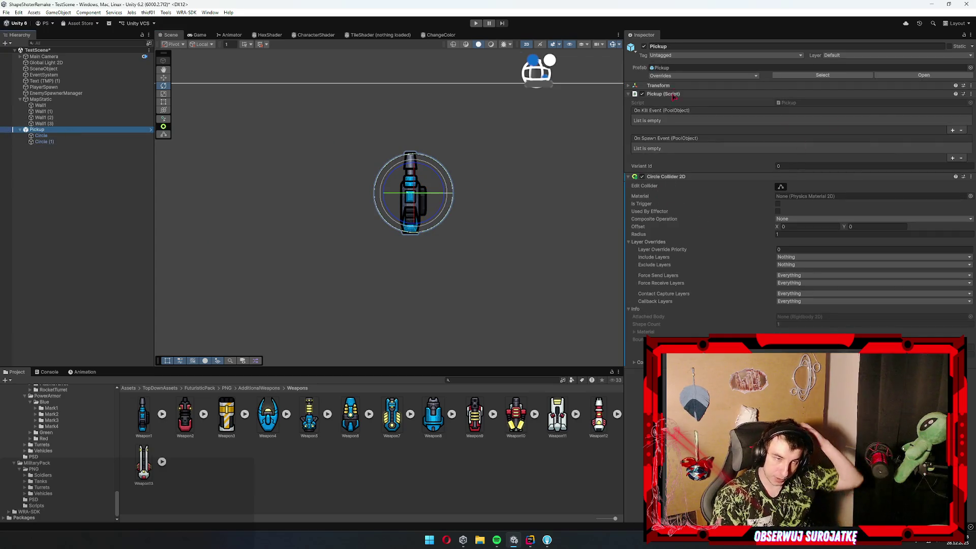
double_click(801, 105)
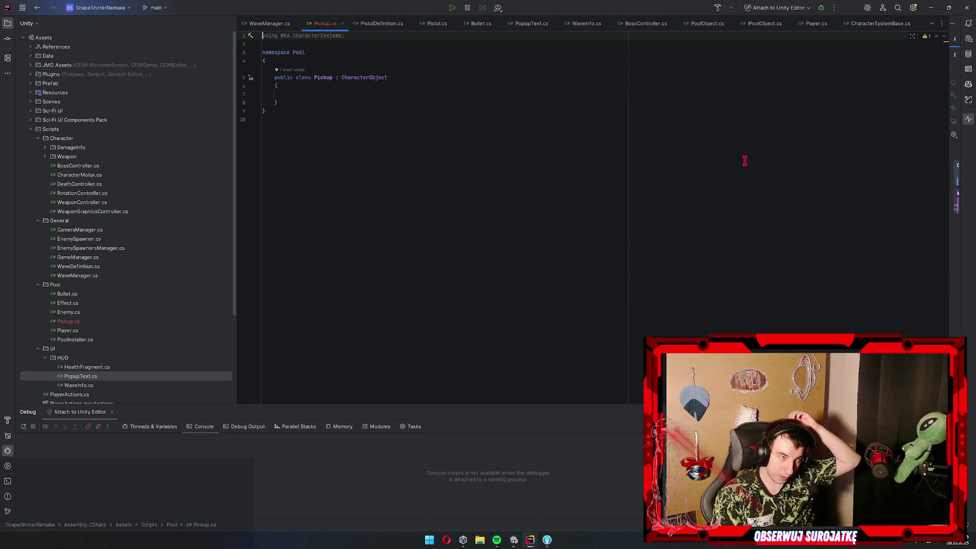
key("alt+Tab")
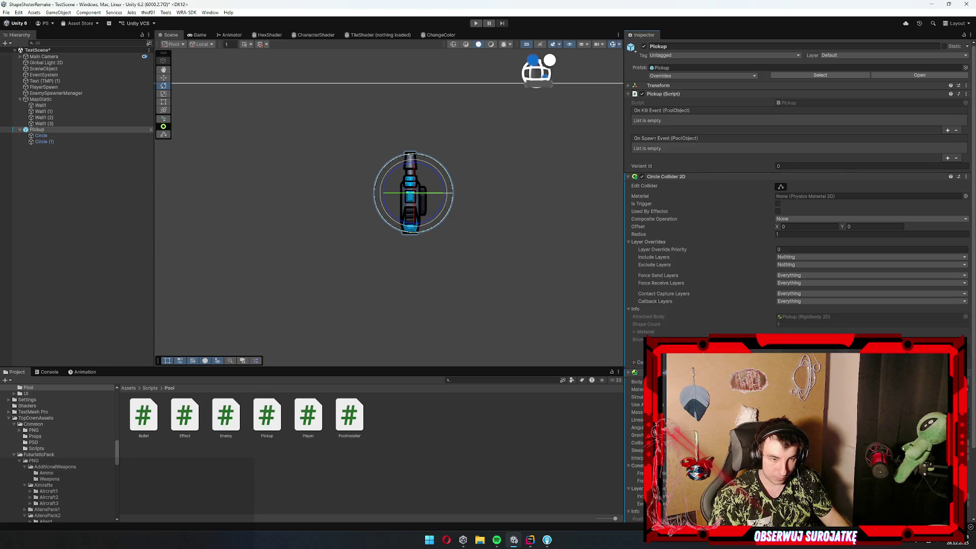
Add a new user layer 10 named Pickup
left_click(872, 55)
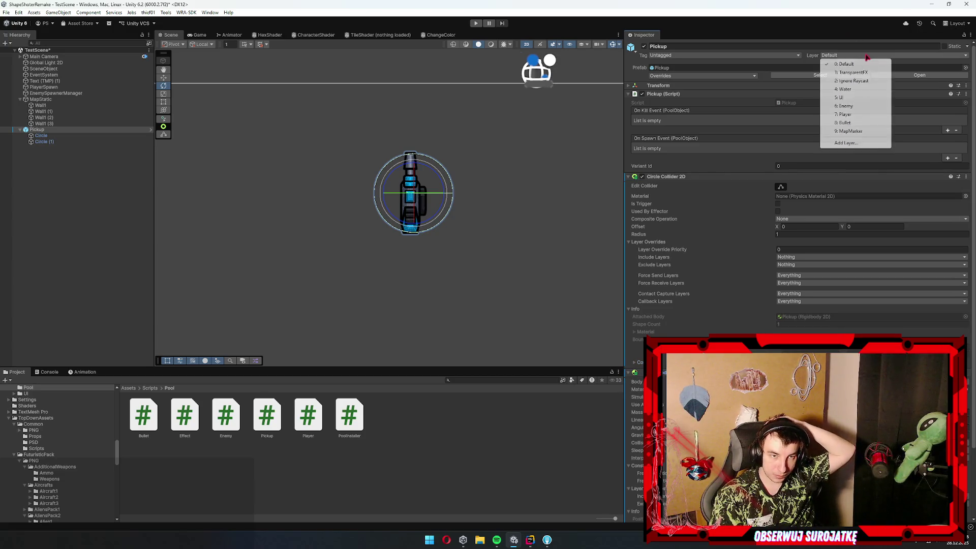
left_click(853, 146)
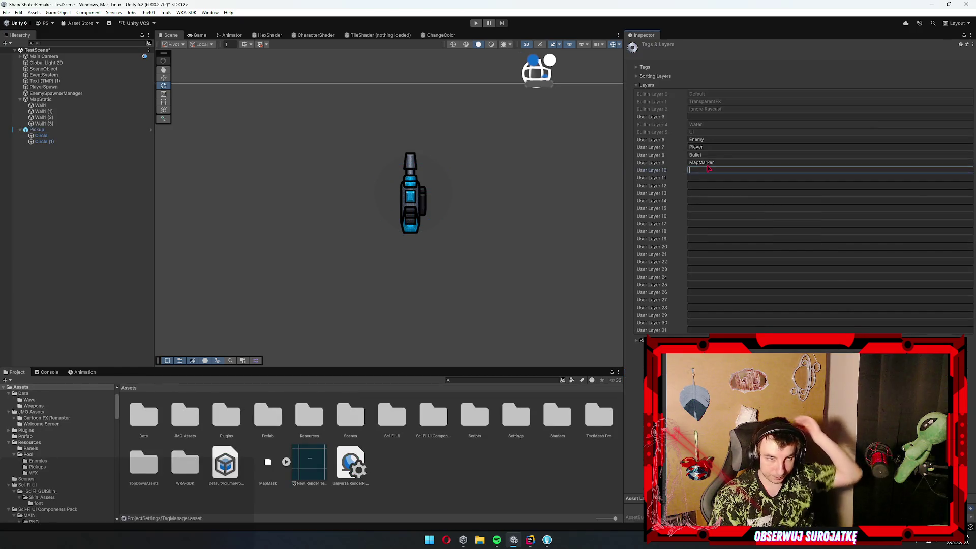
type("Pickup")
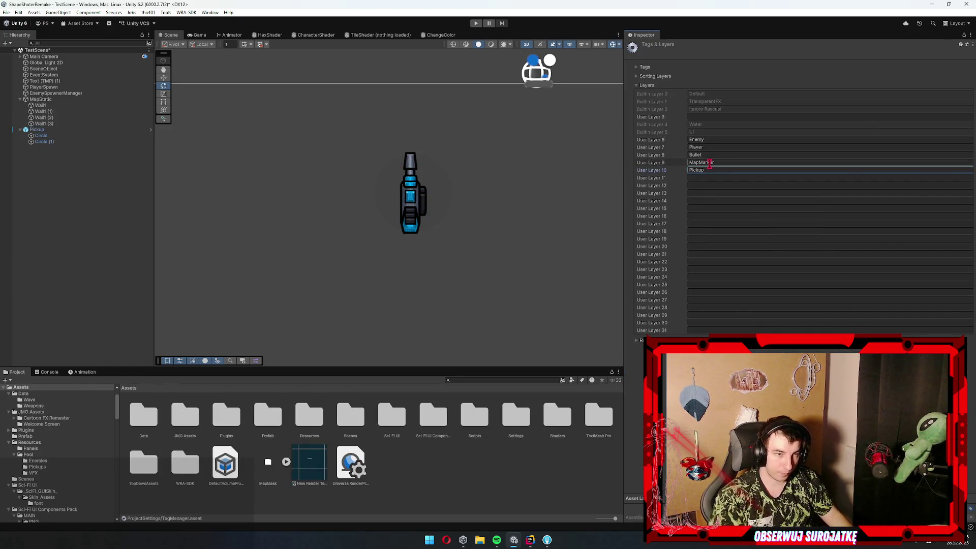
Assign the Pickup object to the Pickup layer for this object only, then check its Rigidbody 2D body type
left_click(37, 129)
left_click(852, 55)
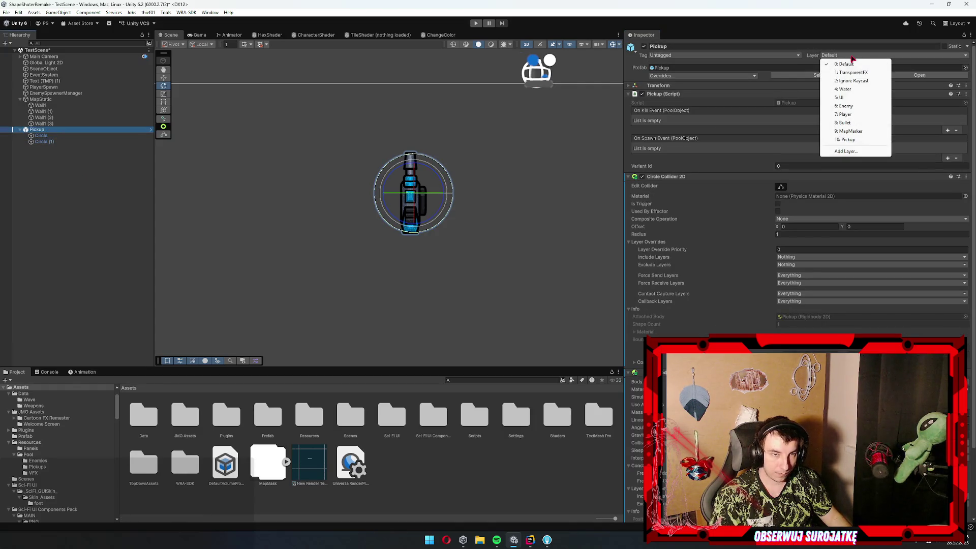
left_click(863, 140)
left_click(517, 284)
scroll(860, 265, "down", 3)
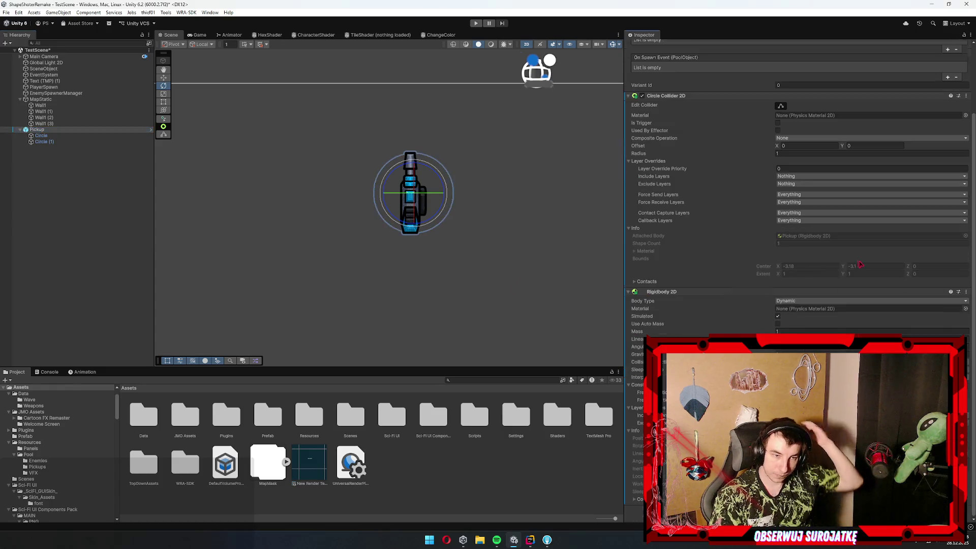
left_click(794, 301)
left_click(730, 330)
scroll(730, 329, "up", 3)
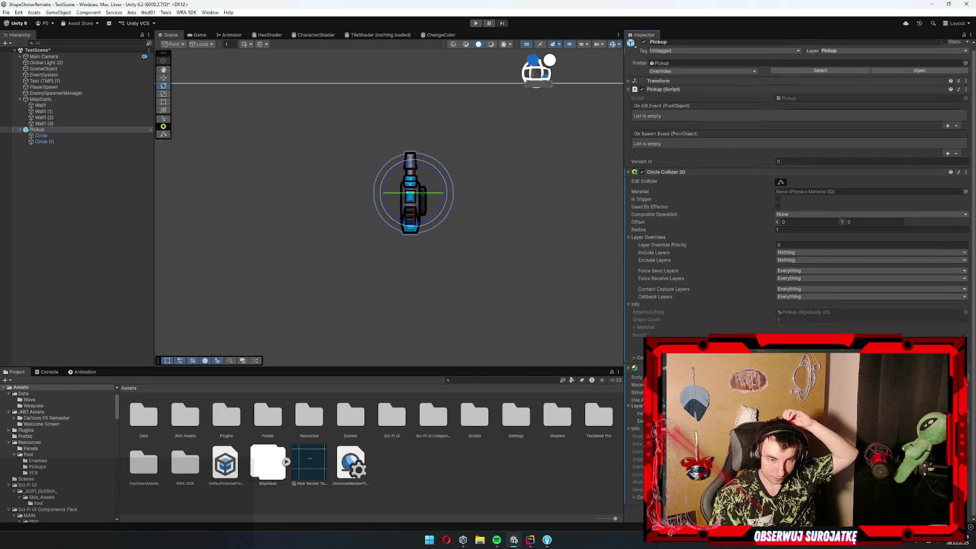
In Physics 2D settings, uncheck Pickup/Pickup and Bullet/Pickup in the Layer Collision Matrix
left_click(33, 14)
mouse_move(19, 12)
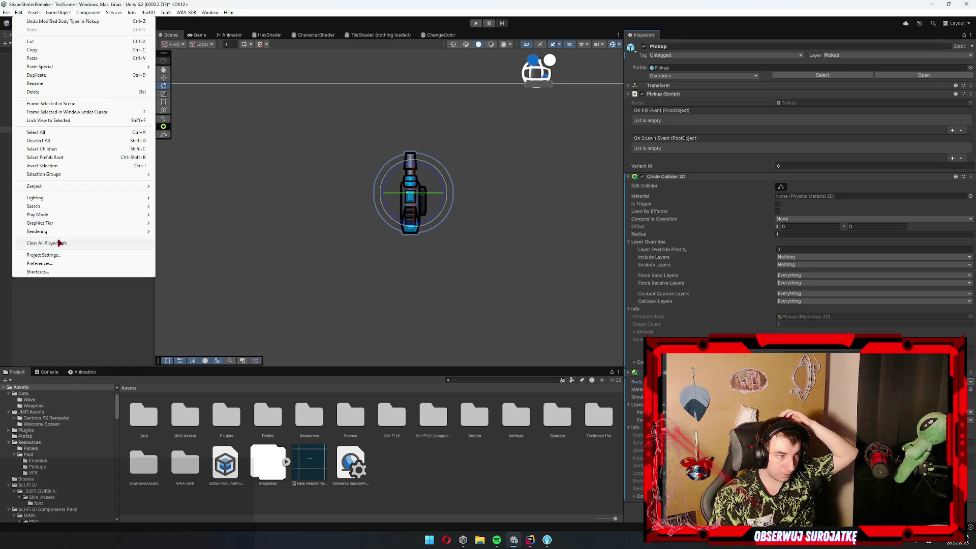
left_click(65, 256)
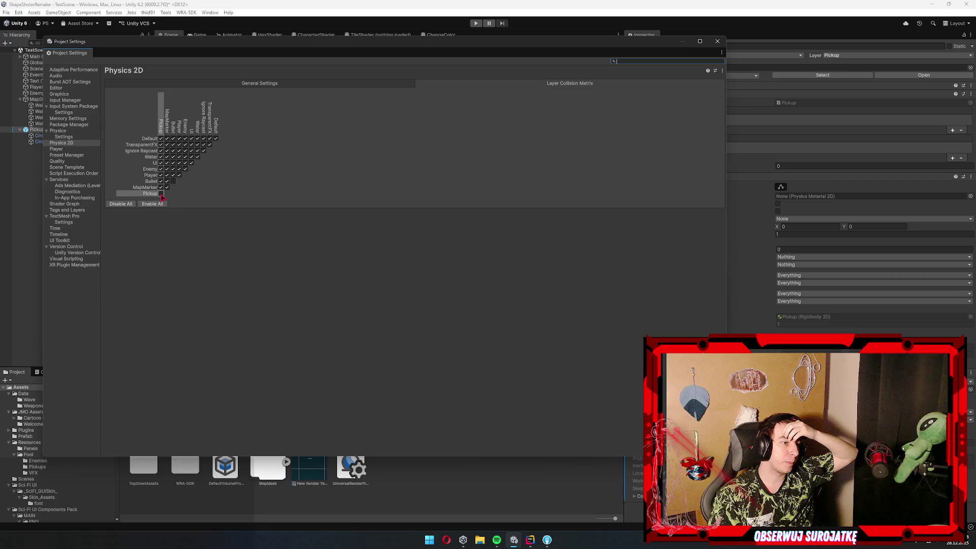
left_click(161, 194)
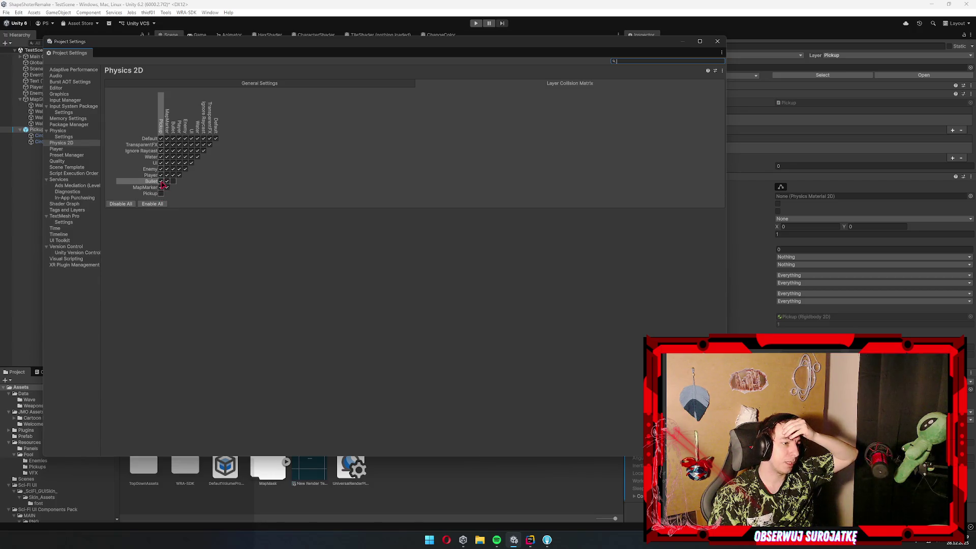
left_click(161, 182)
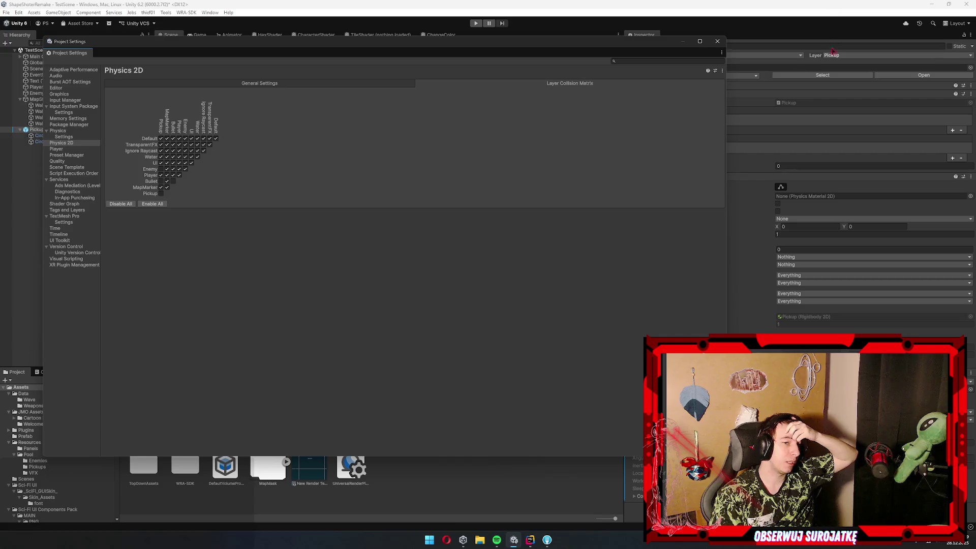
Make Pickup's Circle Collider 2D a trigger and open Pickup.cs in the code editor
left_click(718, 41)
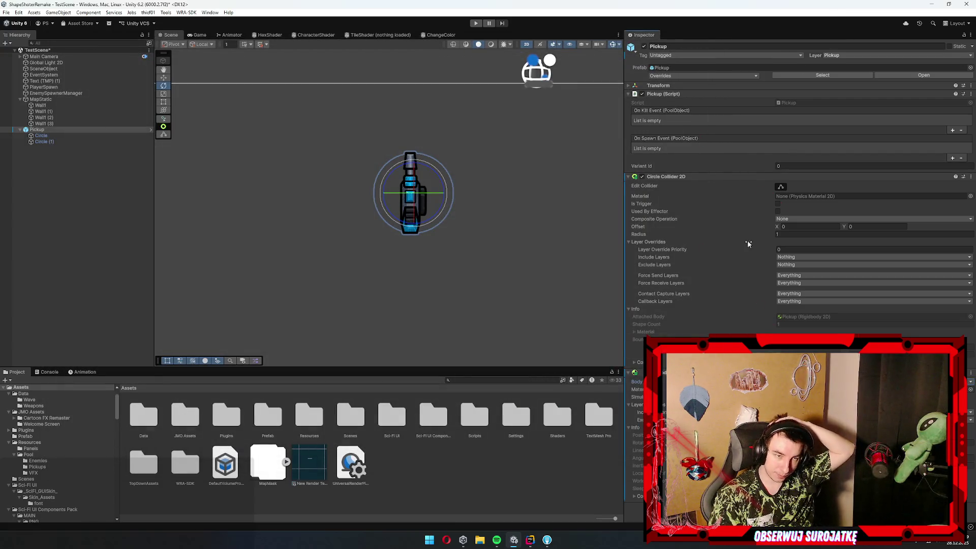
left_click(778, 203)
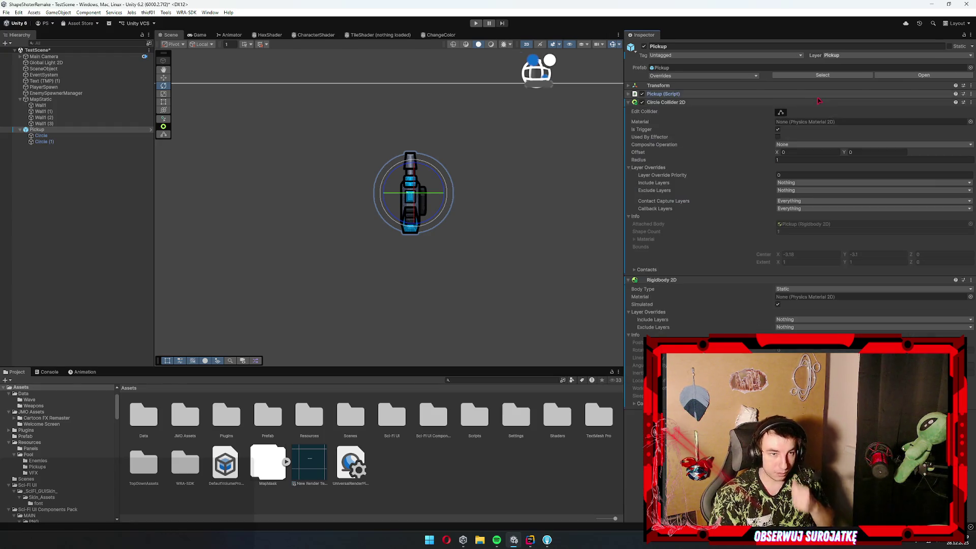
double_click(808, 101)
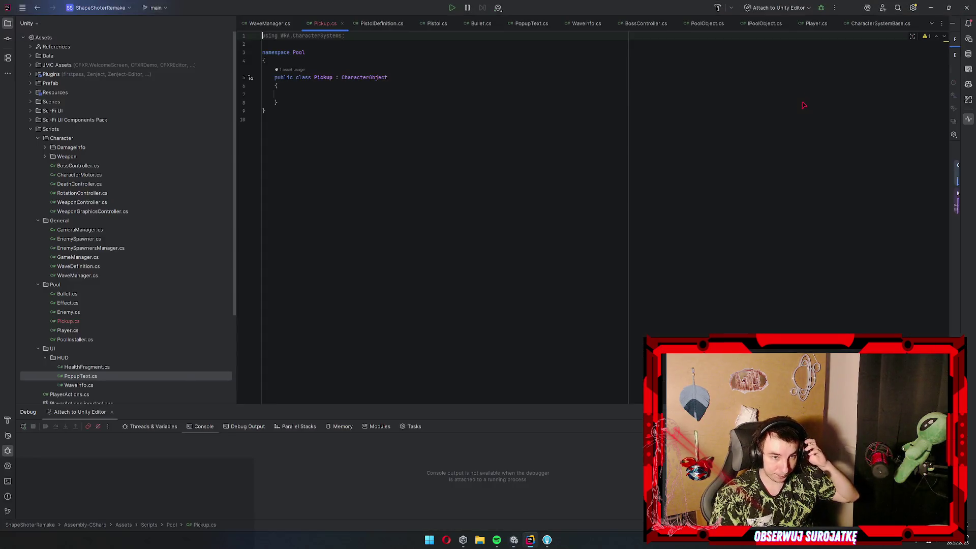
Insert an OnTriggerEnter2D method into the Pickup class via autocomplete
left_click(308, 95)
type("er")
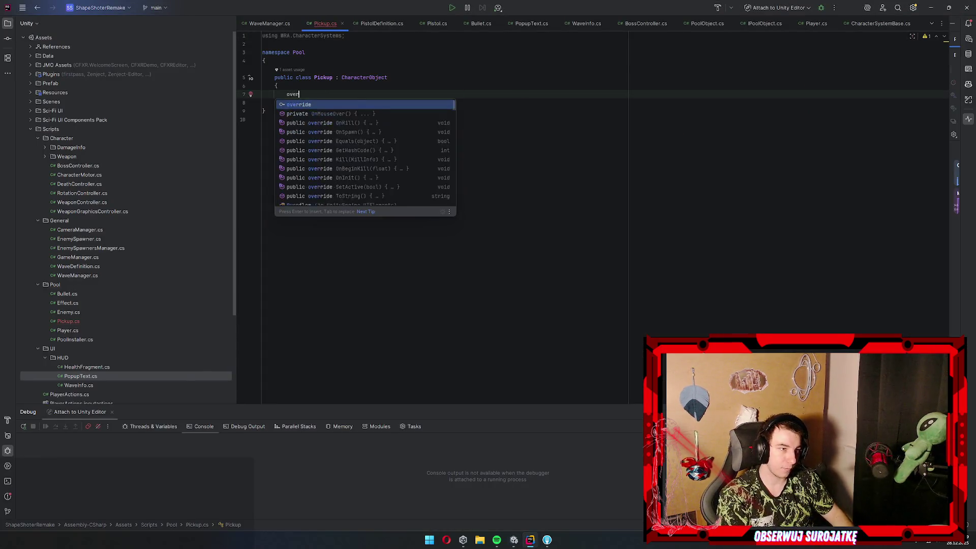
type("ntrige")
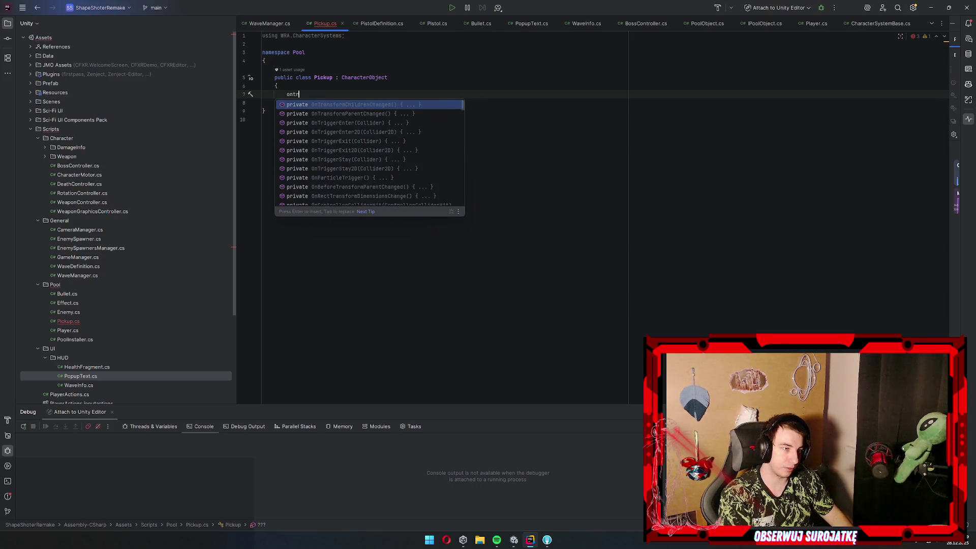
key("ctrl+space")
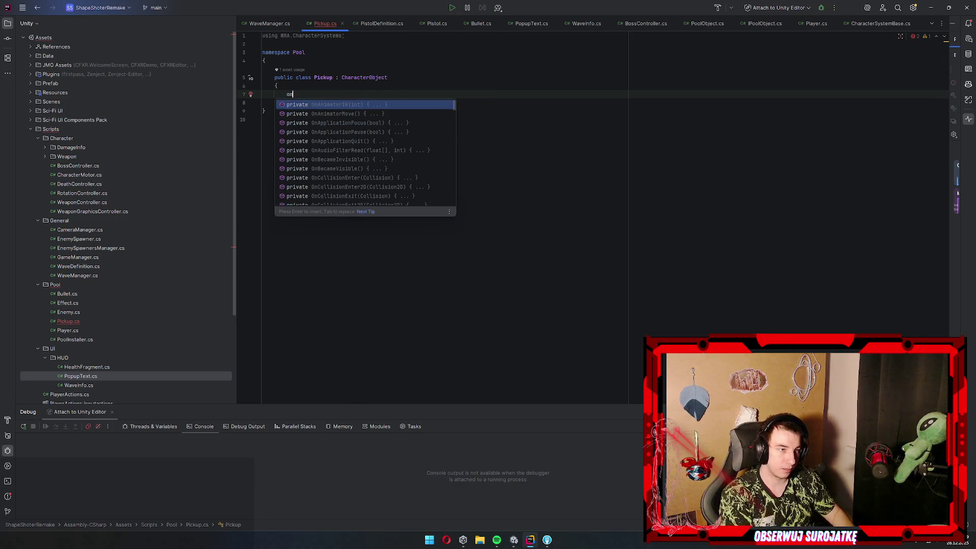
key("Escape")
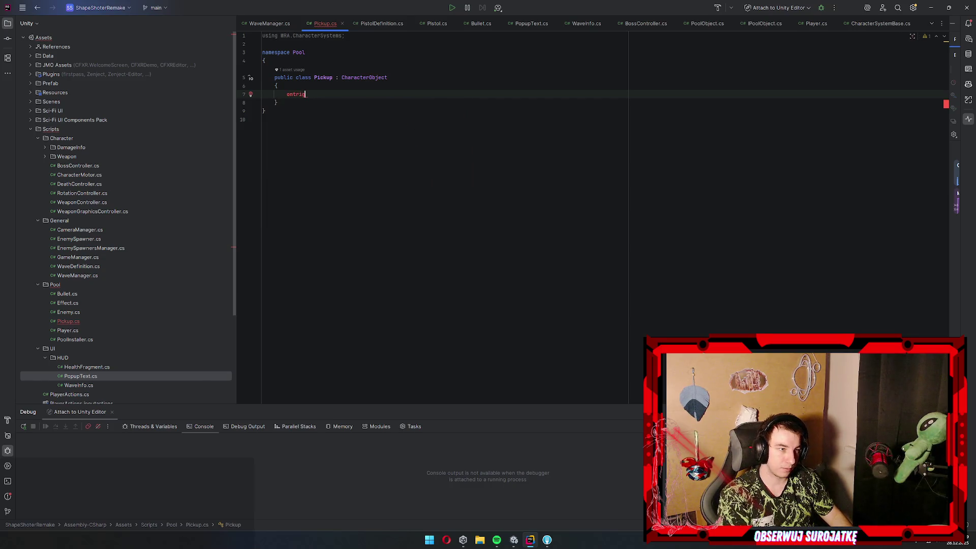
type("ontriggeren")
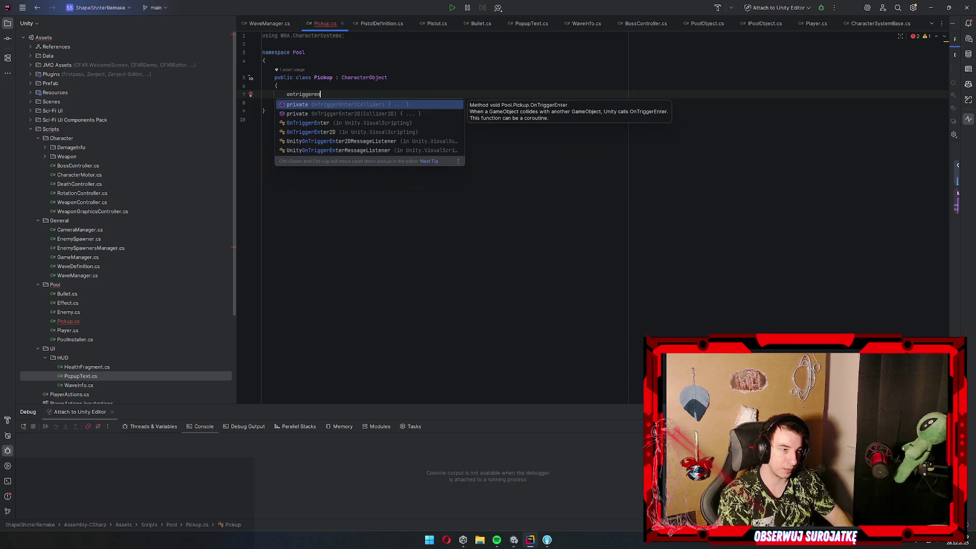
key("Down")
key("Return")
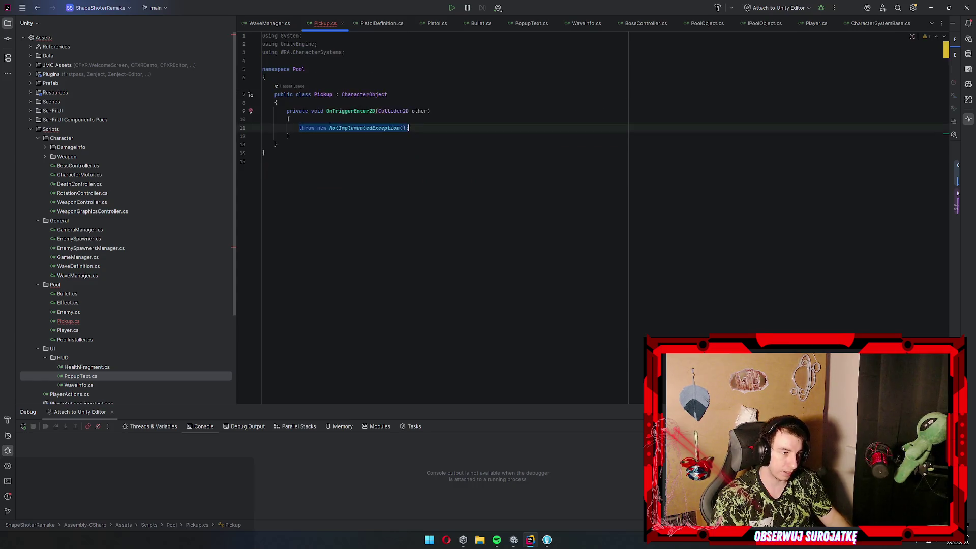
Add var player = other.gameObject.GetComponent<Player>(); inside OnTriggerEnter2D
type("var palye")
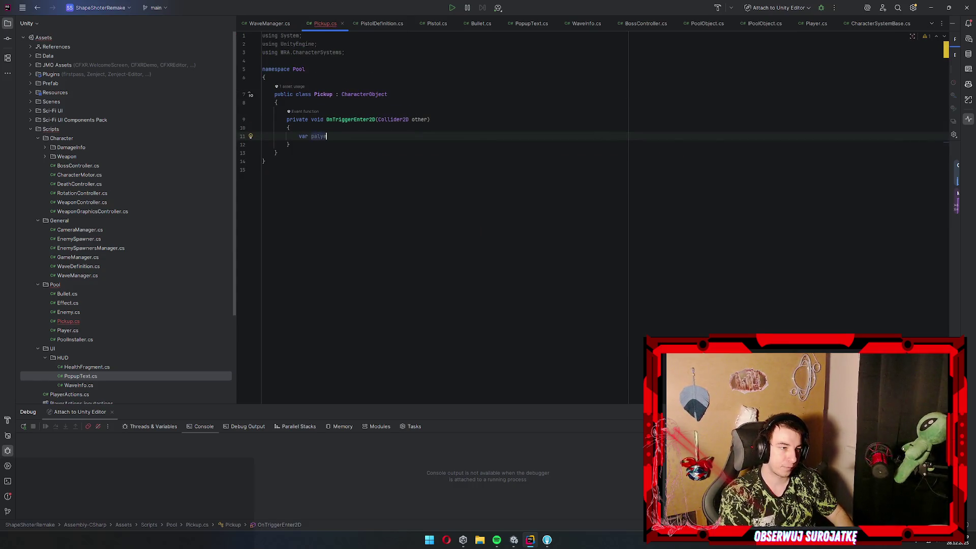
type("r = otpla= other.getcom")
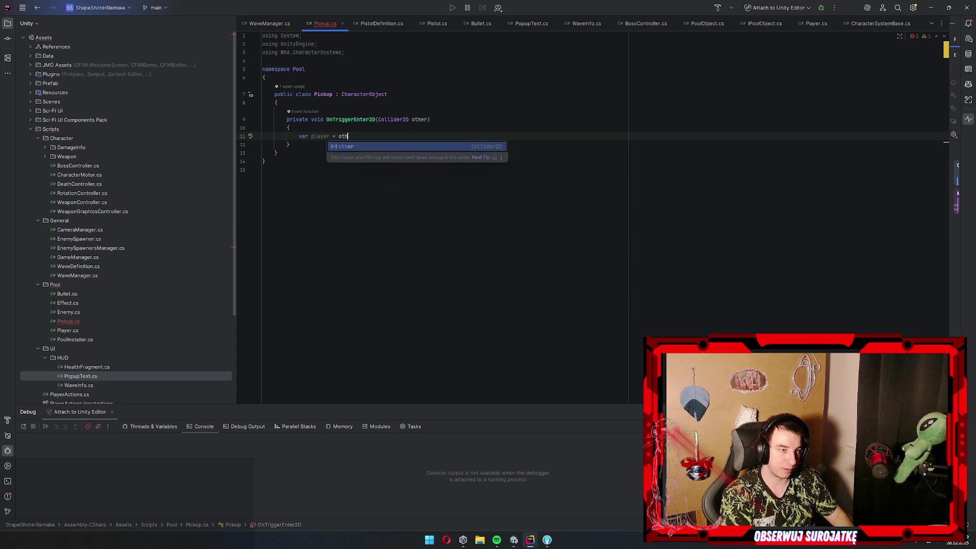
key("Escape")
key("BackSpace")
key("BackSpace")
key("BackSpace")
type("ga")
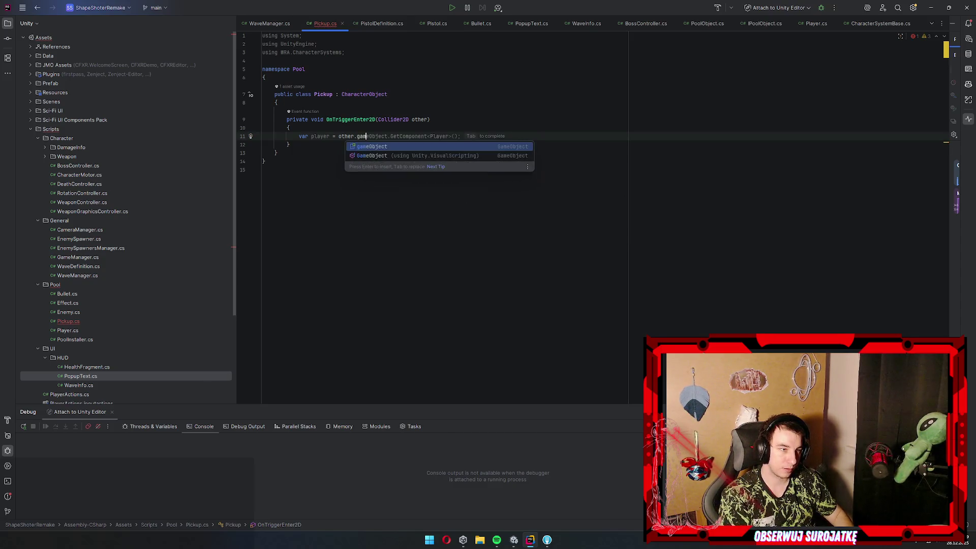
key("Return")
type(".getcom")
key("Return")
type("<Player>")
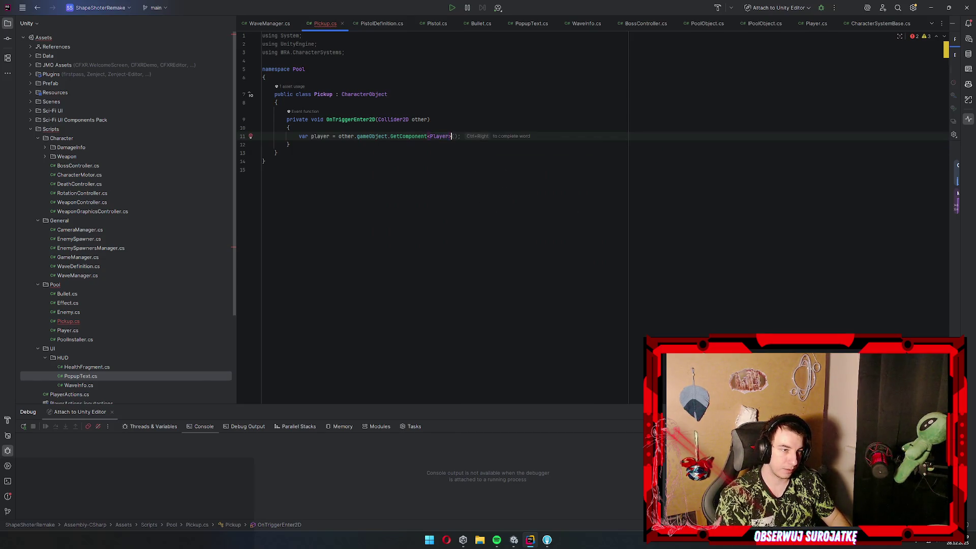
key("End")
Add if (player == null) return; as an early exit
key("Return")
type("if(")
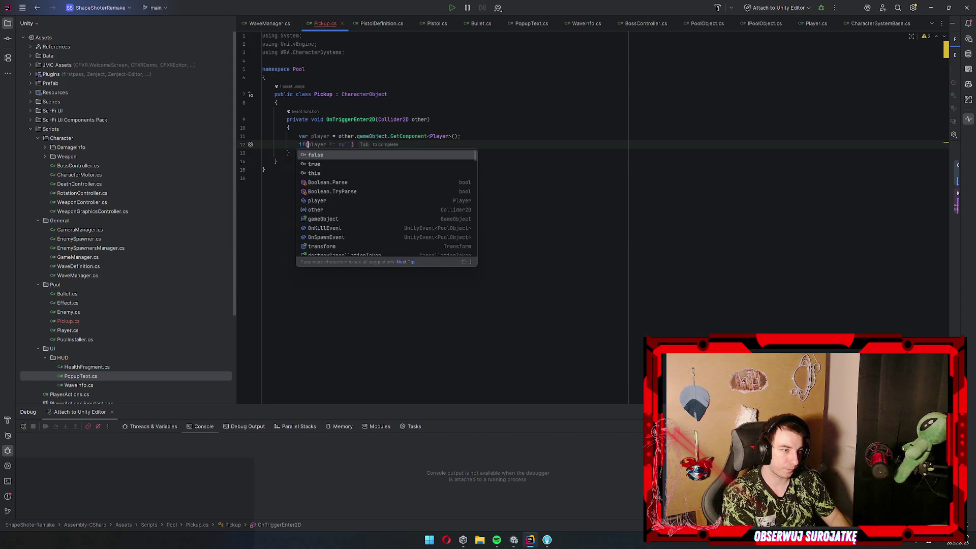
type("player==null)")
key("Return")
type(";")
type("retn")
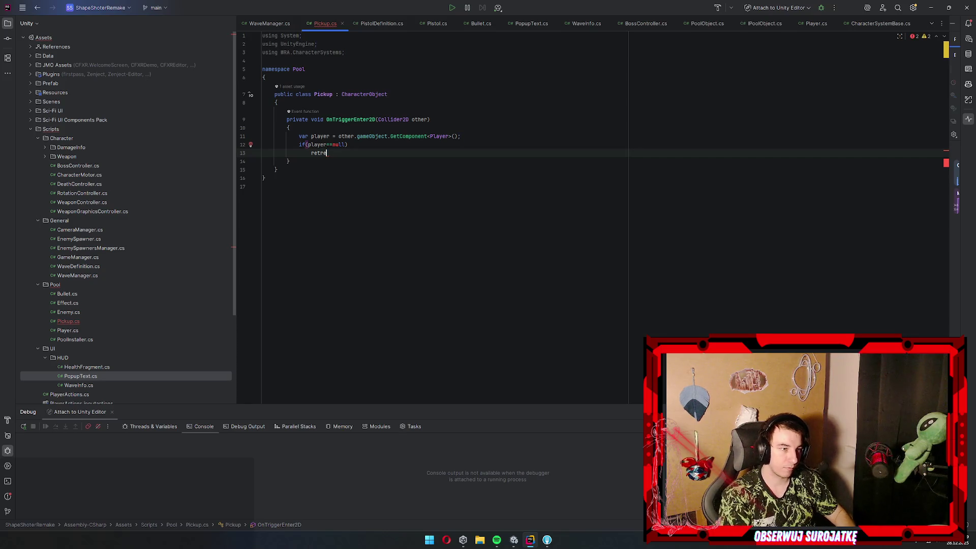
key("BackSpace")
key("BackSpace")
key("BackSpace")
type("ut")
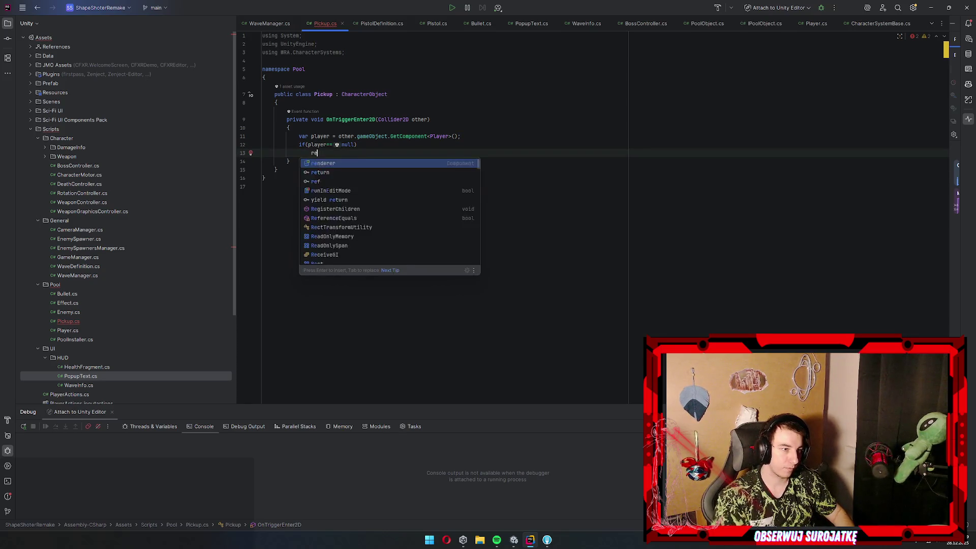
key("BackSpace")
key("BackSpace")
type("turn;")
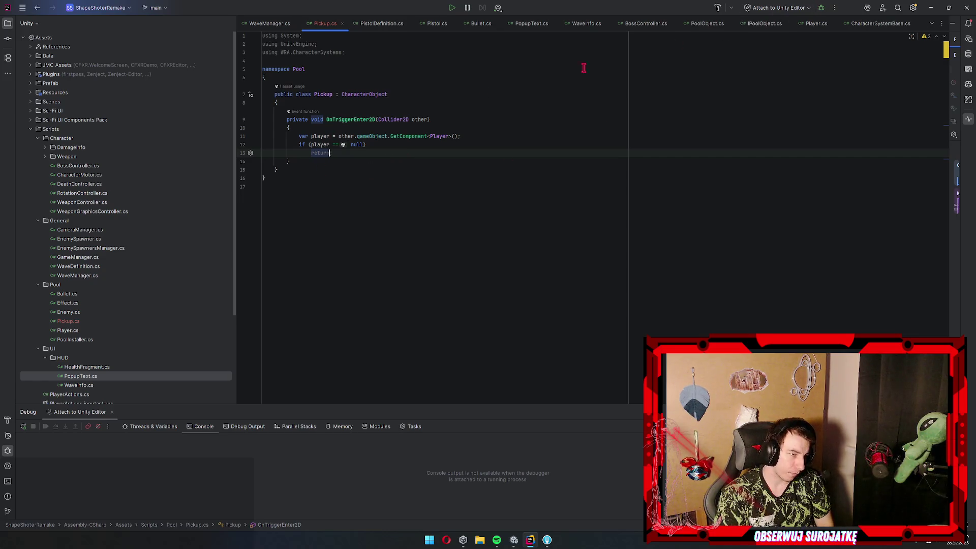
left_click(931, 8)
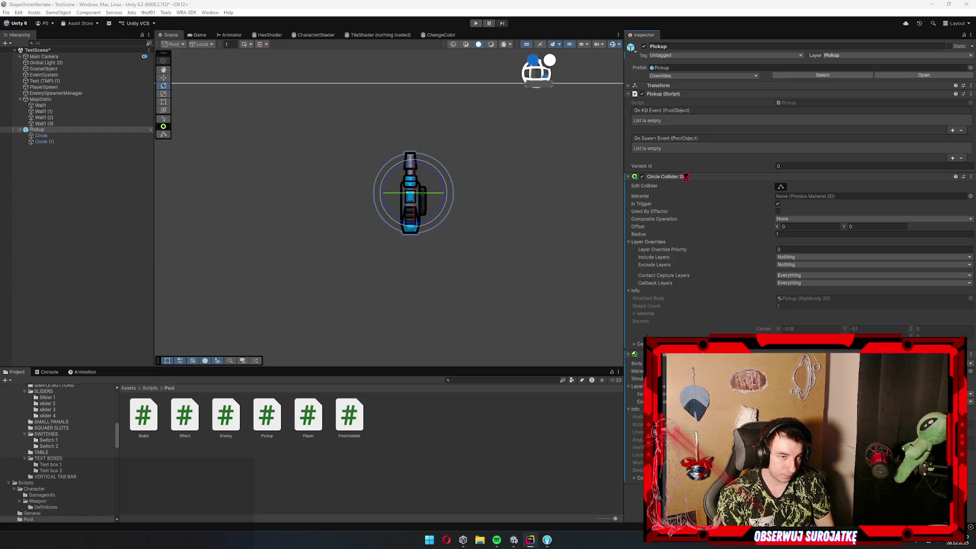
Back in Unity, collapse the Circle Collider 2D and Rigidbody 2D, preview the Game view, and select Circle (1)
left_click(651, 176)
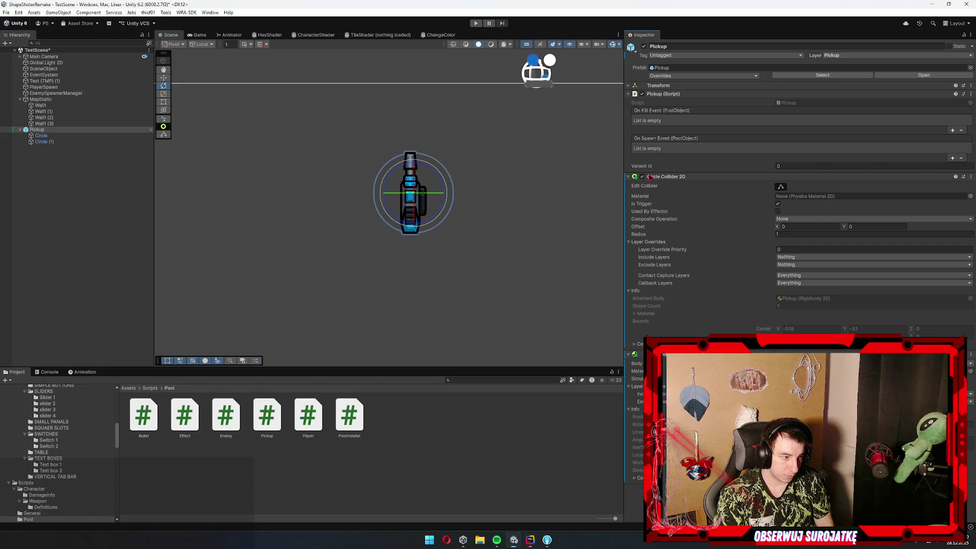
left_click(678, 177)
left_click(679, 187)
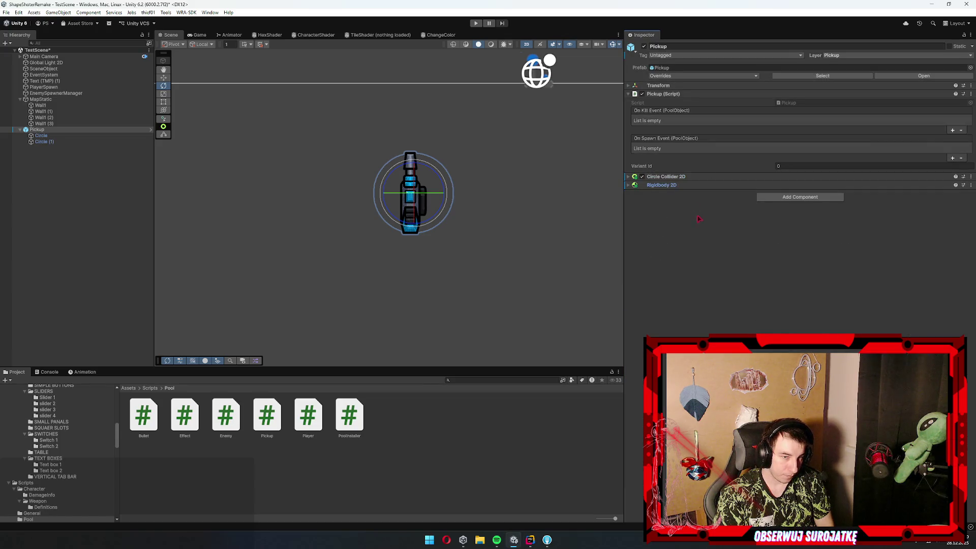
left_click_drag(347, 272, 334, 236)
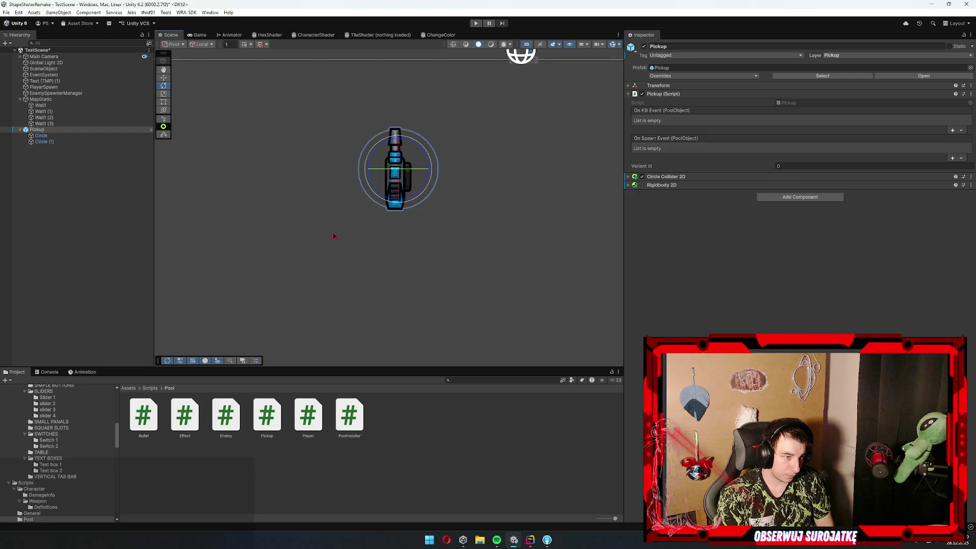
left_click(198, 35)
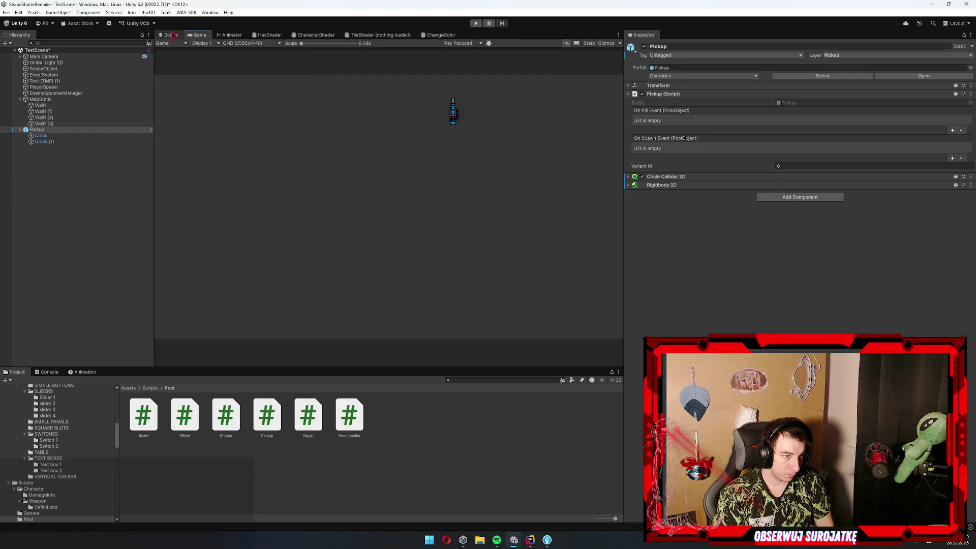
left_click(171, 35)
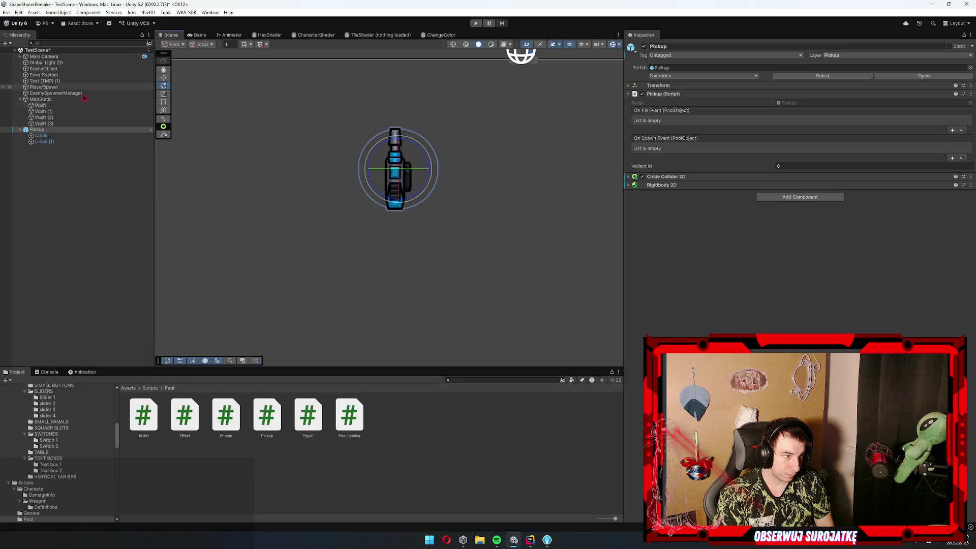
left_click(44, 142)
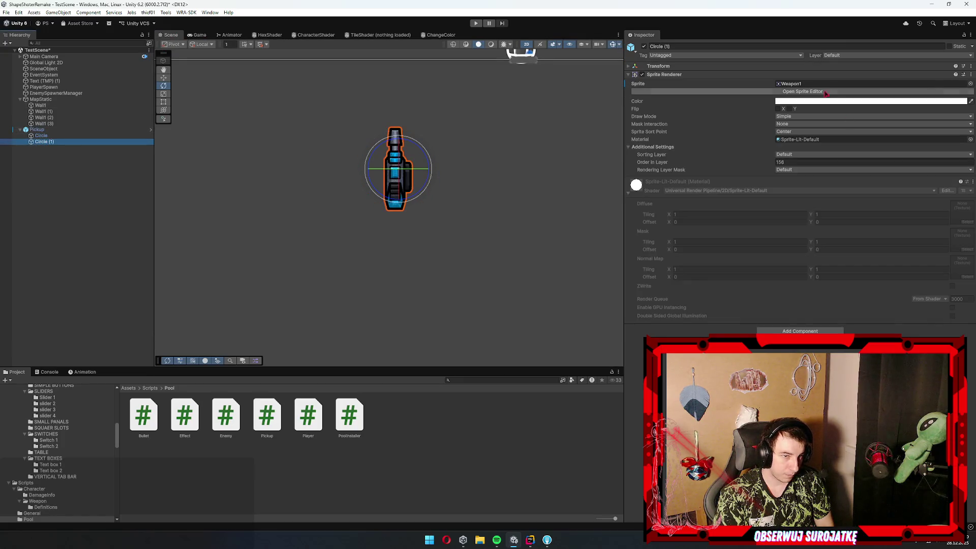
Try red, green, yellow-green and black tints on the weapon sprite, then set it back to white
left_click(793, 101)
left_click(820, 275)
left_click(781, 151)
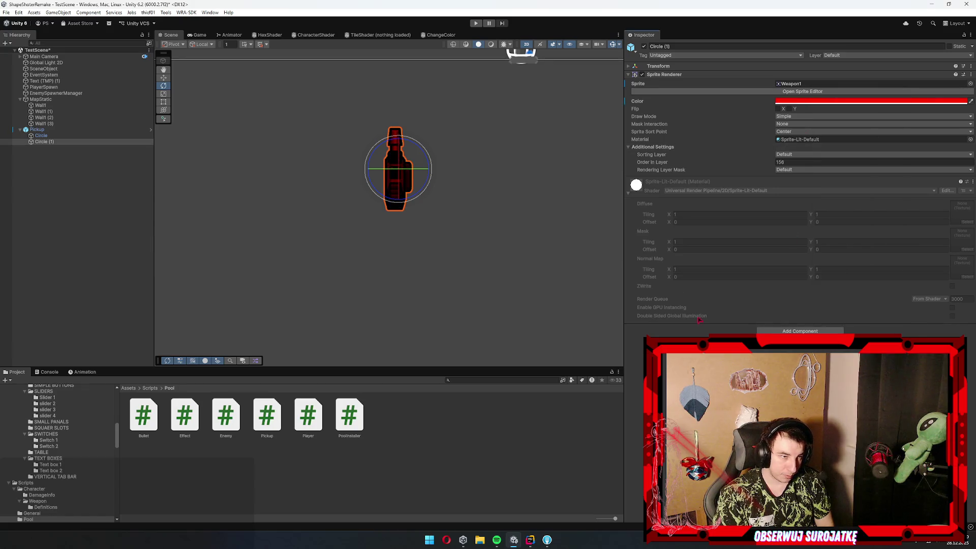
left_click(799, 101)
left_click(874, 131)
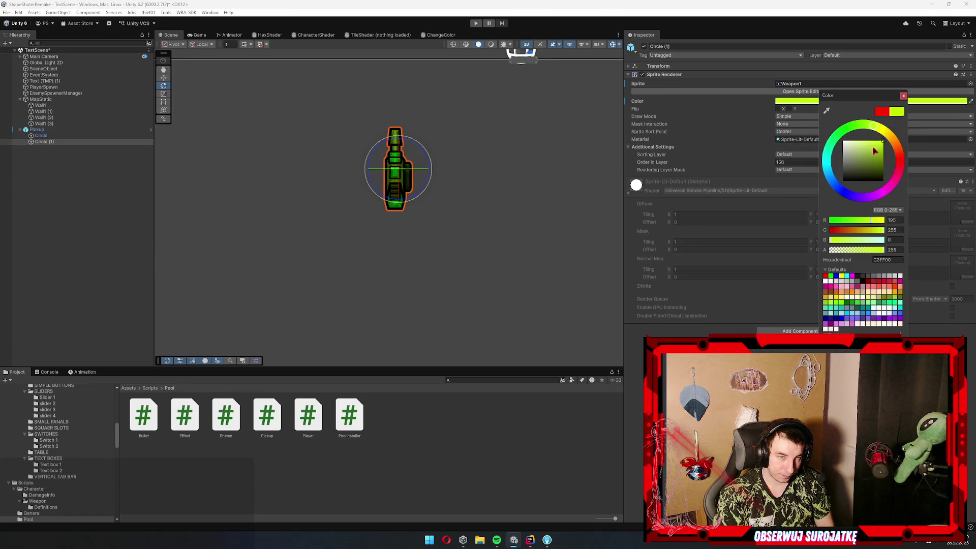
left_click_drag(876, 153, 937, 238)
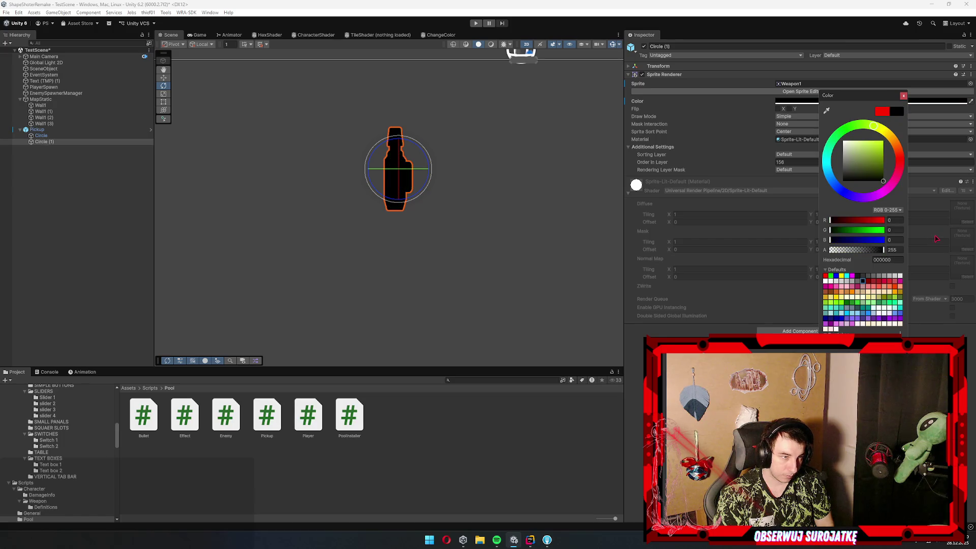
left_click_drag(927, 148, 678, 45)
left_click(708, 298)
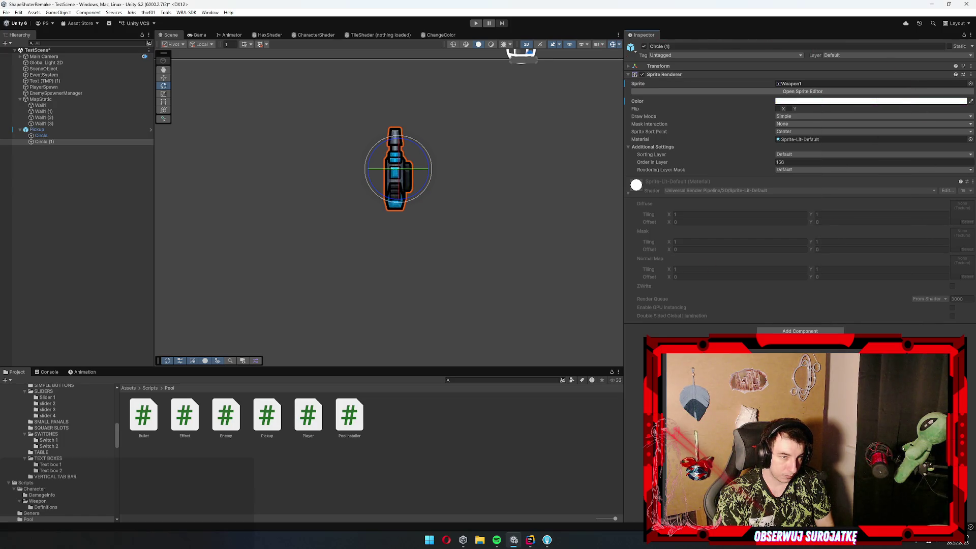
Apply all of the Pickup instance's overrides to the Pickup prefab
left_click(37, 129)
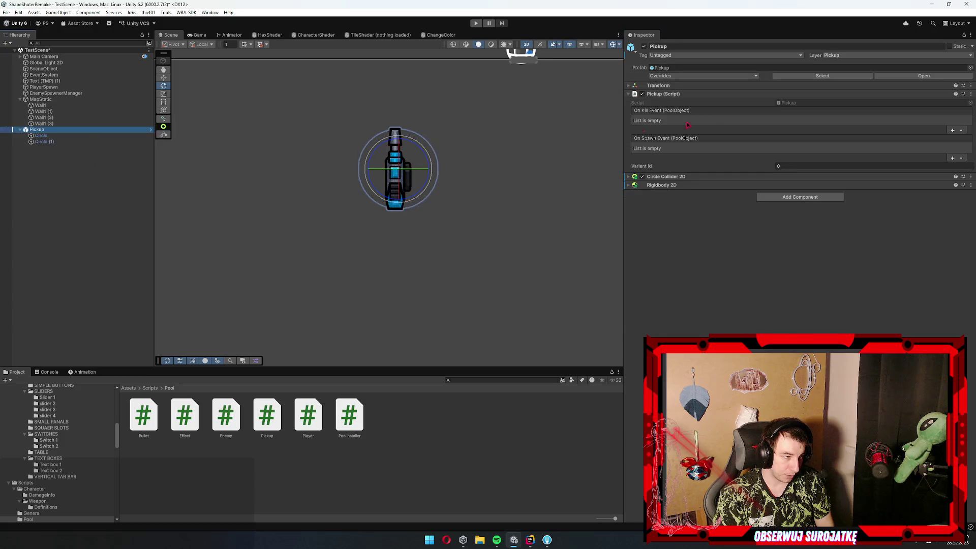
left_click(102, 141)
scroll(429, 182, "up", 3)
scroll(429, 182, "down", 3)
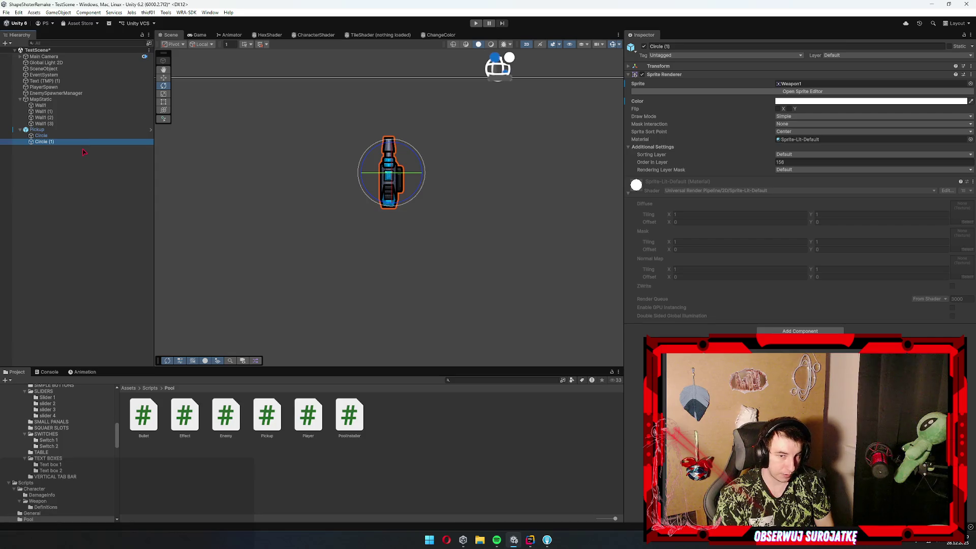
left_click(36, 130)
left_click(704, 76)
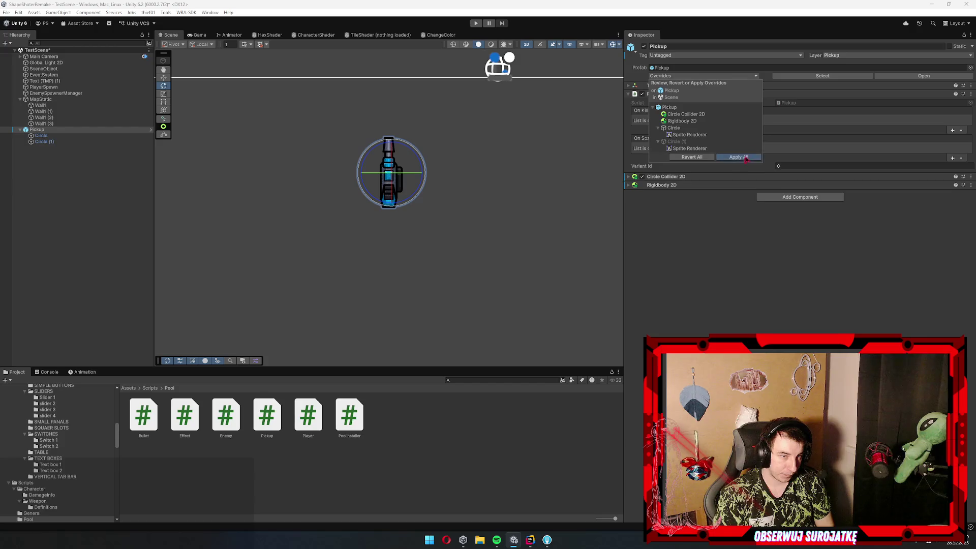
left_click(739, 157)
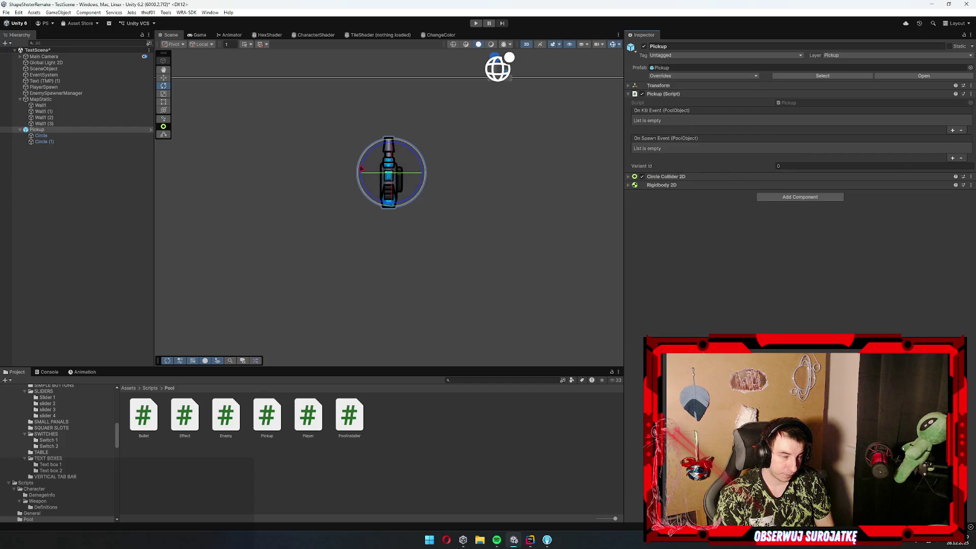
scroll(392, 218, "down", 5)
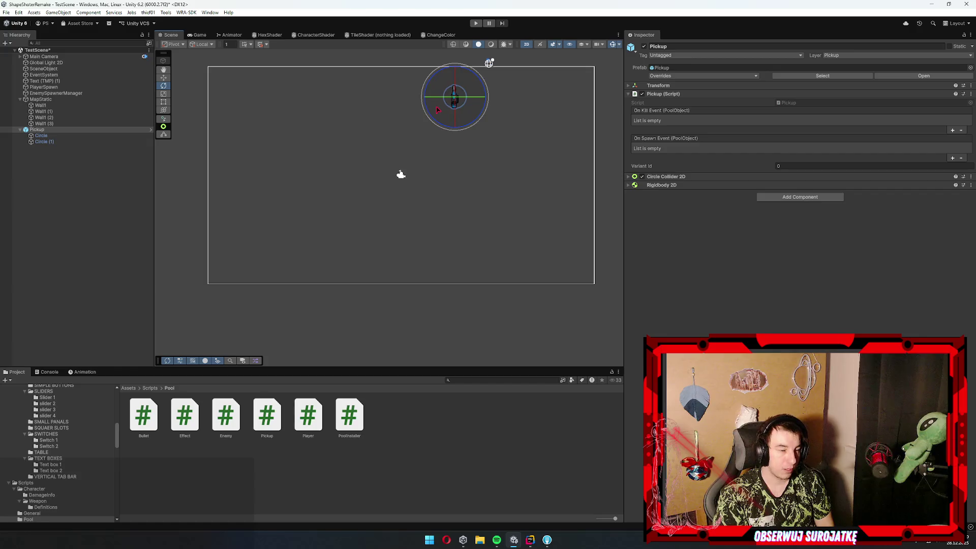
scroll(414, 157, "up", 2)
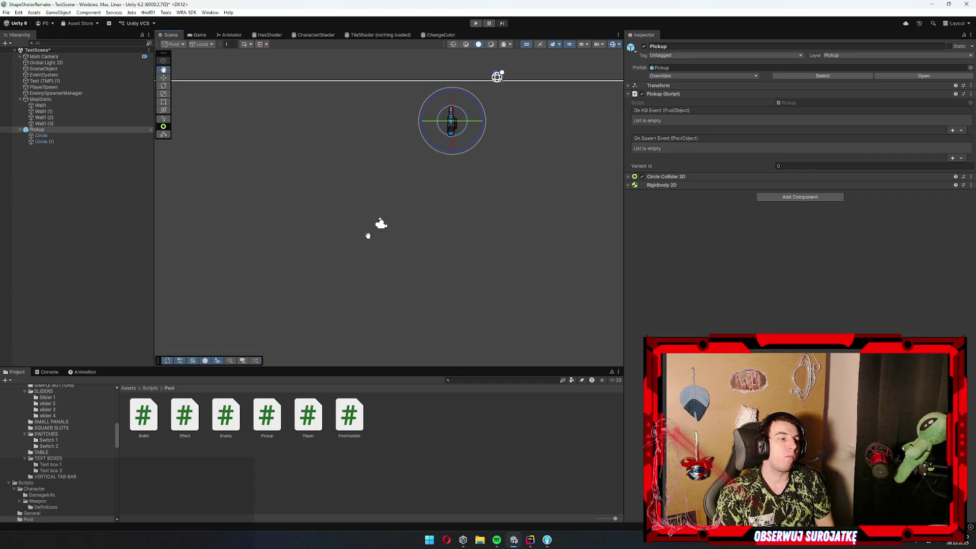
Inspect the Shotgun weapon definition in the Data/Weapons folder
scroll(363, 97, "down", 1)
scroll(43, 438, "up", 10)
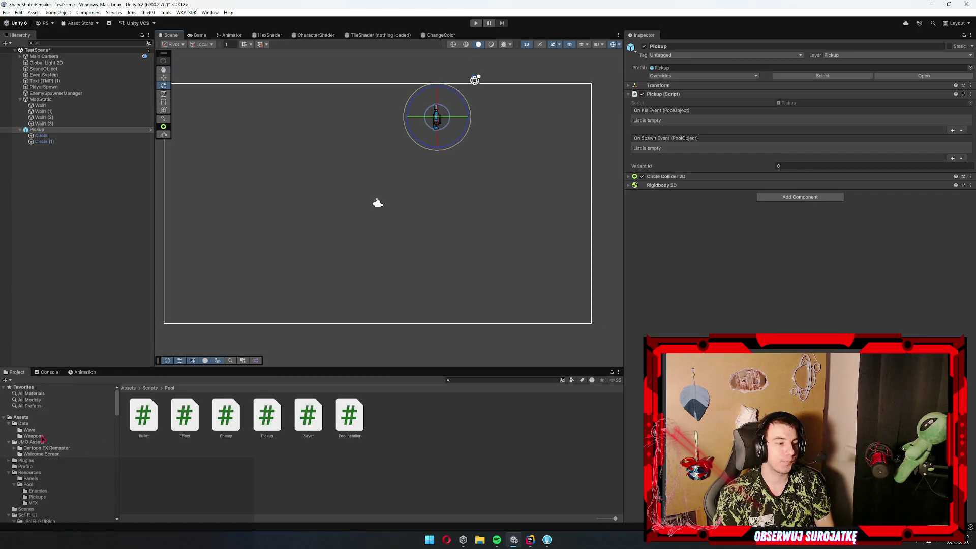
left_click(34, 436)
left_click(185, 420)
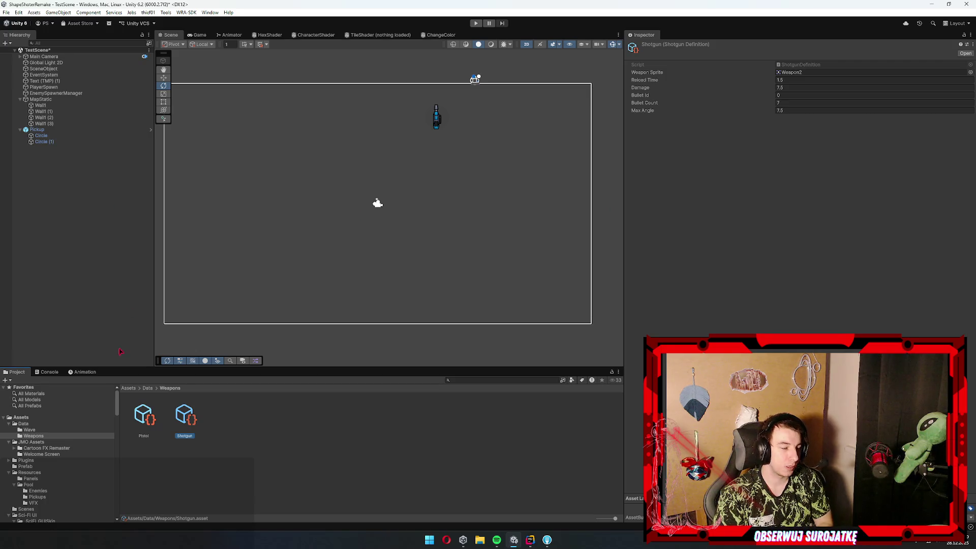
scroll(49, 445, "down", 3)
scroll(50, 446, "down", 6)
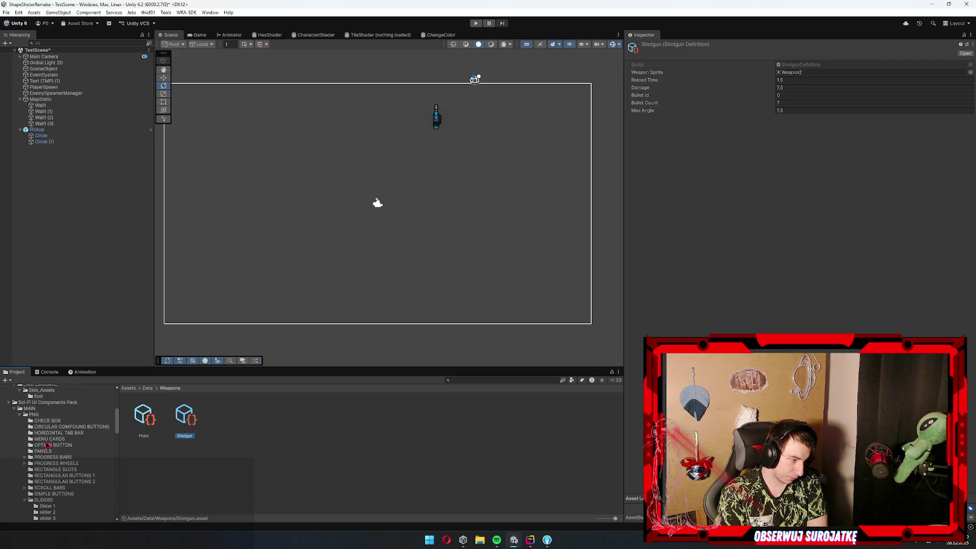
Browse the Definitions scripts and Resources/Pool/Pickups, and inspect the Pickup prefab's script
left_click(46, 434)
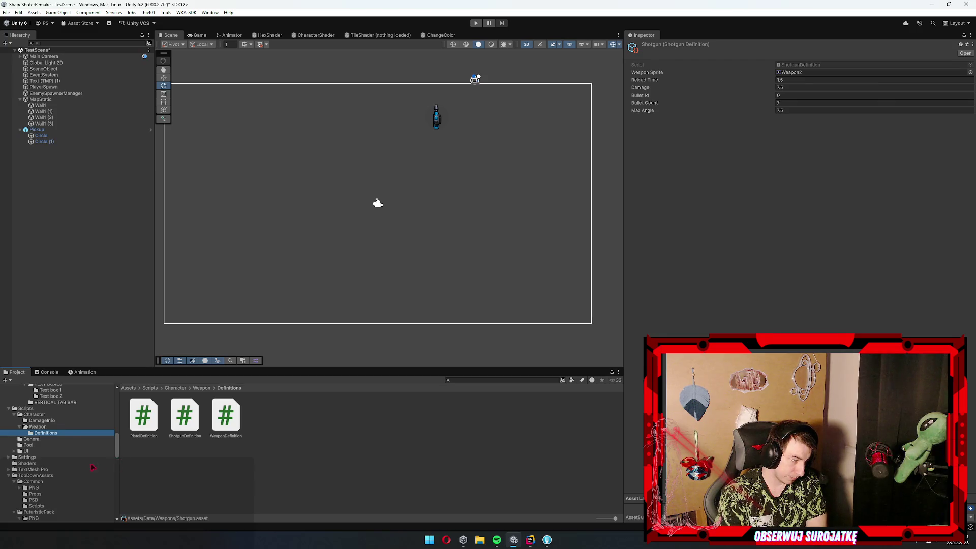
scroll(75, 446, "up", 3)
scroll(74, 446, "up", 10)
left_click(55, 429)
left_click(54, 423)
left_click(56, 430)
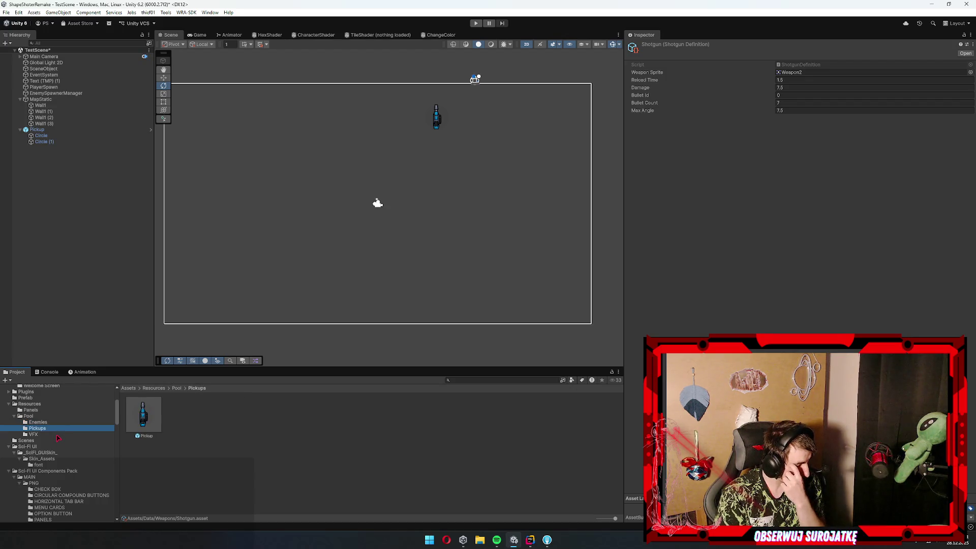
left_click(150, 422)
left_click(789, 129)
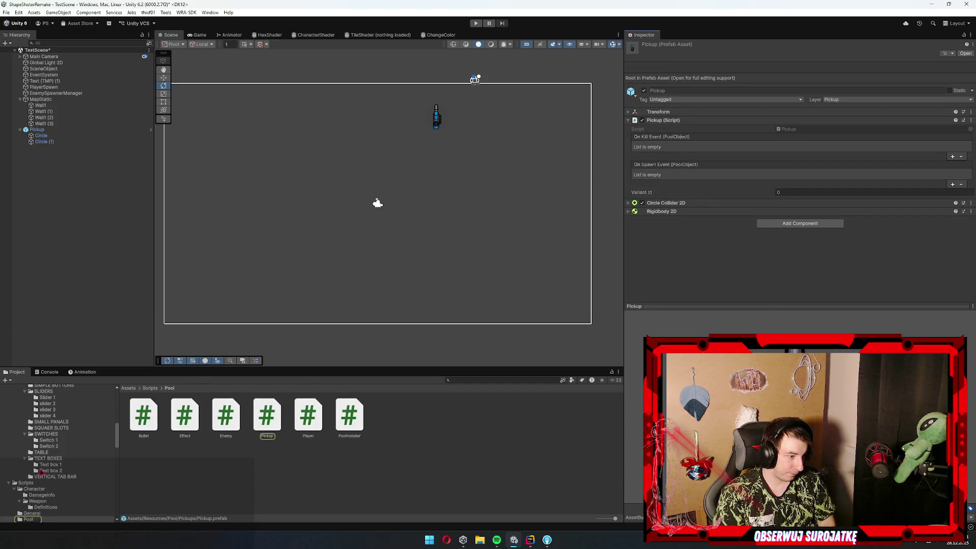
Look through the Pickups, Enemies, Panels and Sci-Fi UI Components Pack folders
scroll(42, 470, "up", 10)
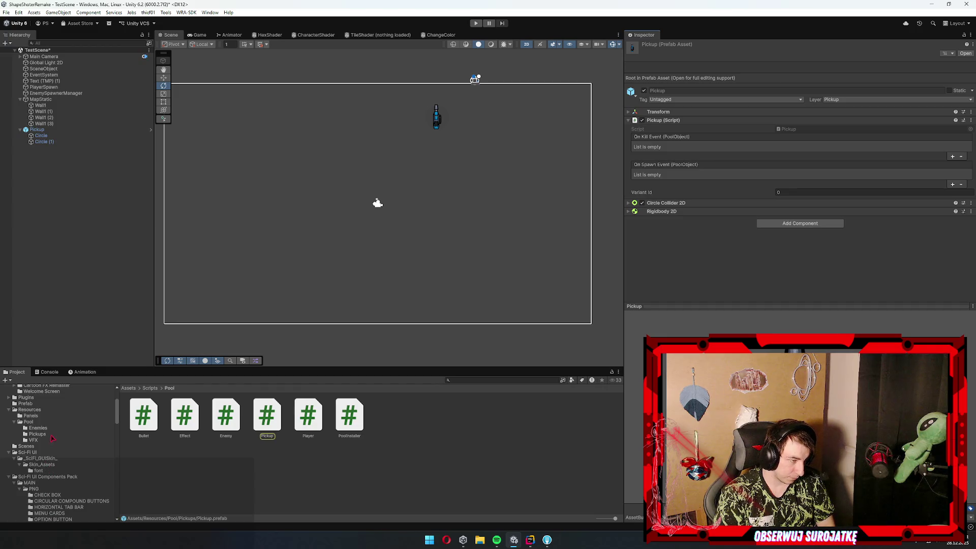
left_click(37, 435)
left_click(38, 428)
left_click(39, 417)
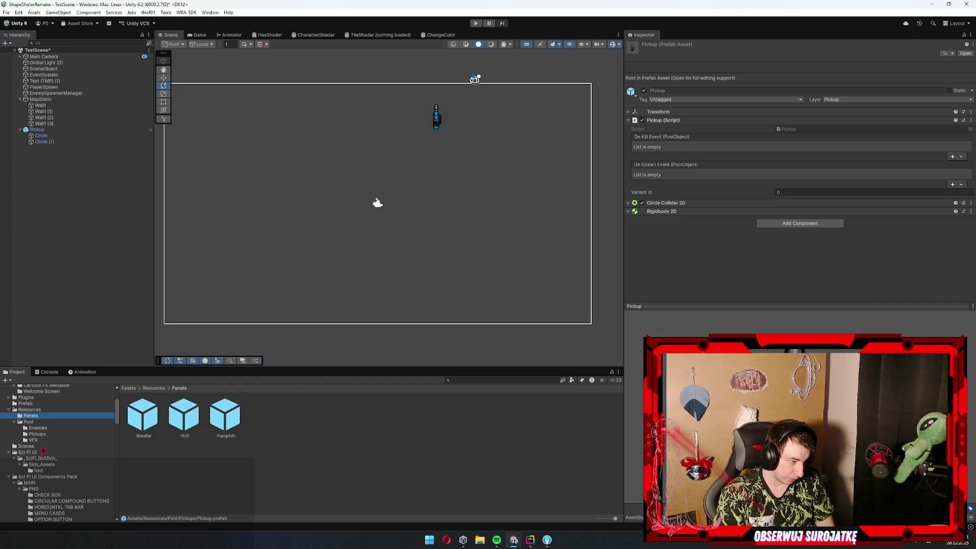
scroll(42, 460, "down", 3)
left_click(34, 420)
left_click(29, 414)
left_click(48, 408)
key("Left")
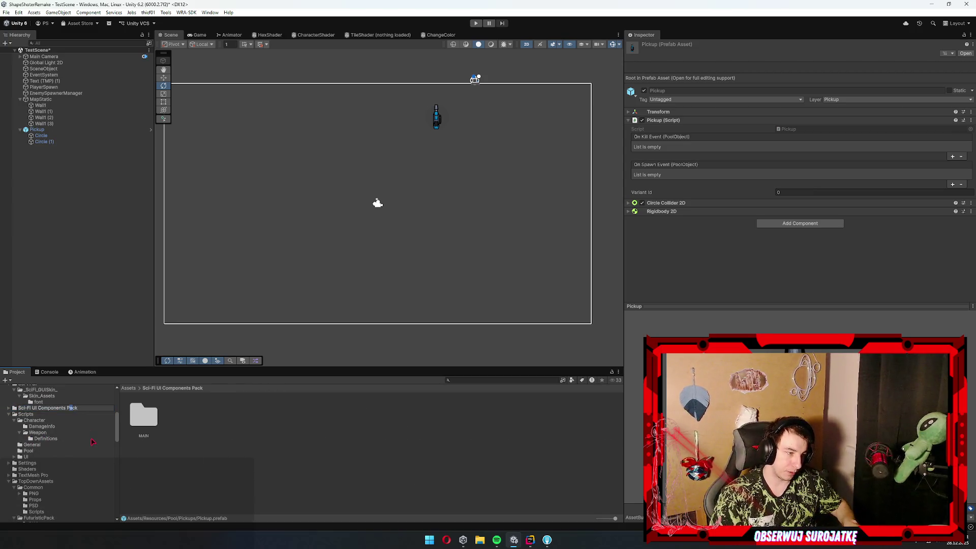
Go to Scripts/Character and bring up the Create options there
left_click(46, 439)
left_click(38, 432)
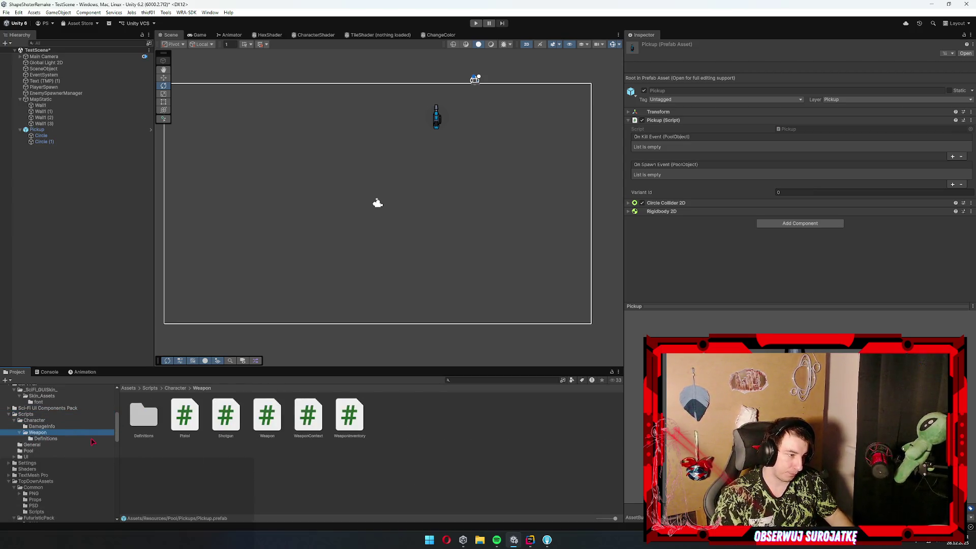
left_click(34, 416)
left_click(33, 420)
right_click(519, 444)
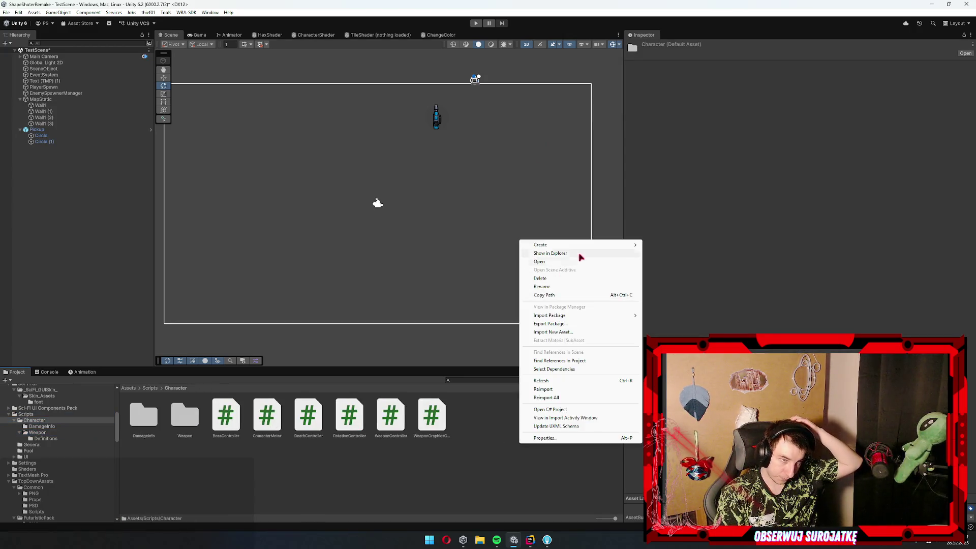
Create a Pickups folder inside Scripts/Character
mouse_move(599, 249)
left_click(661, 245)
type("Of")
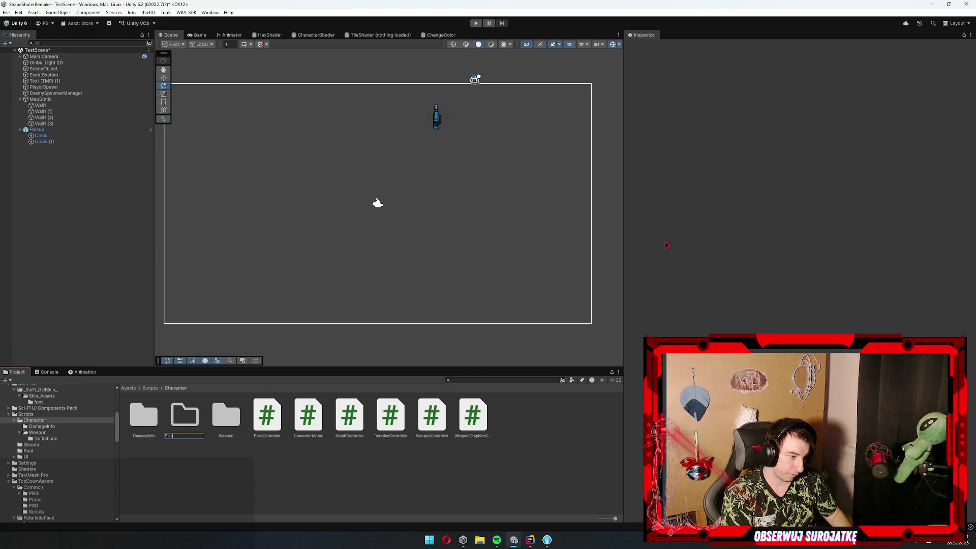
key("Return")
key("Return")
right_click(230, 468)
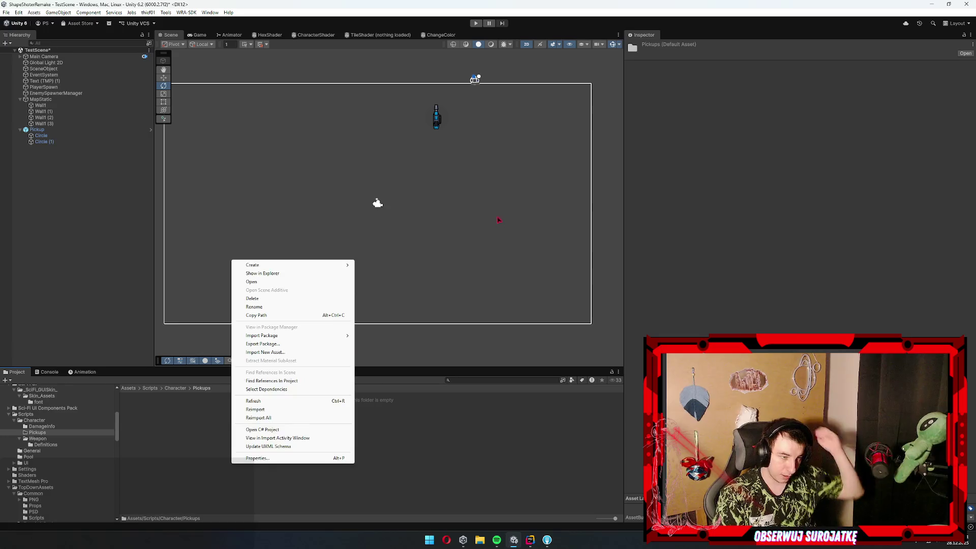
mouse_move(279, 265)
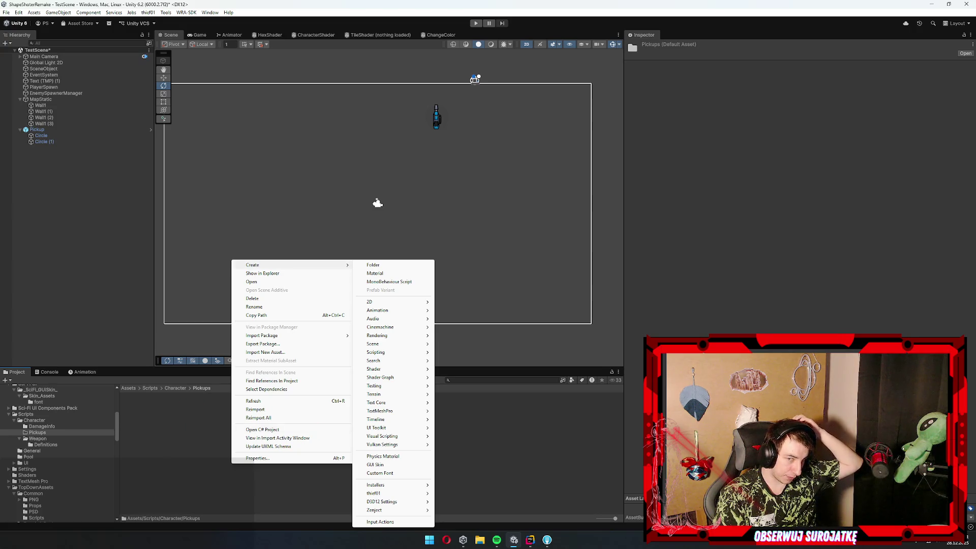
key("Escape")
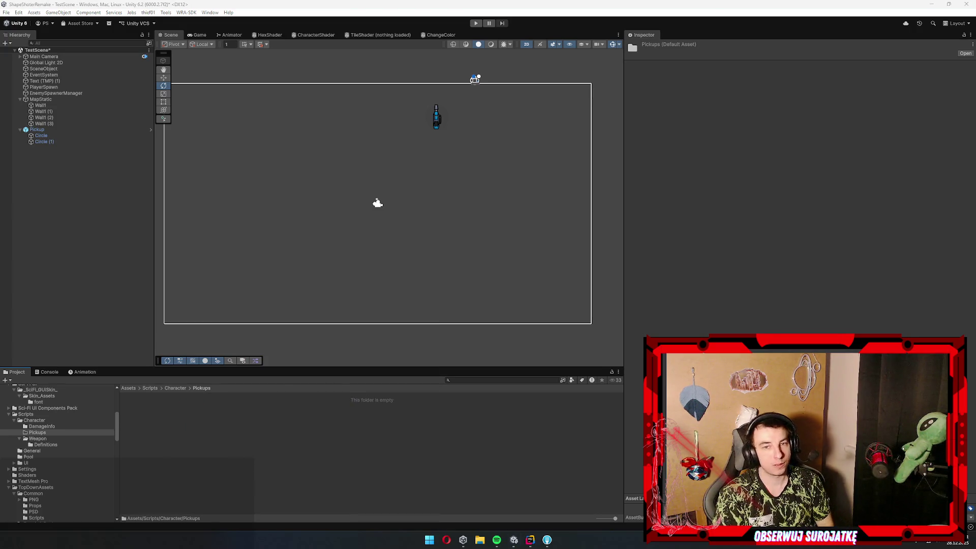
left_click(293, 410)
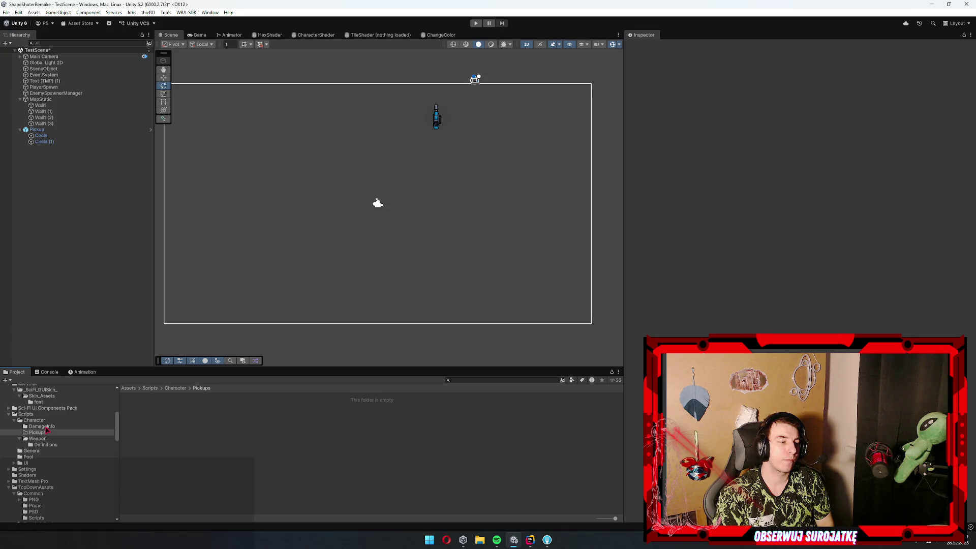
Create a MonoBehaviour script named IPickable in Pickups and open it in Rider
scroll(61, 438, "down", 3)
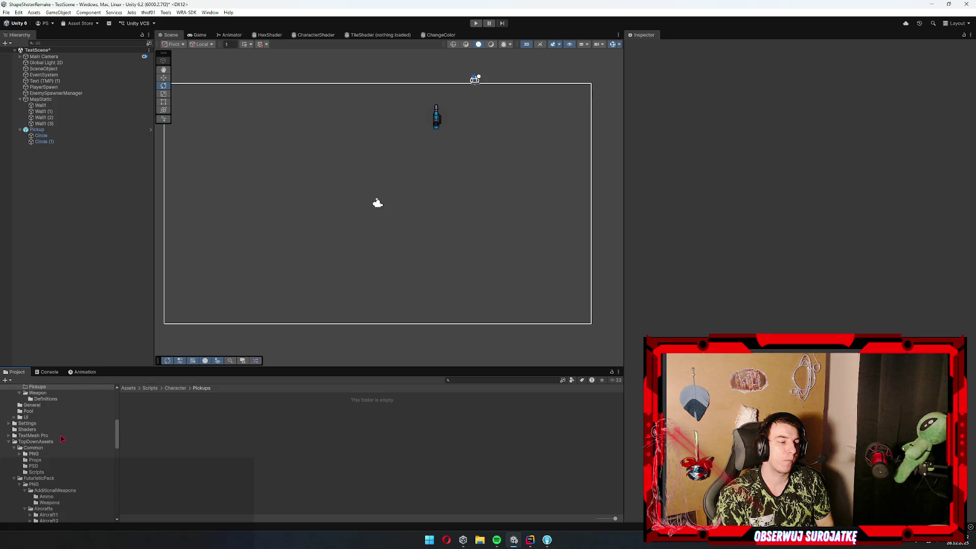
scroll(62, 439, "up", 5)
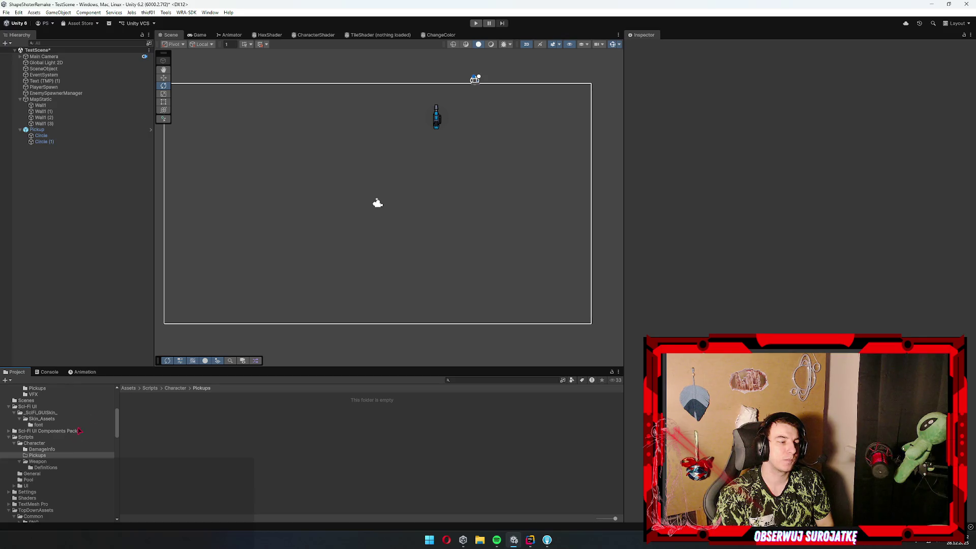
right_click(203, 435)
mouse_move(269, 234)
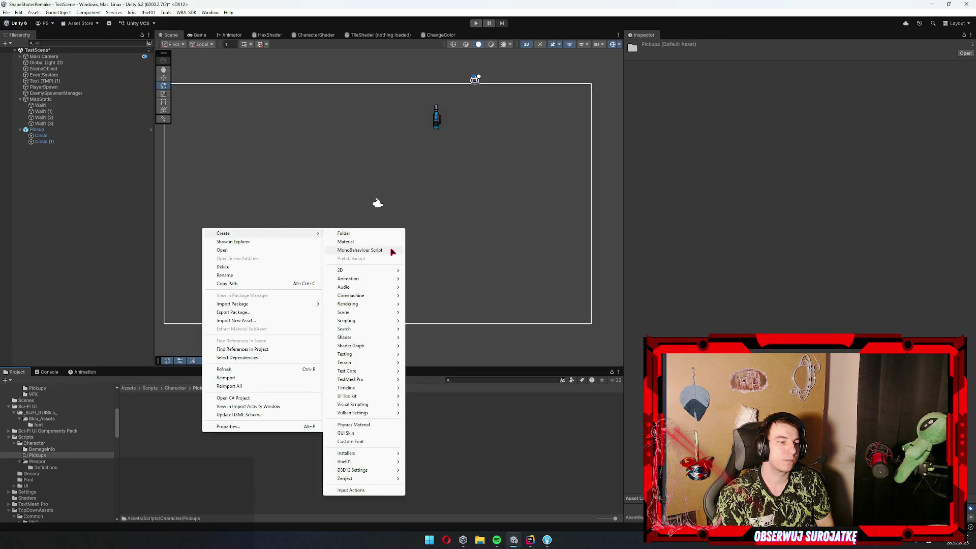
left_click(392, 251)
key("BackSpace")
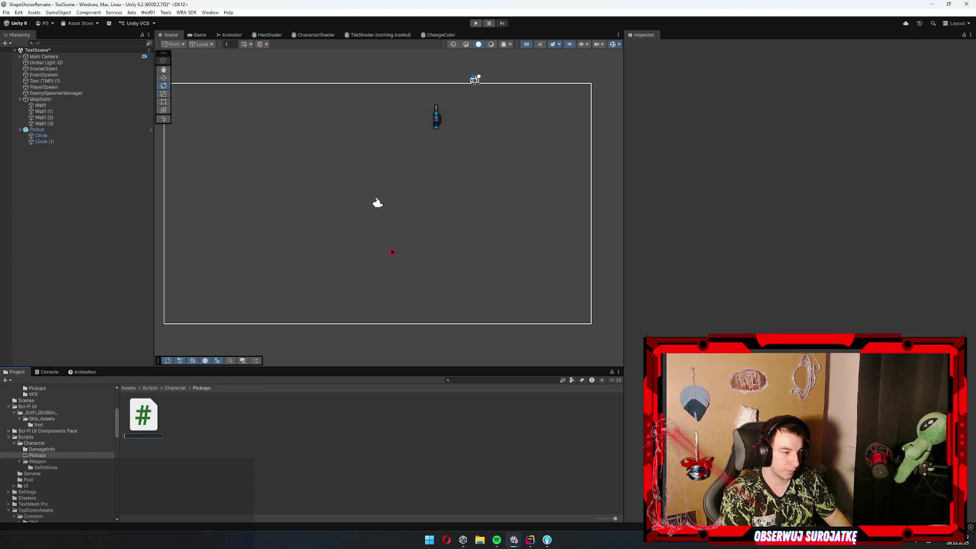
type("IPickable")
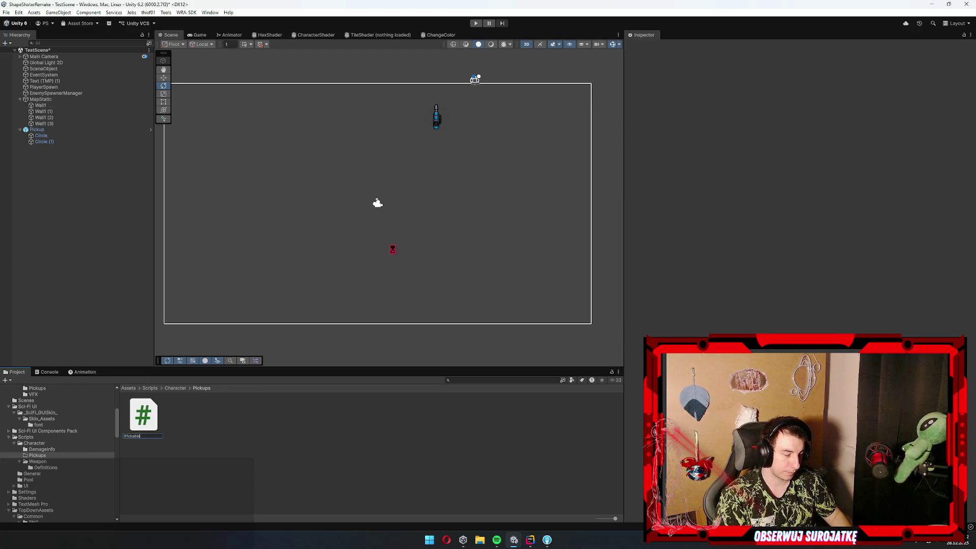
key("Return")
key("Return")
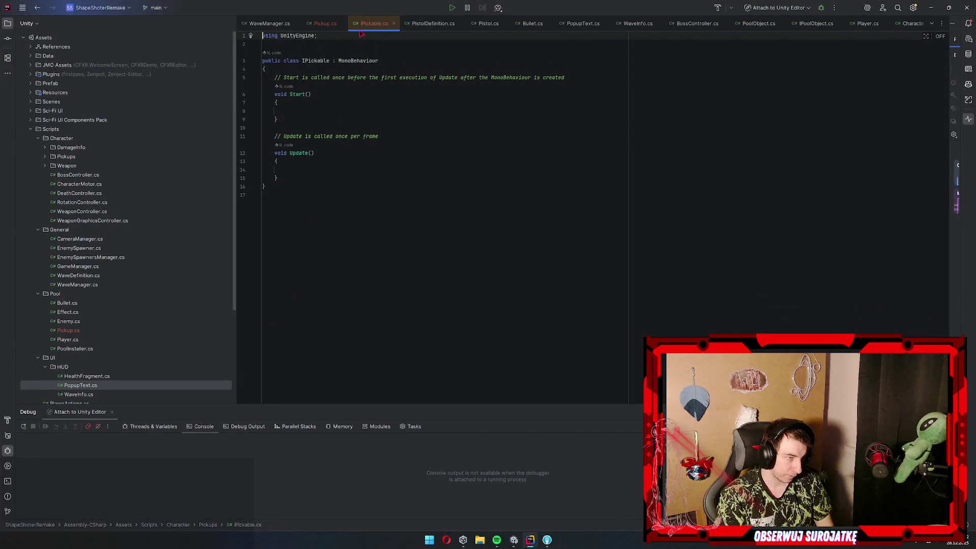
left_click(327, 52)
Turn IPickable into an empty interface in the Character.Pickups namespace, dropping MonoBehaviour, Start and Update
key("alt+Return")
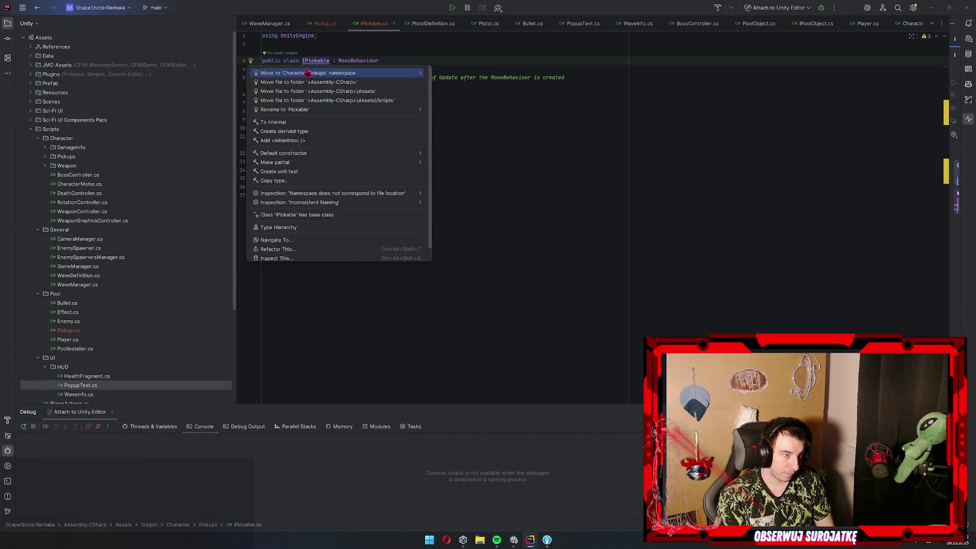
key("Return")
double_click(371, 77)
key("BackSpace")
key("BackSpace")
key("BackSpace")
mouse_move(303, 171)
left_mouse_down()
mouse_move(232, 129)
mouse_move(232, 84)
left_mouse_up()
key("BackSpace")
double_click(304, 69)
type("inter")
key("Return")
key("Down")
key("Down")
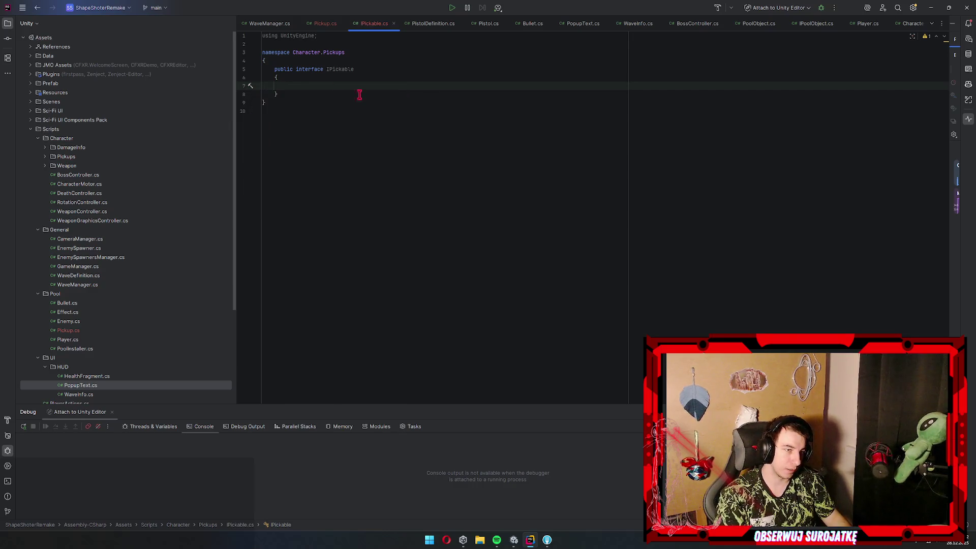
Declare void PickUp(Player player); in the IPickable interface
type("void ")
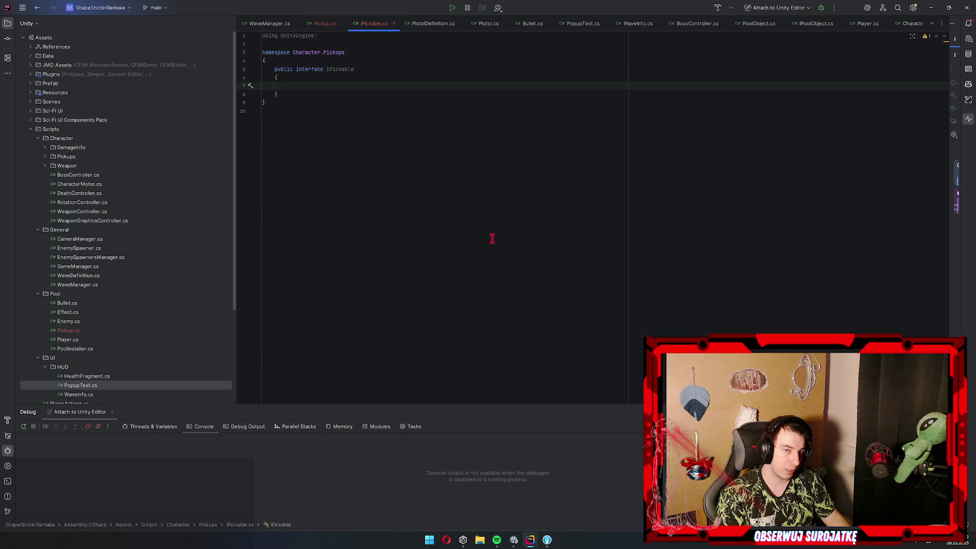
type("Pickup")
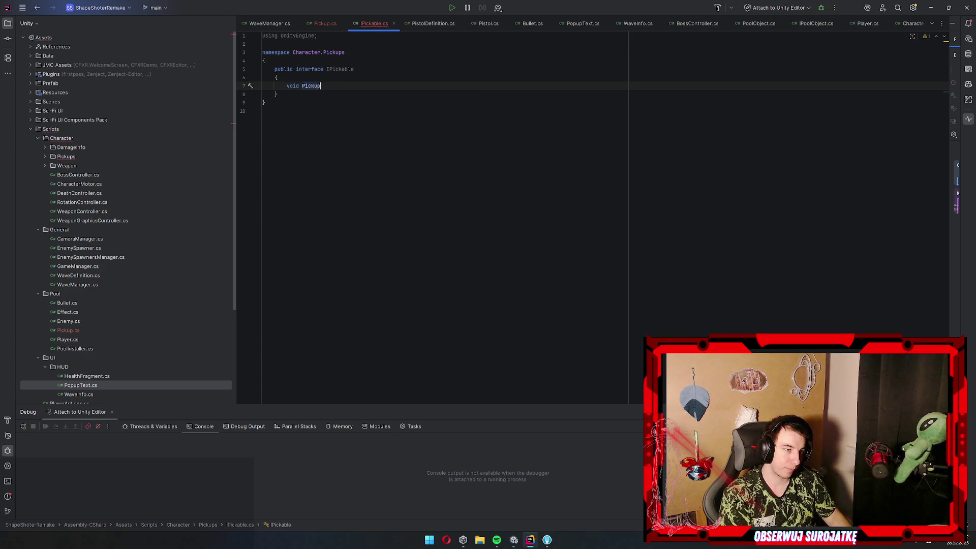
key("BackSpace")
type("Up(Player")
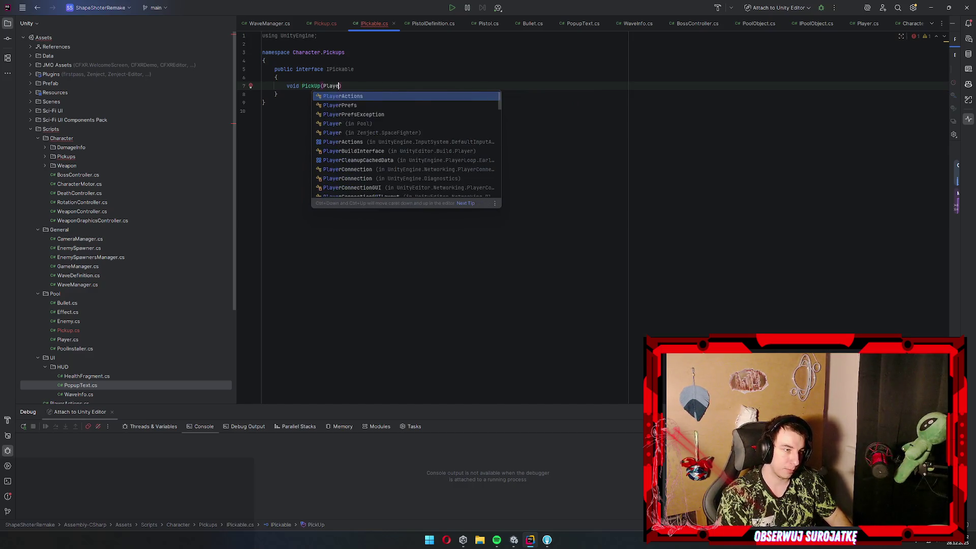
key("Return")
type("player);")
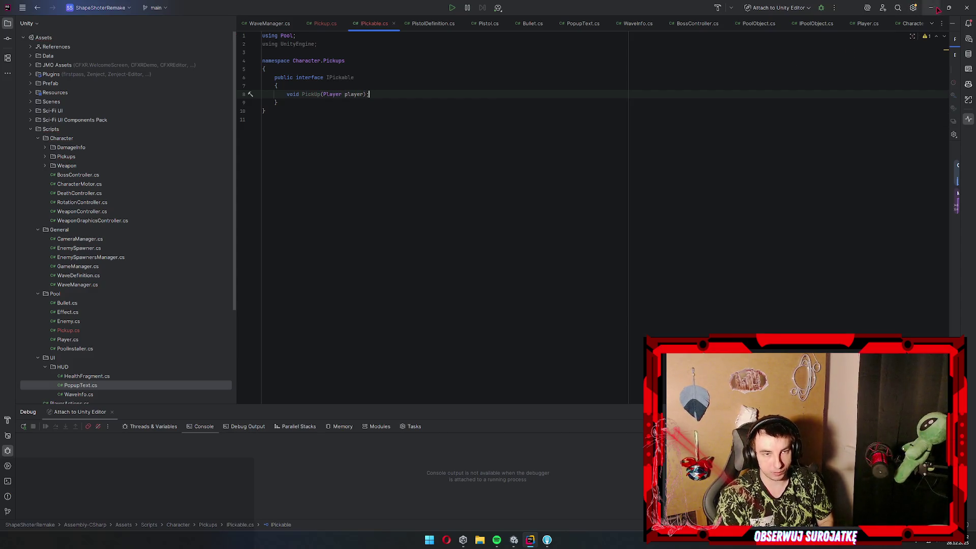
key("alt+Tab")
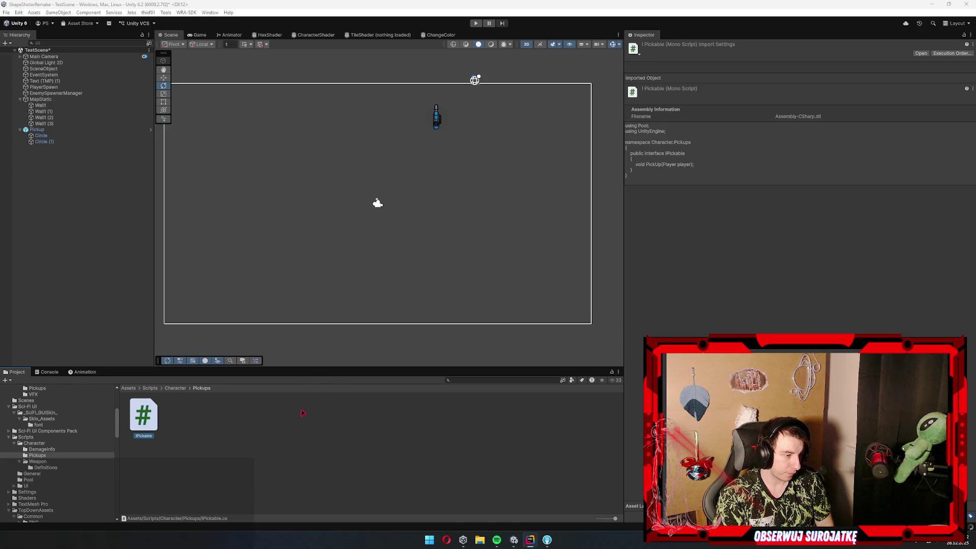
Look through the Definitions and Weapon folders, then return to Pickups
left_click(224, 450)
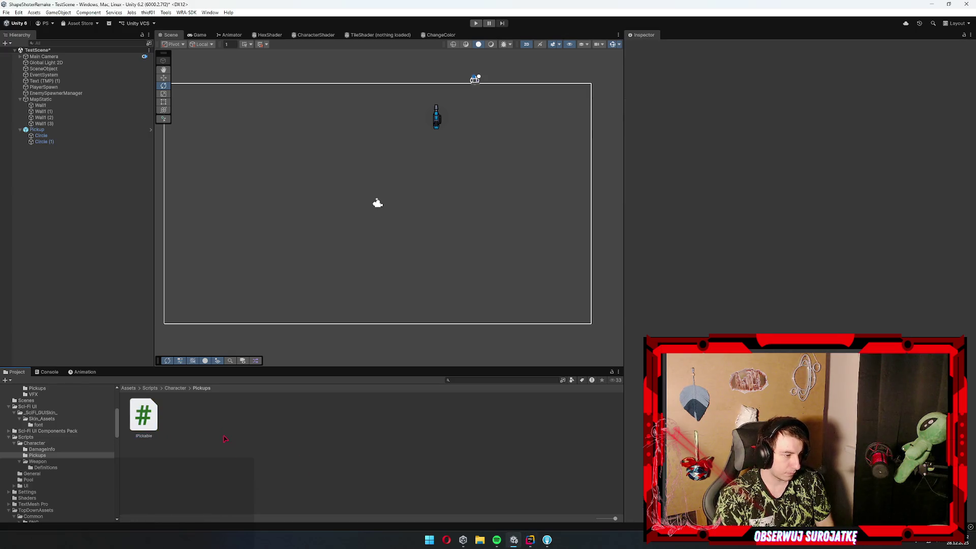
right_click(224, 450)
mouse_move(295, 237)
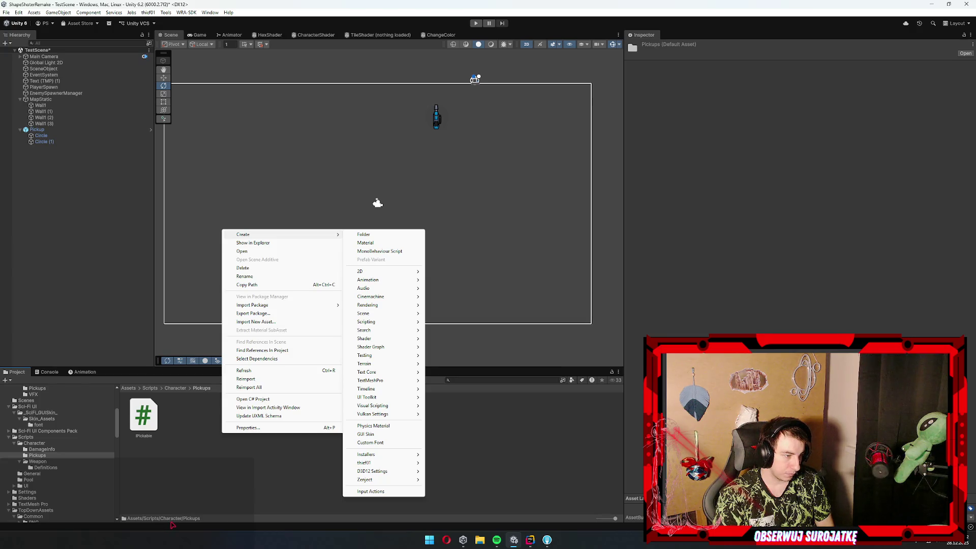
left_click(184, 467)
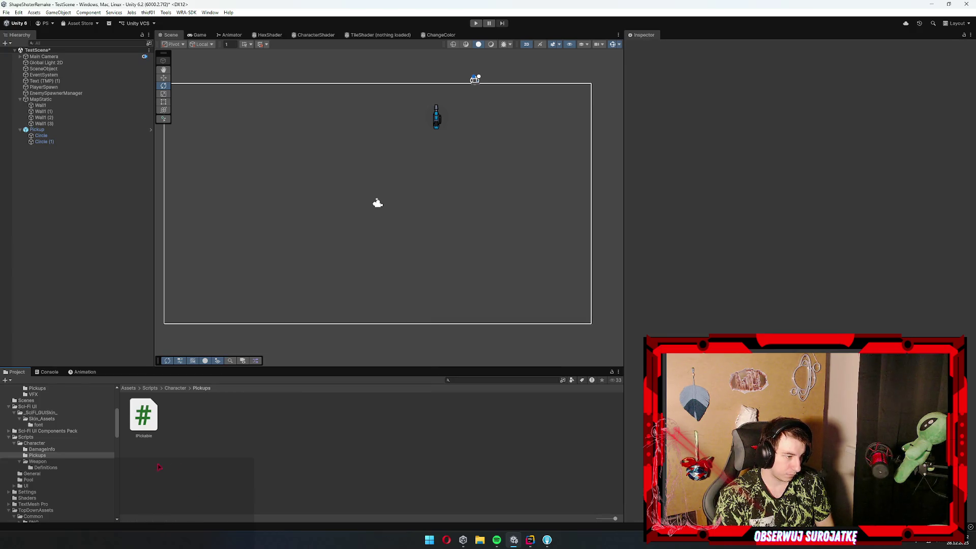
left_click(48, 469)
left_click(46, 461)
key("Up")
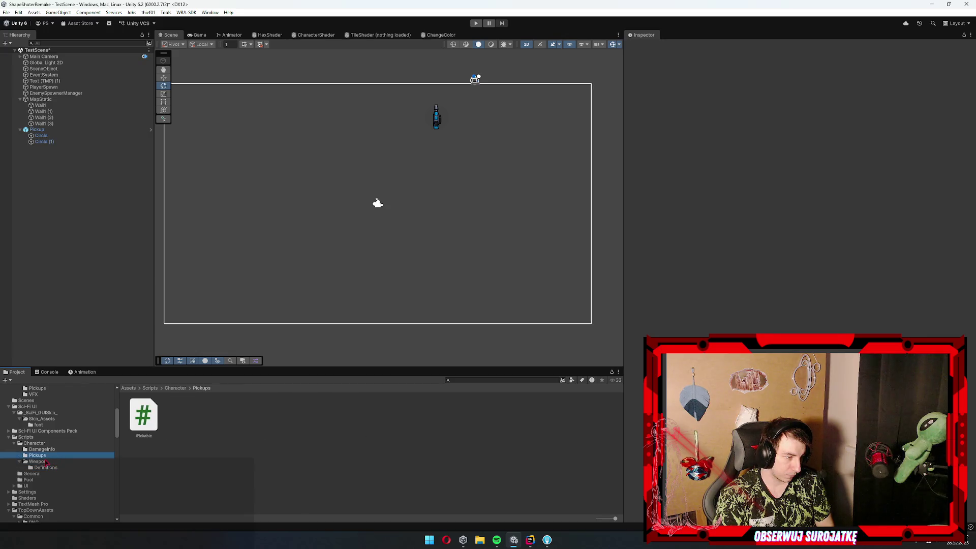
scroll(51, 460, "up", 4)
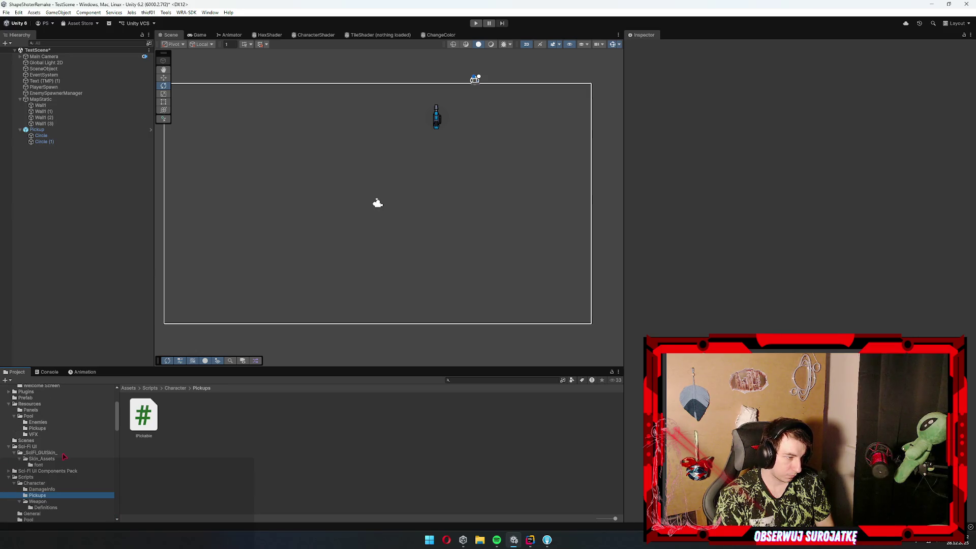
scroll(67, 452, "up", 4)
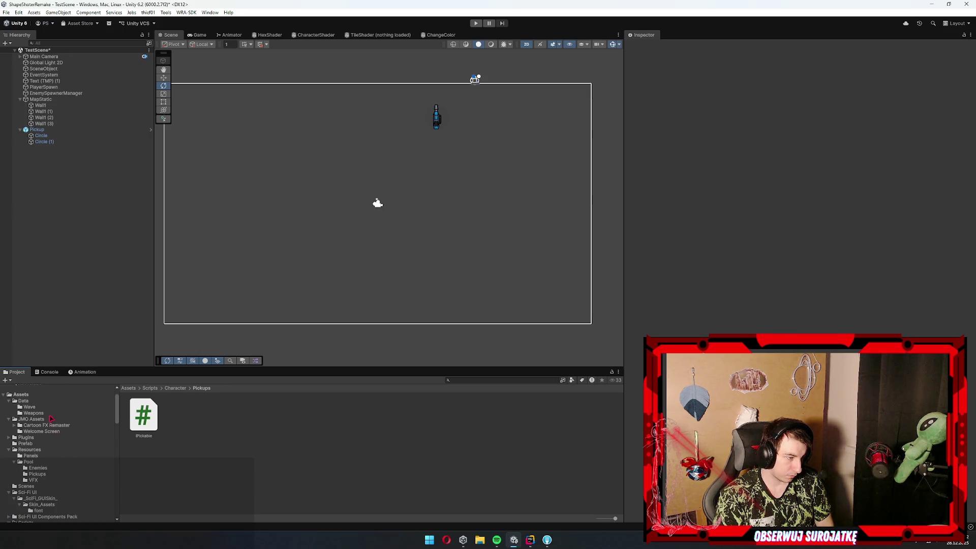
Create a WeaponPickup MonoBehaviour script in Pickups and open it in Rider
right_click(203, 431)
mouse_move(257, 227)
left_click(366, 245)
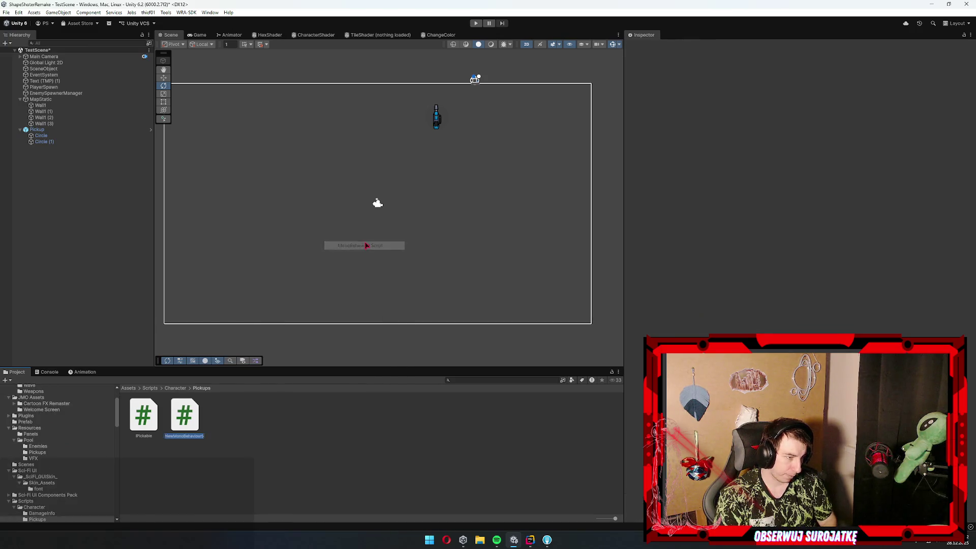
type("WeaponPickup")
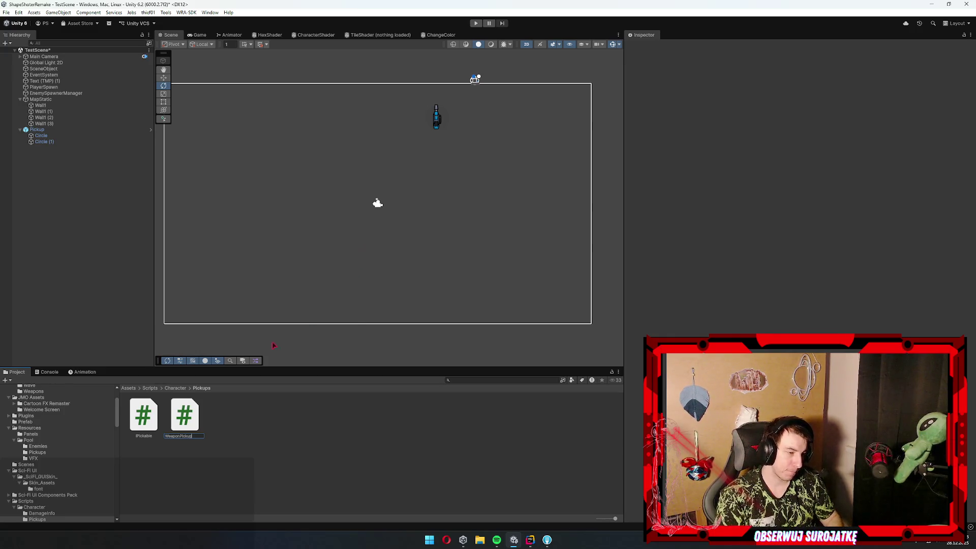
key("Return")
double_click(185, 415)
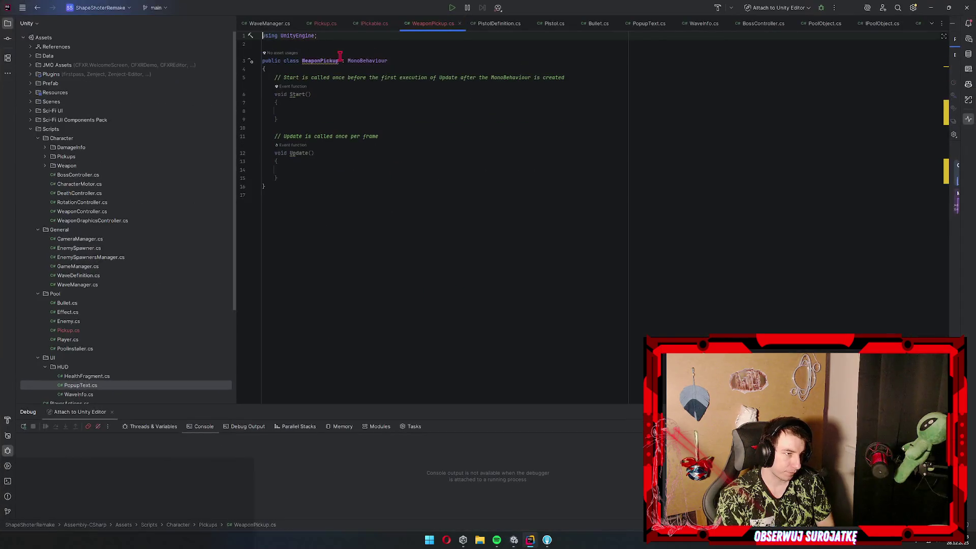
Make WeaponPickup implement IPickable with a generated PickUp(Player player) stub
double_click(363, 61)
type("IPicka")
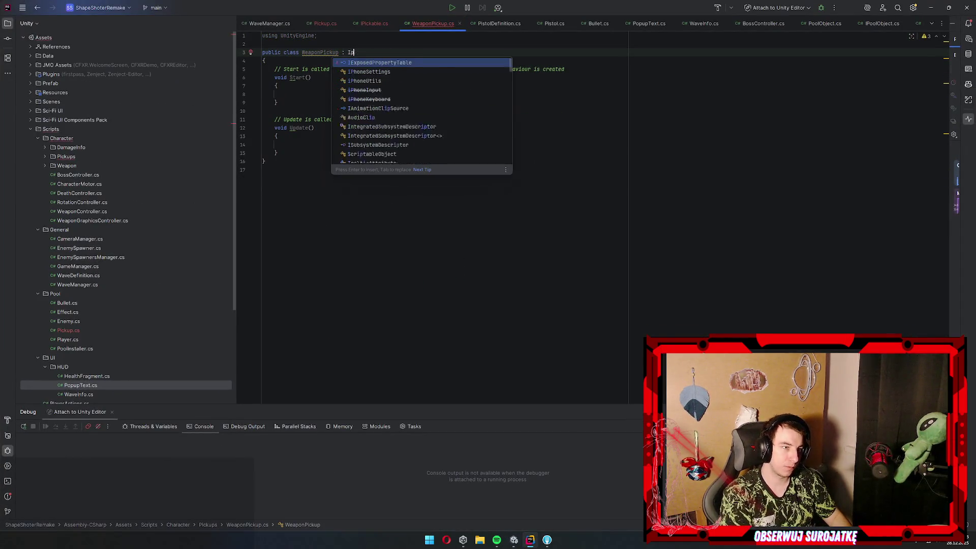
key("Return")
right_click(361, 61)
left_click(376, 66)
key("Return")
Delete Start and Update and wrap the class in the Character.Pickups namespace
left_click_drag(292, 174, 275, 81)
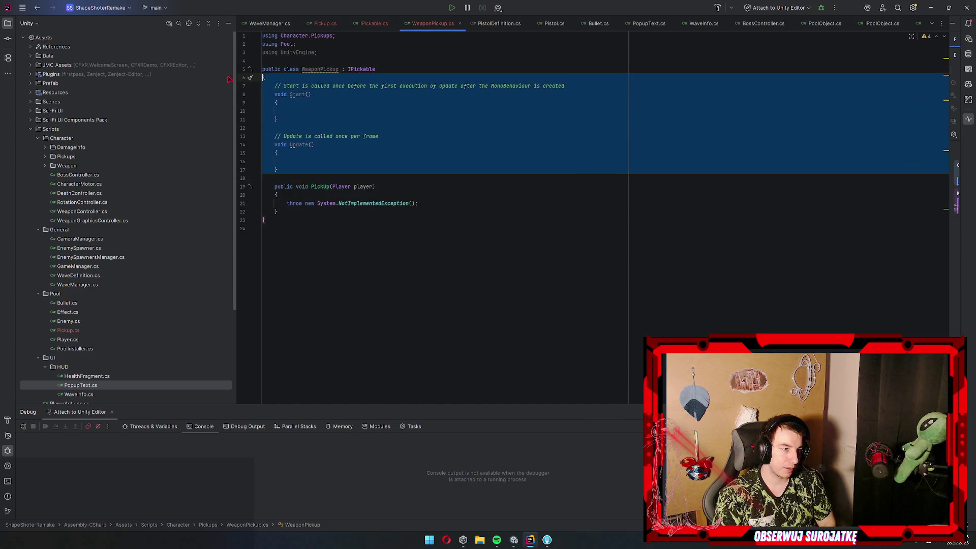
key("BackSpace")
right_click(321, 69)
left_click(336, 71)
left_click(289, 80)
Add an empty public WeaponPickup() constructor to the class
left_click(385, 86)
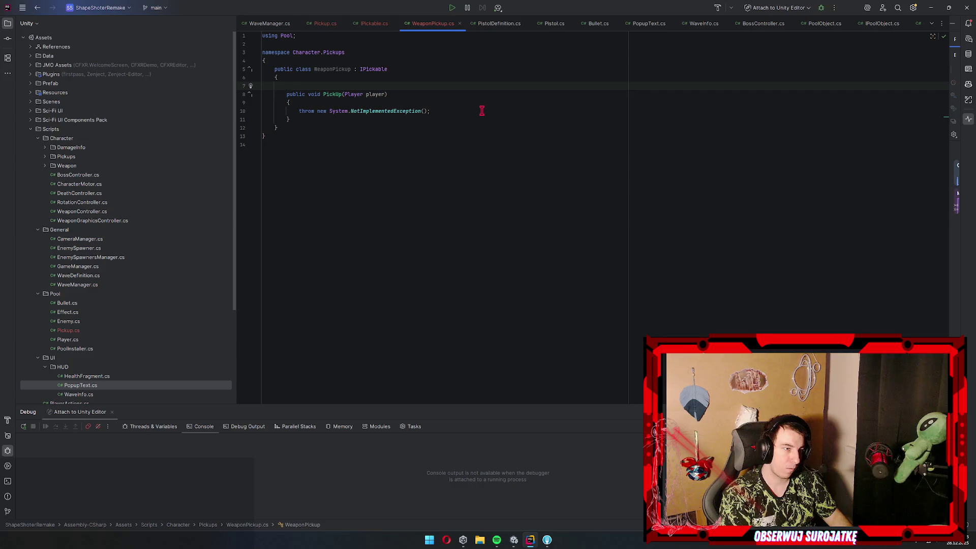
type("WeaponPi")
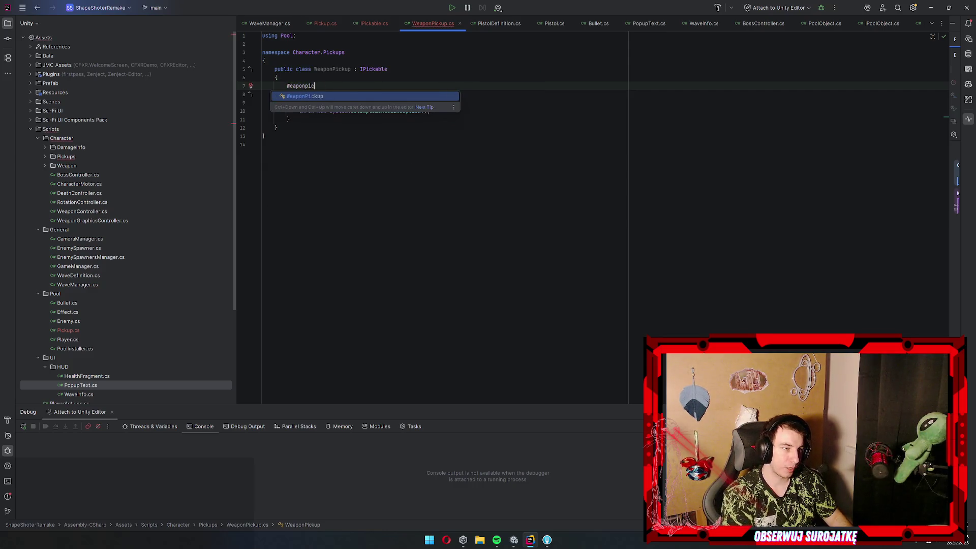
key("Return")
type("()")
key("Return")
type("{")
key("Return")
key("Up")
key("Up")
key("Home")
type("pub")
key("Return")
key("Down")
key("Down")
key("Up")
key("Up")
key("Up")
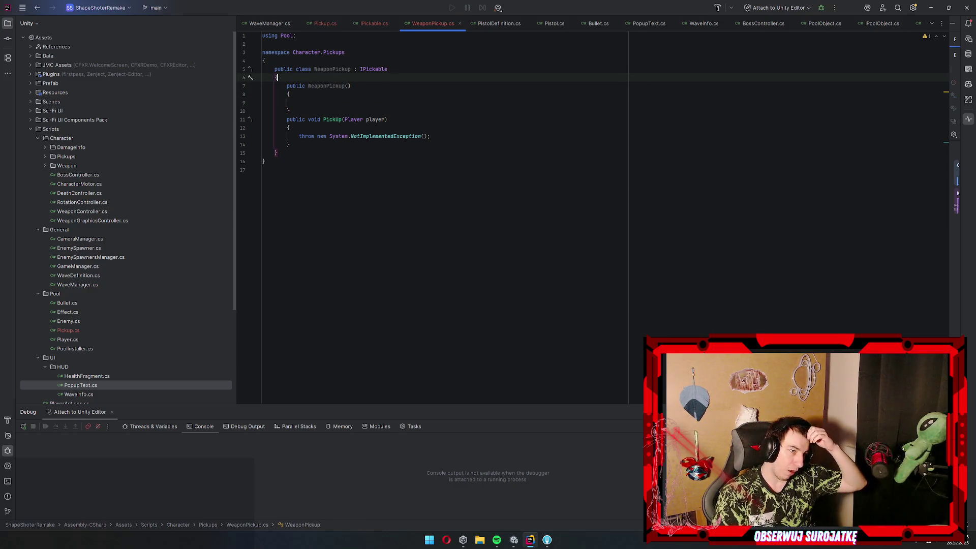
key("Return")
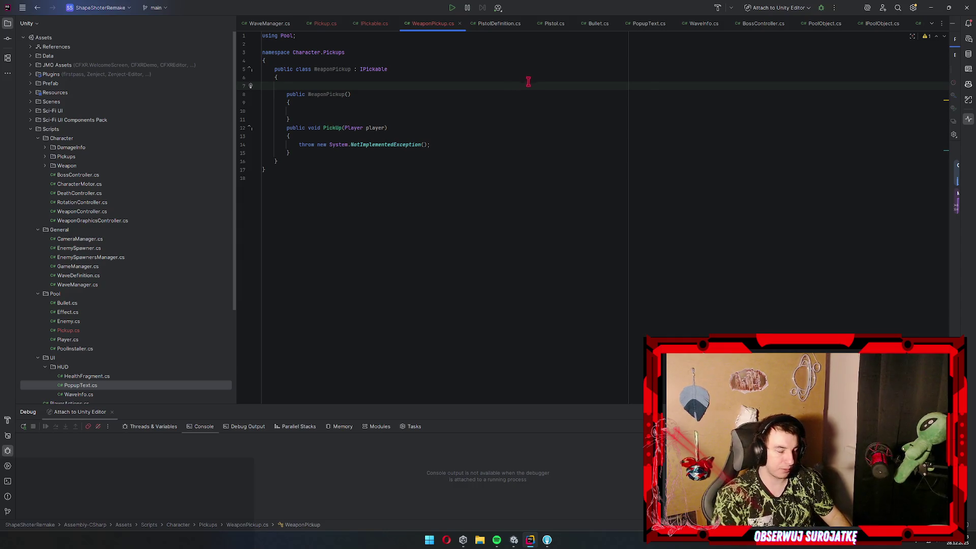
Add a 'Sprite Sprite { get; }' property to the IPickable interface
left_click(378, 73, "ctrl")
left_click(406, 110)
key("Return")
key("Return")
type("Sprite Sprite { get; }")
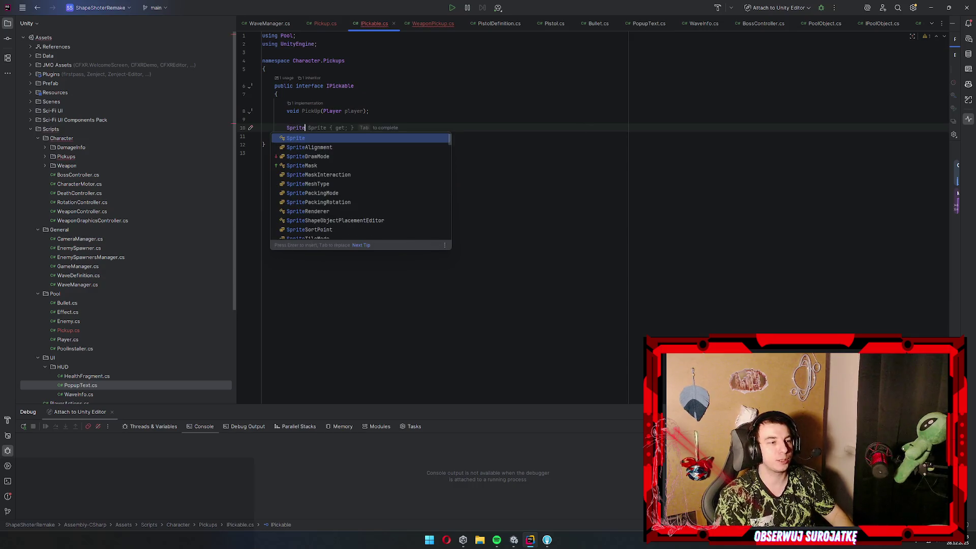
In WeaponPickup, add a public Sprite property and a WeaponDefinition constructor parameter
key("ctrl+alt+Left")
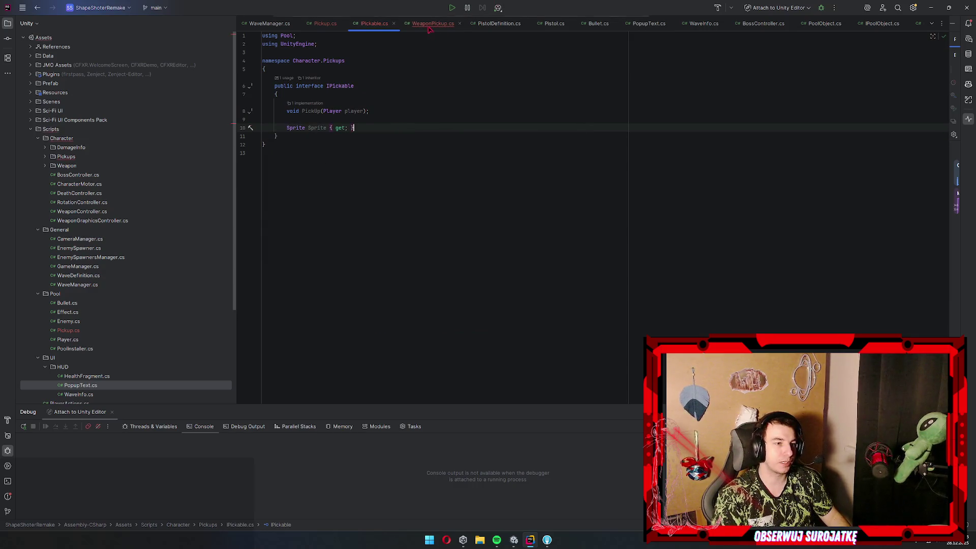
type("public Sprite")
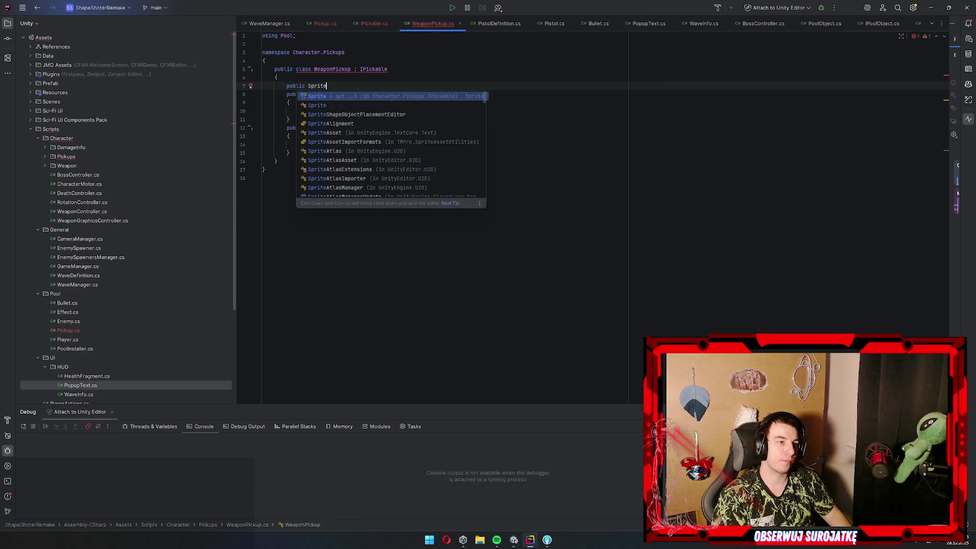
key("Return")
key("Down")
key("Down")
key("Down")
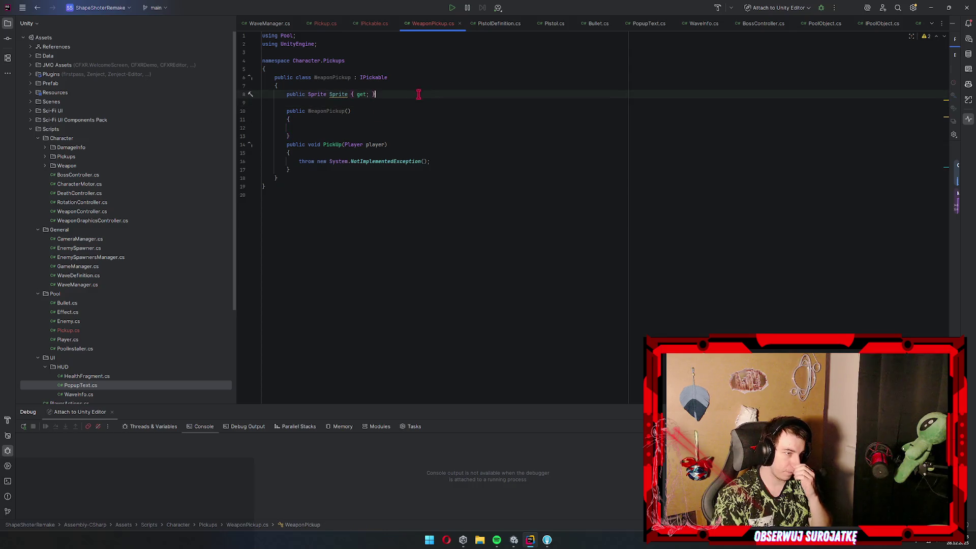
left_click(355, 111)
type("WeaponDef")
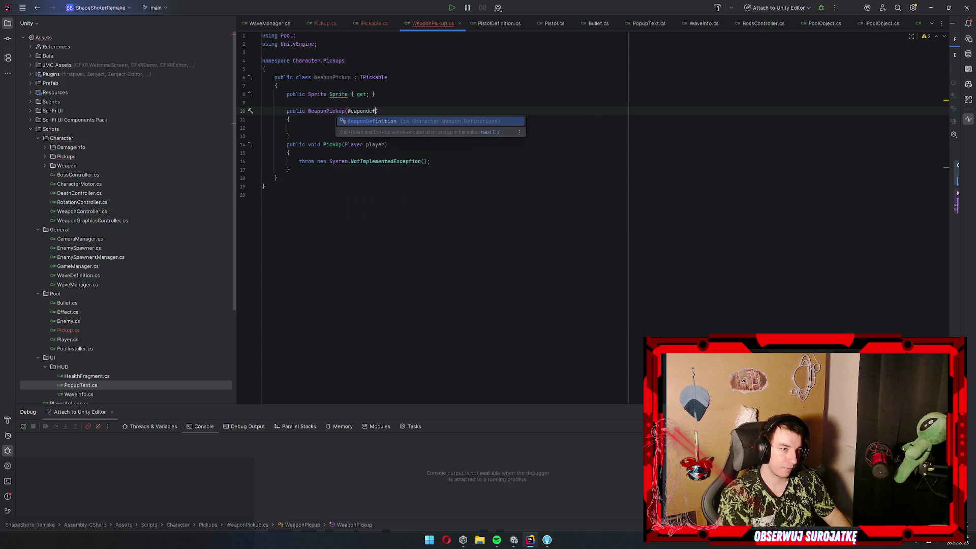
key("Return")
Add a WeaponDefinition { get; private set; } property assigned from the constructor parameter
key("Return")
key("Return")
key("Return")
key("Up")
type("public Weapo")
key("Return")
key("Return")
type(";")
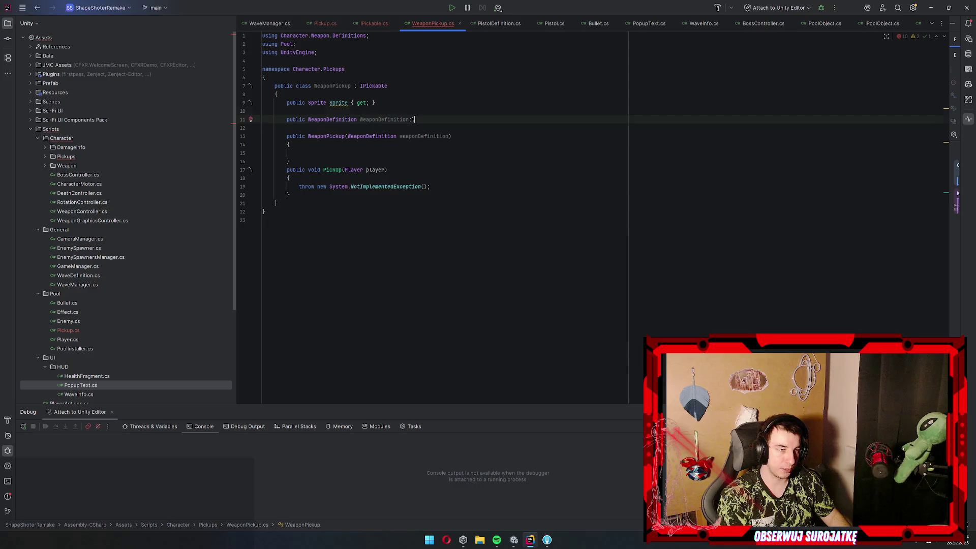
key("BackSpace")
type("{ get; private set;")
key("Down")
key("Down")
key("Down")
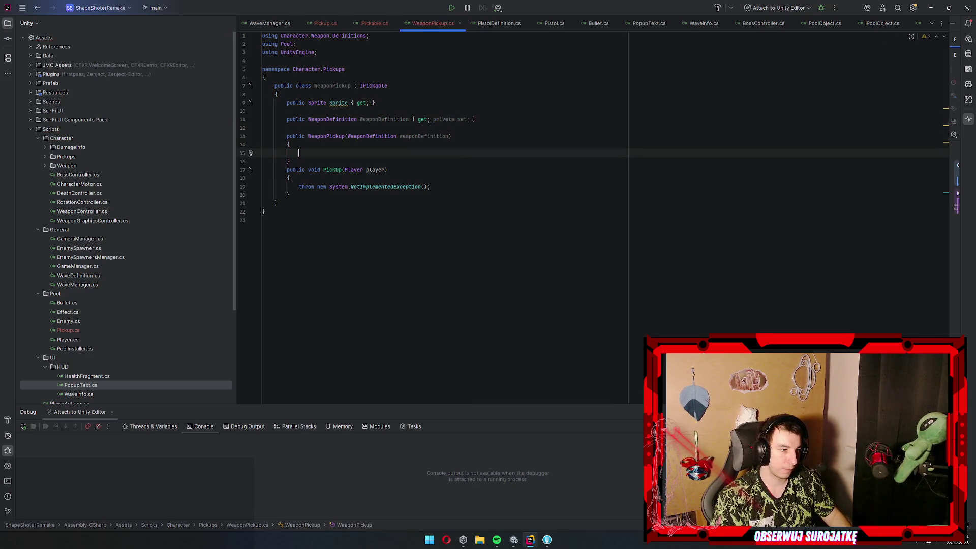
type("this.We")
key("Return")
type("= we")
key("Return")
type(";")
Make Sprite return WeaponDefinition.WeaponSprite, then select the NotImplementedException line
left_click(356, 102)
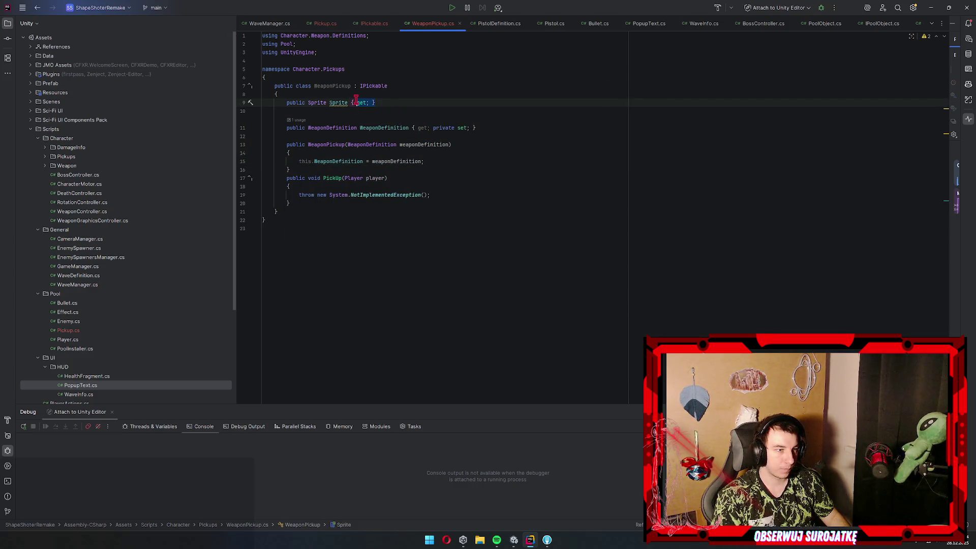
key("BackSpace")
key("BackSpace")
type("=> We")
key("Return")
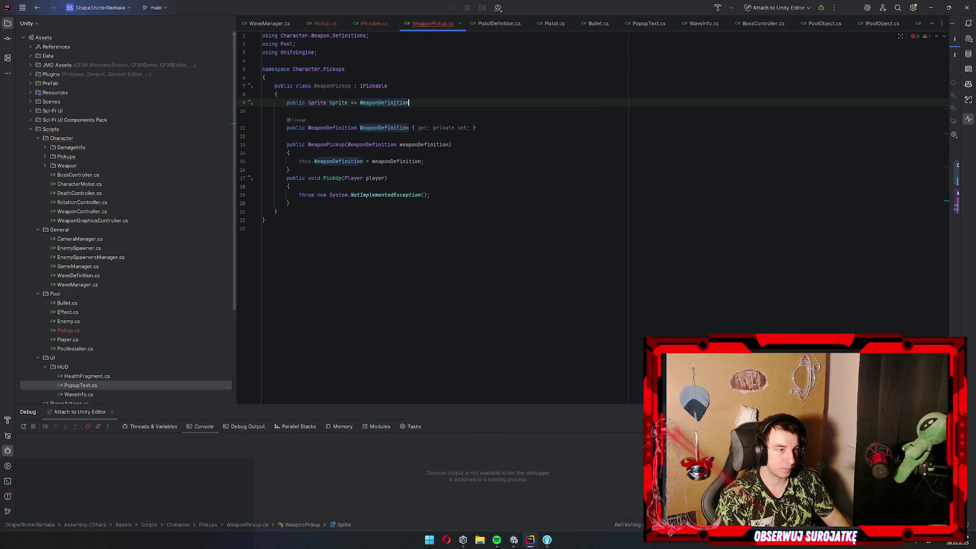
type(".")
key("Return")
type(";")
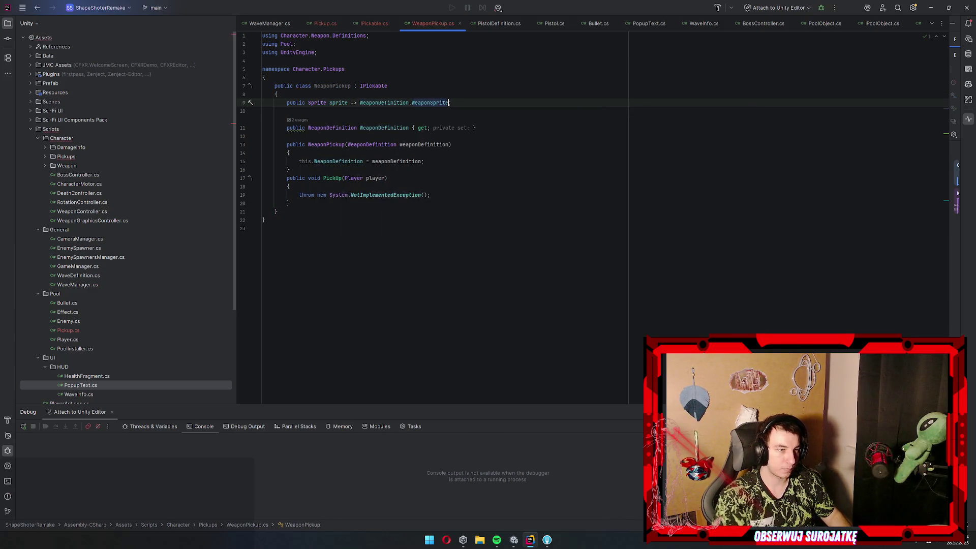
left_click_drag(431, 195, 297, 195)
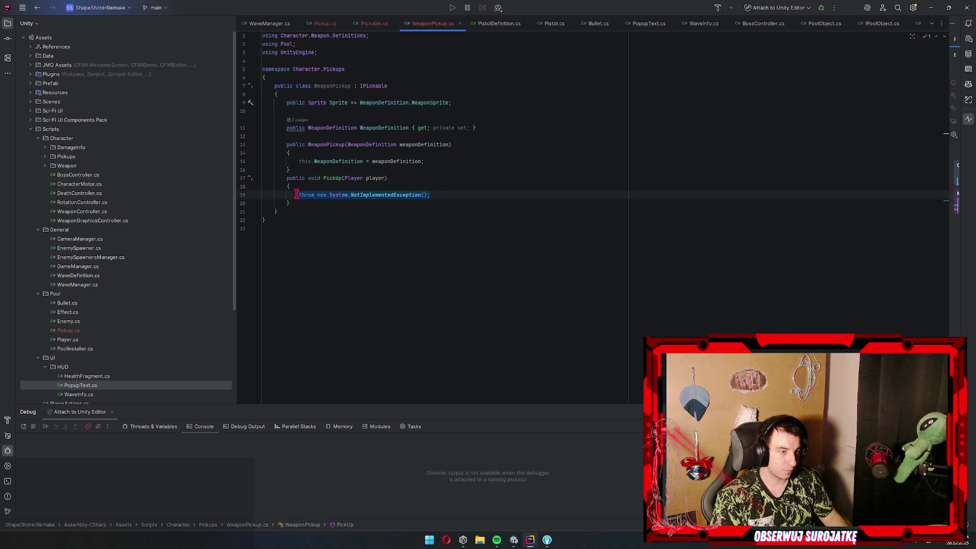
Replace the throw with player.GetCharacterSystem<WeaponInventory>()
key("BackSpace")
type("player.getc")
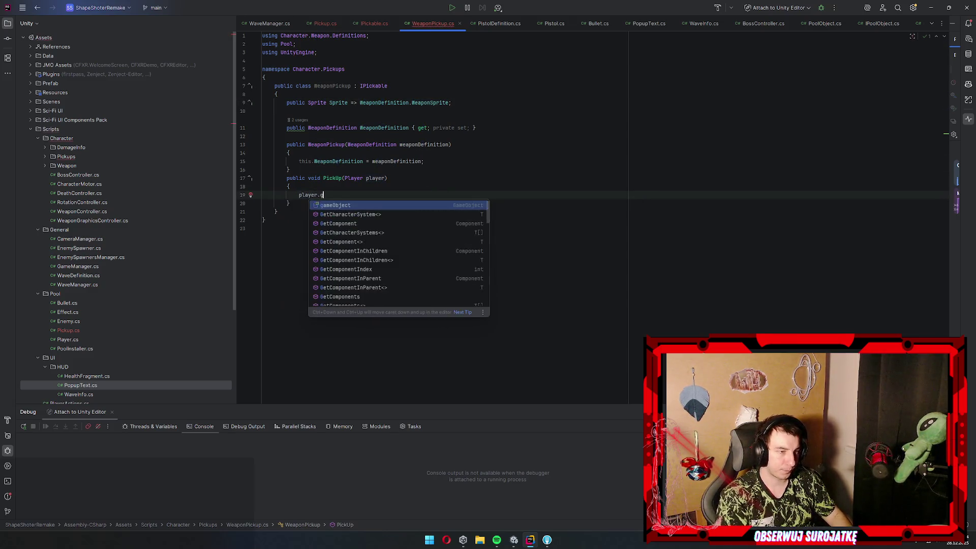
key("Return")
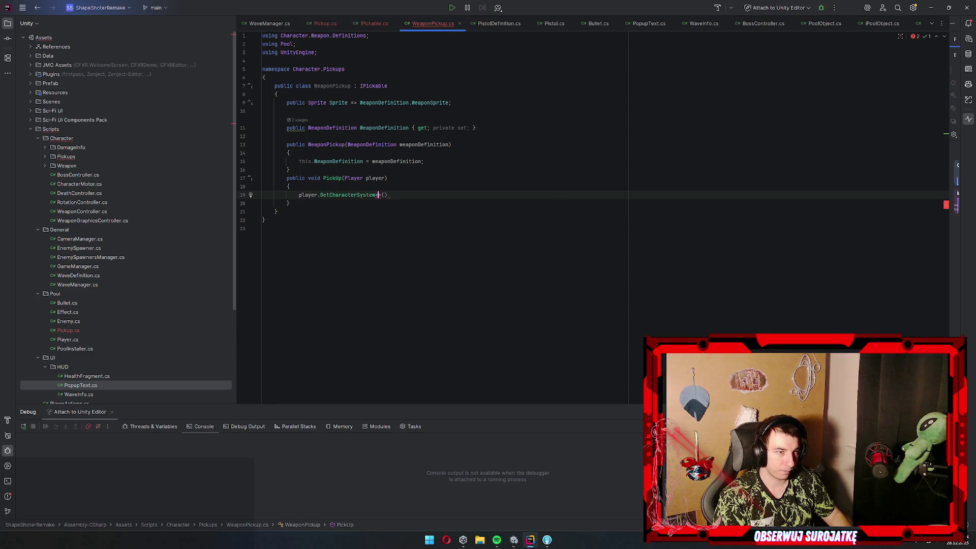
type("WeaponInv")
key("Return")
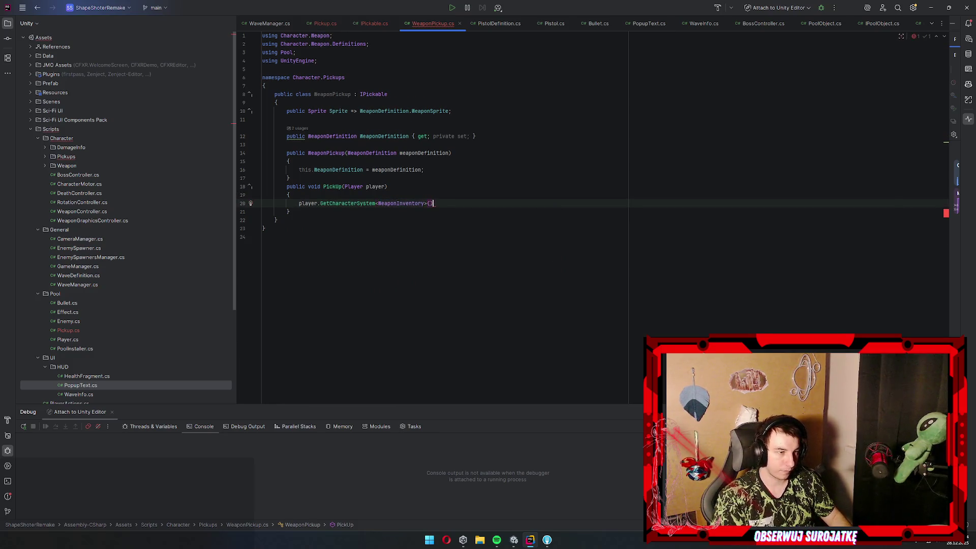
Store the inventory in 'var wi' and call wi.AddWeapon(WeaponDefinition)
key("Home")
type("var wi ")
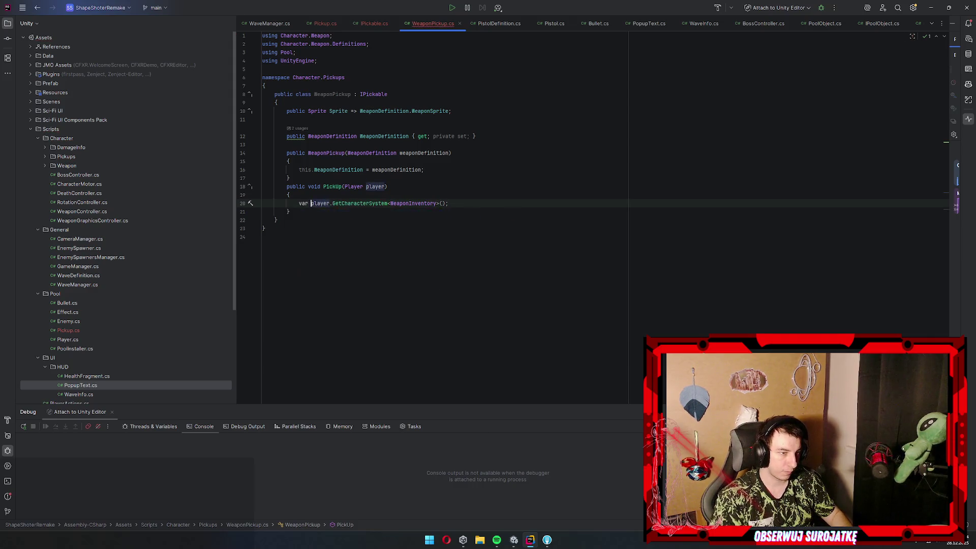
type("=")
left_click(529, 203)
key("Return")
key("Return")
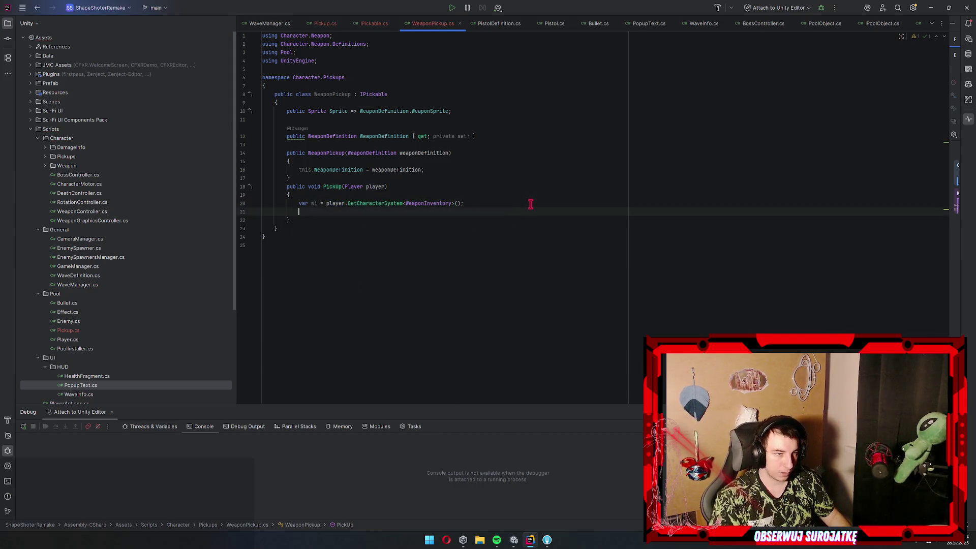
type("wi.Add")
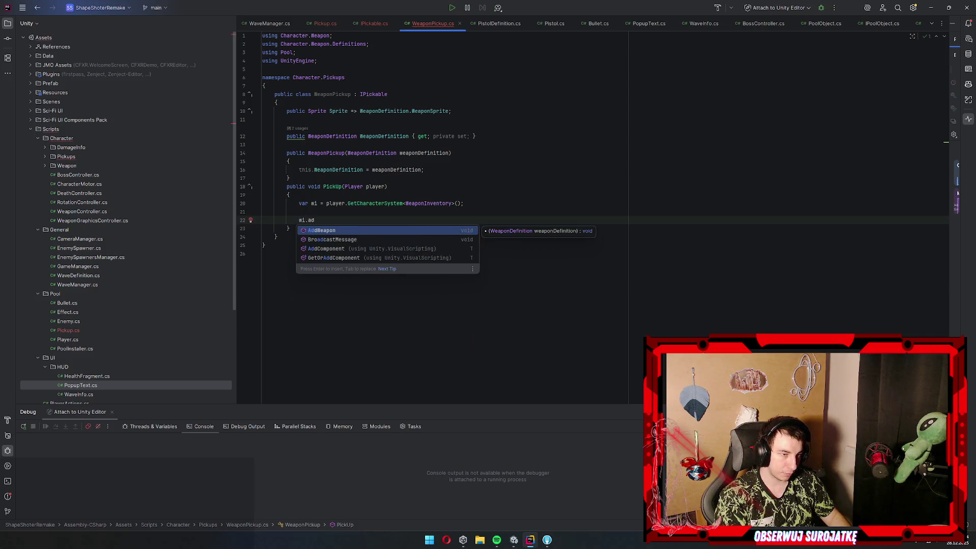
key("Return")
type("we")
key("Down")
key("Return")
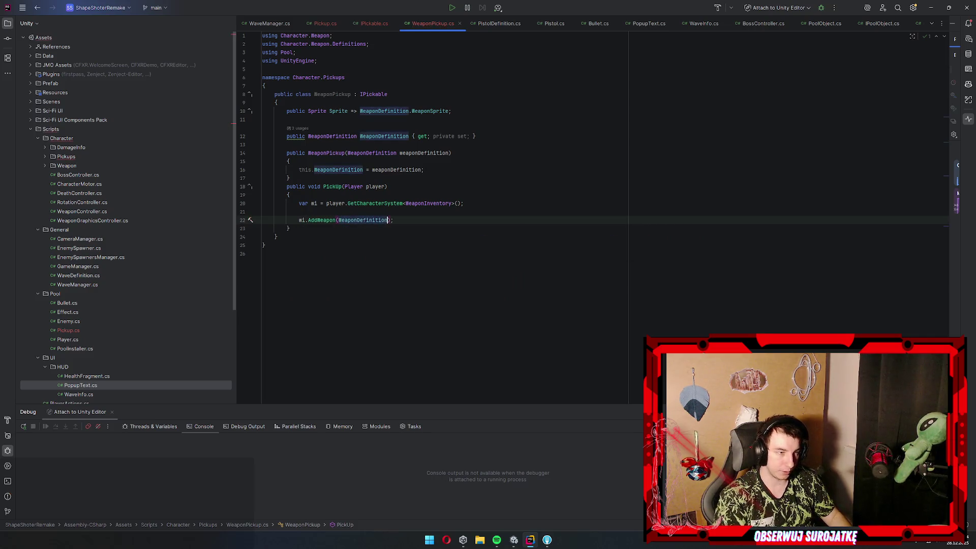
key("Up")
key("BackSpace")
Rename wi to weaponInvetory and remove the redundant 'this.' qualifier in the constructor
key("shift+F6")
type("weapon")
type("Invetory")
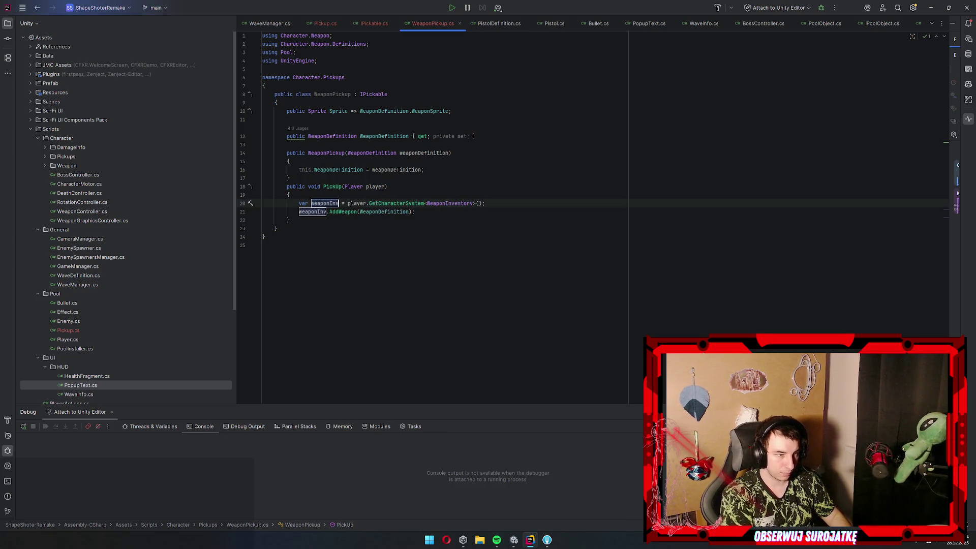
key("Return")
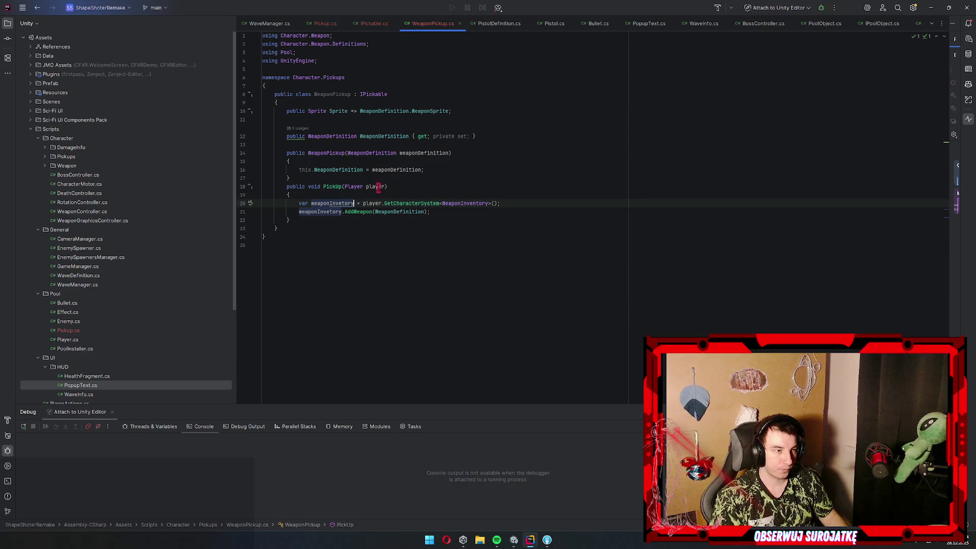
left_click(311, 170)
key("BackSpace")
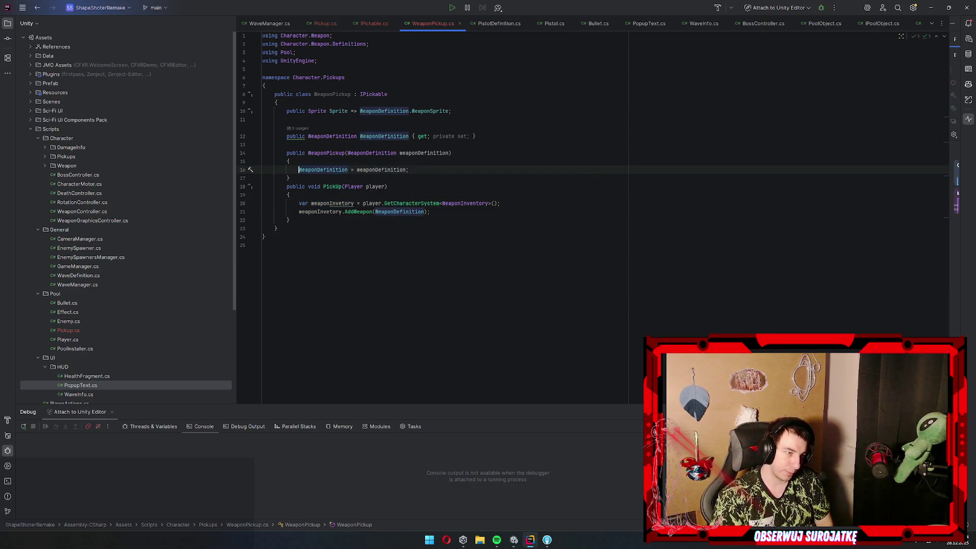
Switch to Unity to check the script compiles, then return to Rider
left_click(931, 8)
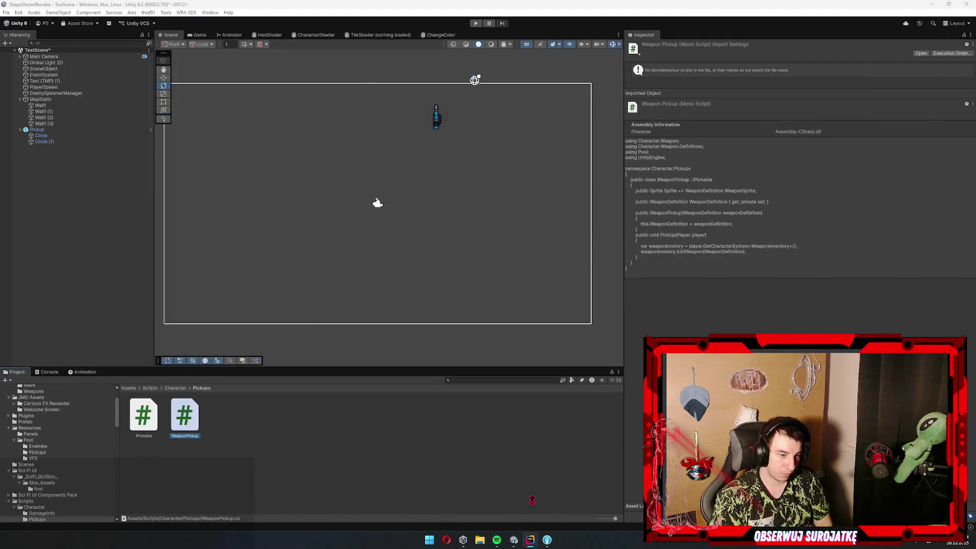
left_click(530, 541)
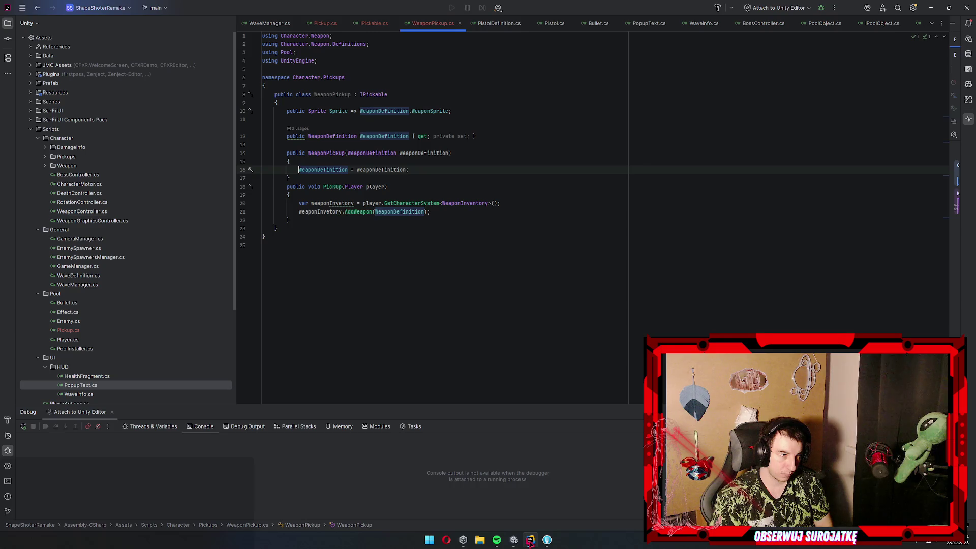
left_click(531, 541)
left_click(531, 541)
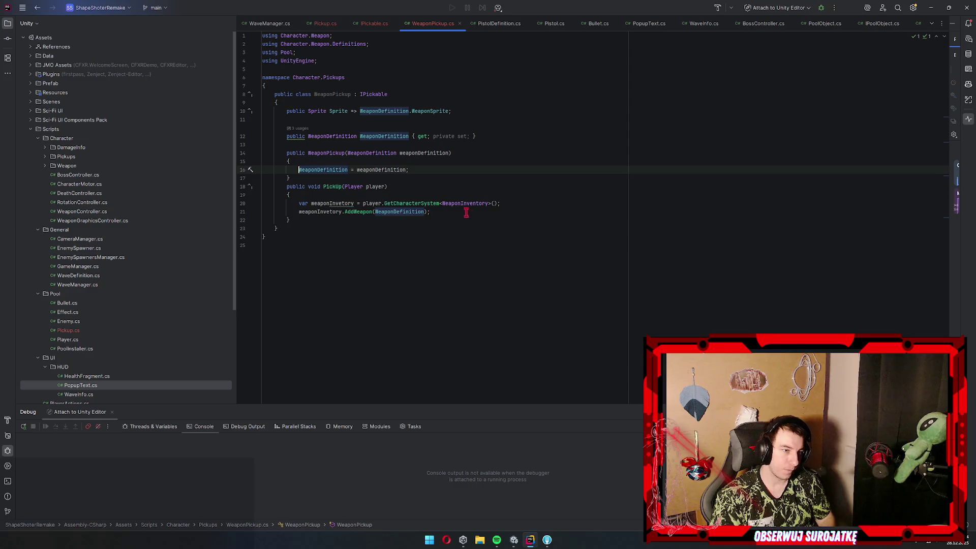
Open the WeaponDefinition script and inspect which classes derive from it
left_click(379, 141)
key("ctrl+shift+b")
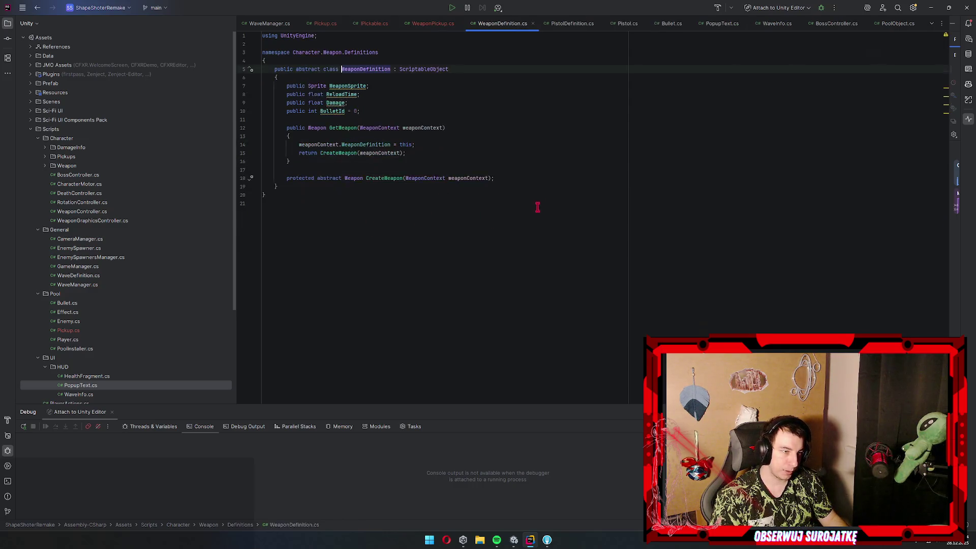
left_click(551, 206)
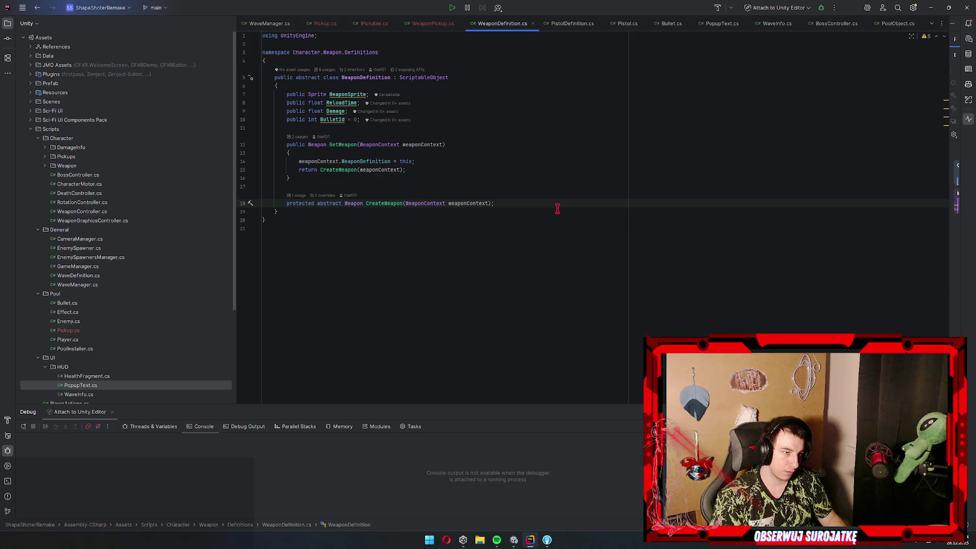
key("Return")
key("Return")
key("alt+shift+Up")
key("alt+shift+Up")
type("pu")
key("Return")
key("ctrl+z")
key("ctrl+z")
left_click(357, 70)
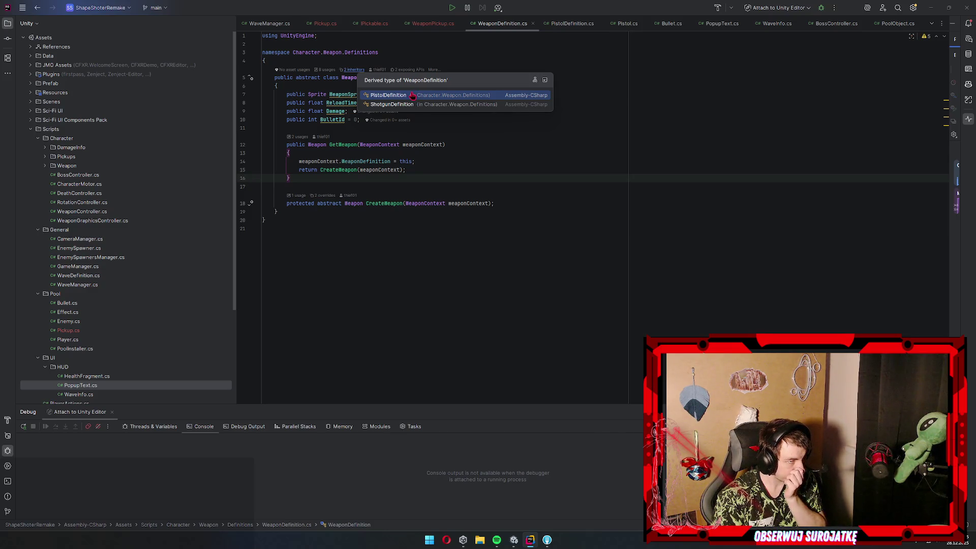
left_click(313, 180)
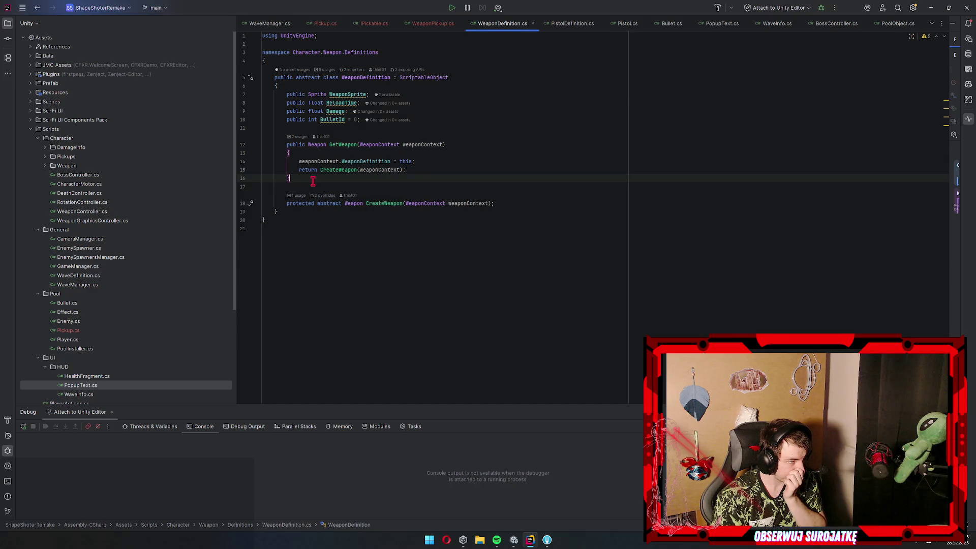
Start a public method returning WeaponPickup below GetWeapon, with a return new statement
key("Return")
key("Return")
type("public Weaponpic")
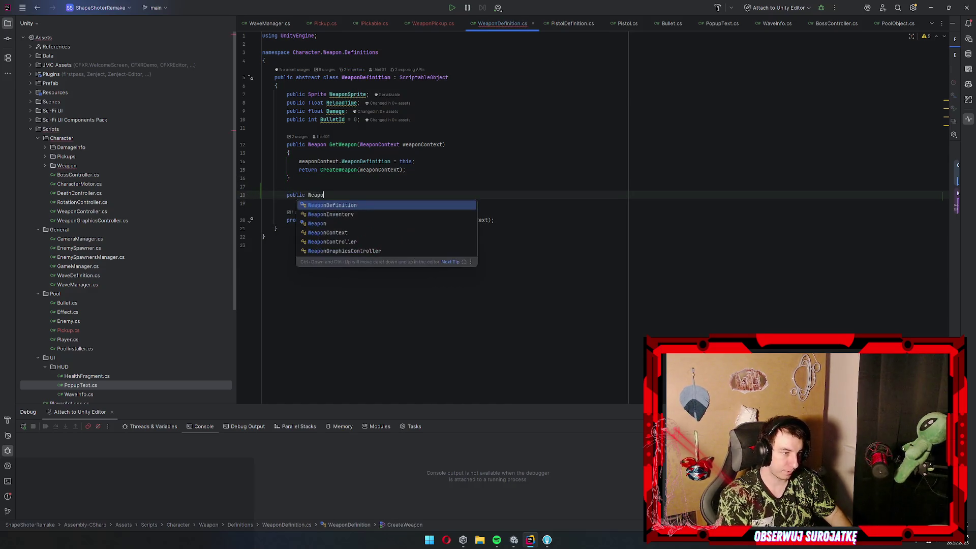
key("Return")
type("()")
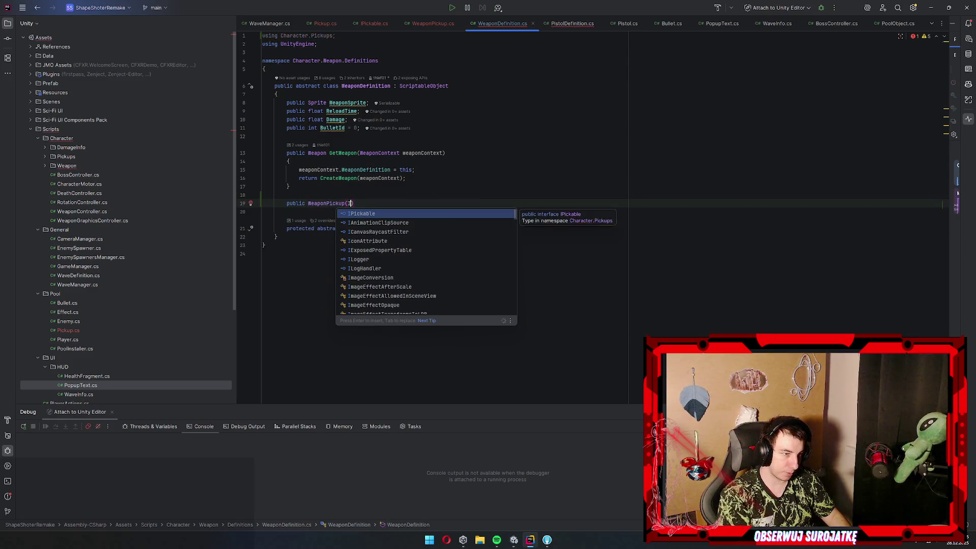
type("{")
key("Return")
type("return;new")
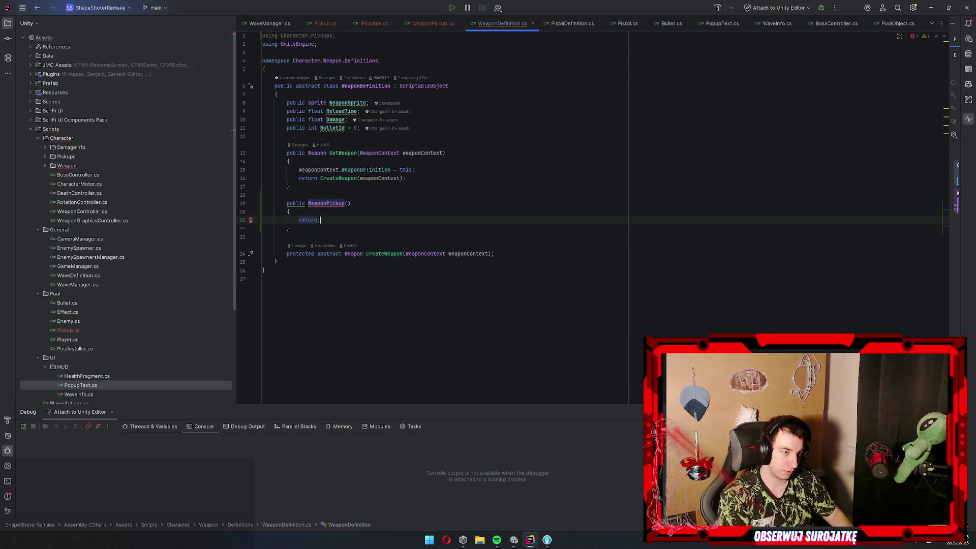
key("BackSpace")
key("BackSpace")
type("newa")
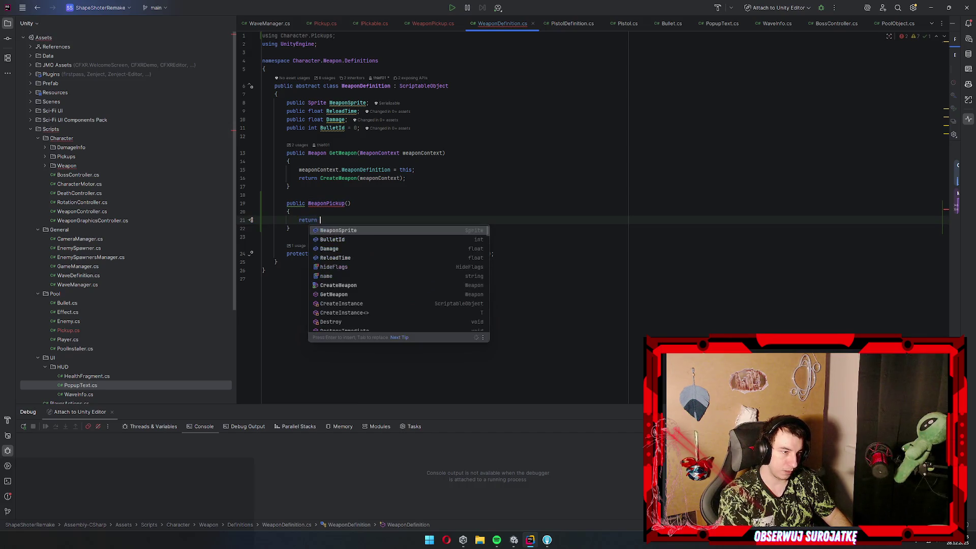
Name the method GetWeaponPickup and make it return new WeaponPickup(this)
left_click(345, 203)
type("Ge")
type("tWeaponPickup")
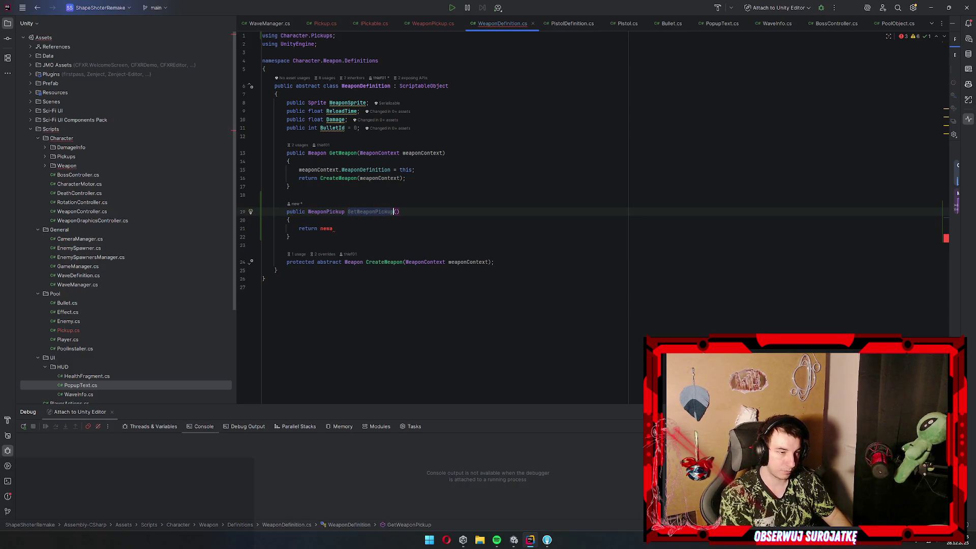
left_click(333, 228)
key("BackSpace")
key("Return")
type("this)")
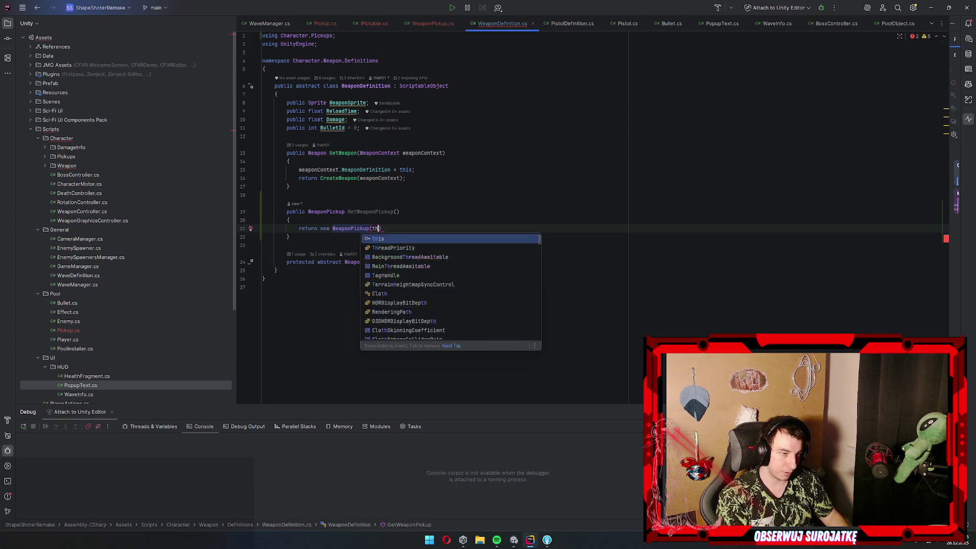
type(";")
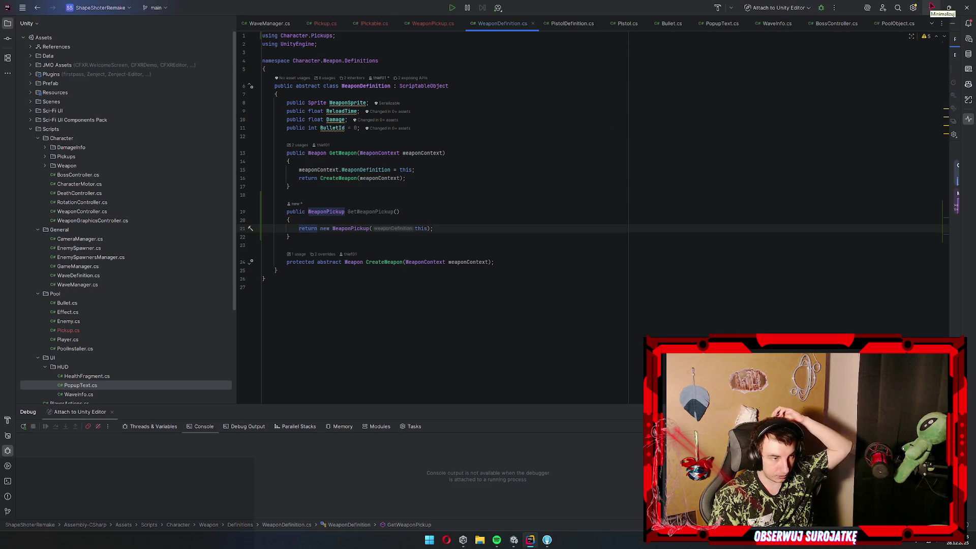
Check Unity, then open Pickup.cs and add a new line at the top of the class
left_click(932, 6)
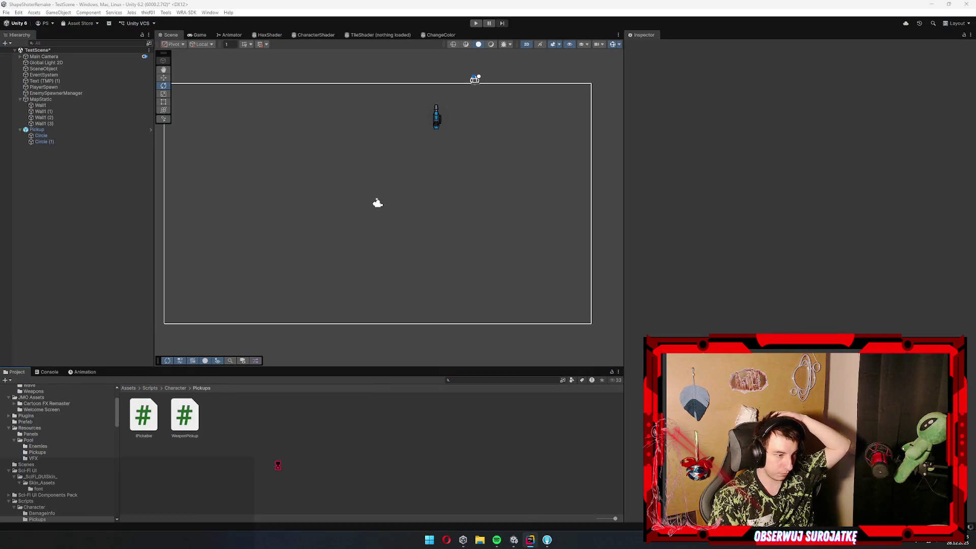
left_click(530, 540)
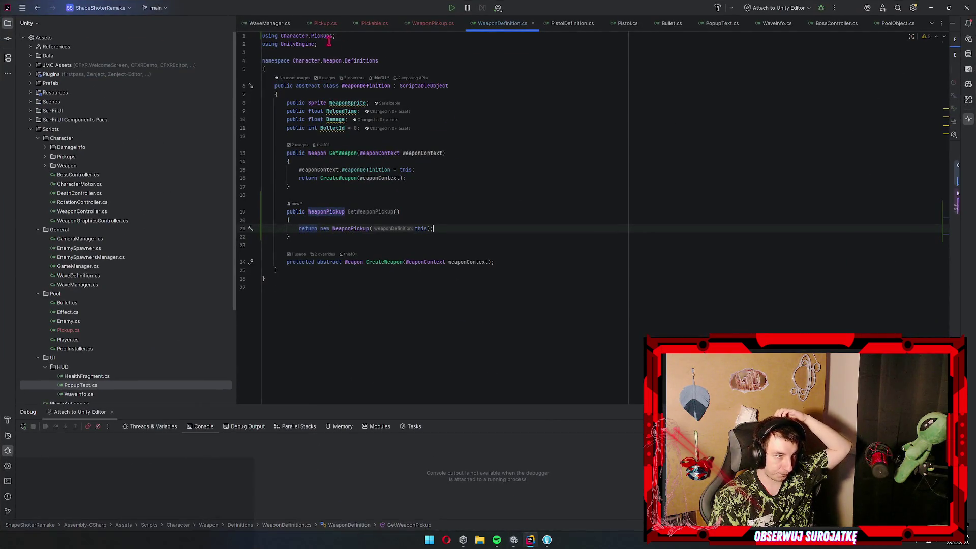
left_click(325, 24)
left_click(330, 102)
key("Return")
key("Return")
Declare an InitPickup(IPickable pickable) method in Pickup
type("public void ")
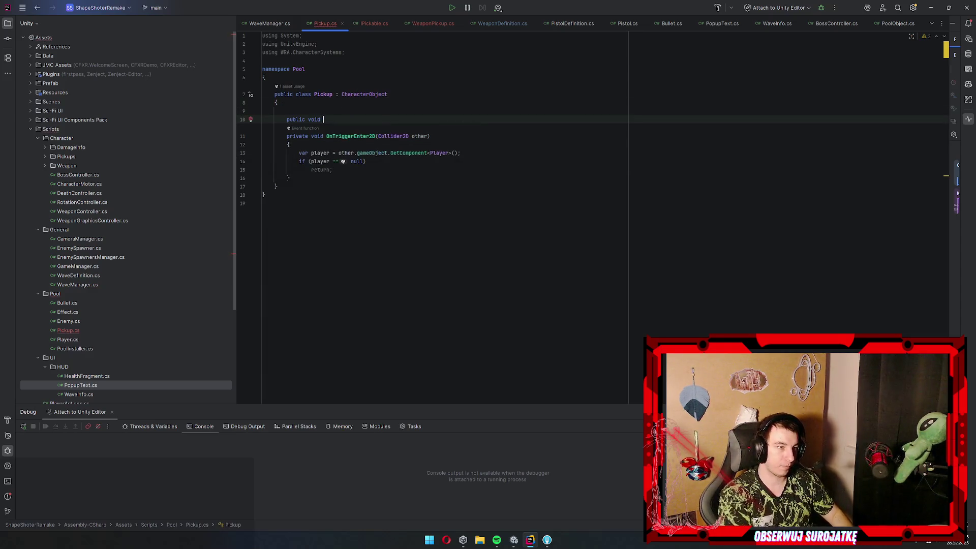
type("CreatePickup")
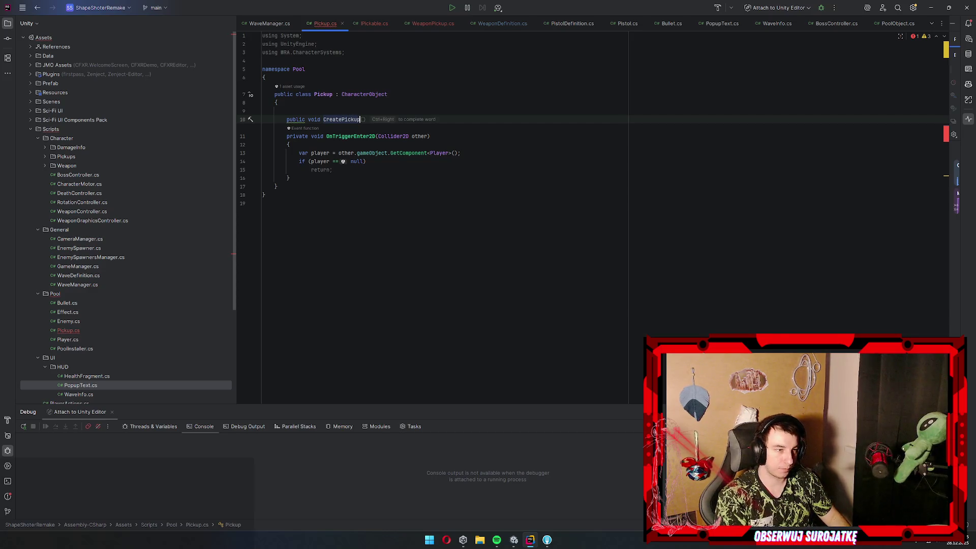
key("ctrl+BackSpace")
type("InitPl")
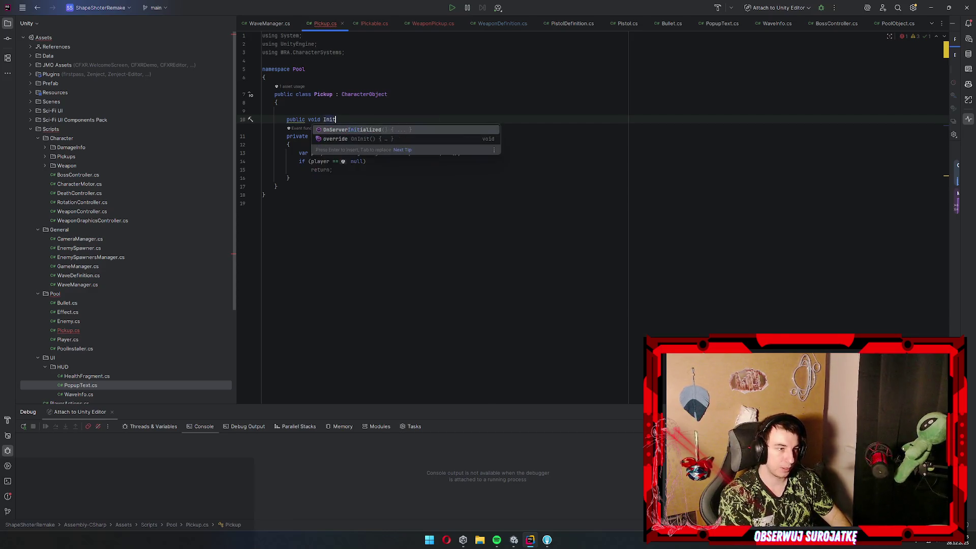
type("(II")
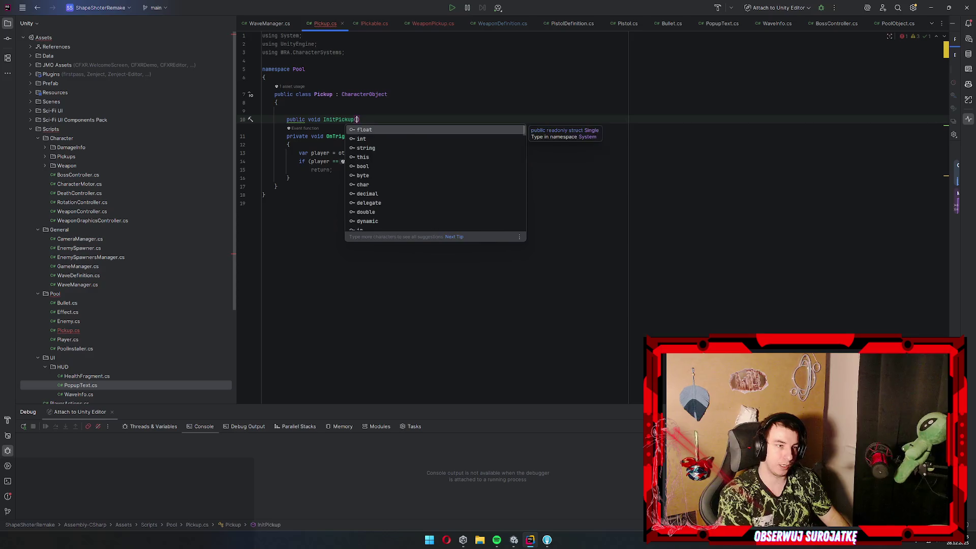
key("BackSpace")
type("pik")
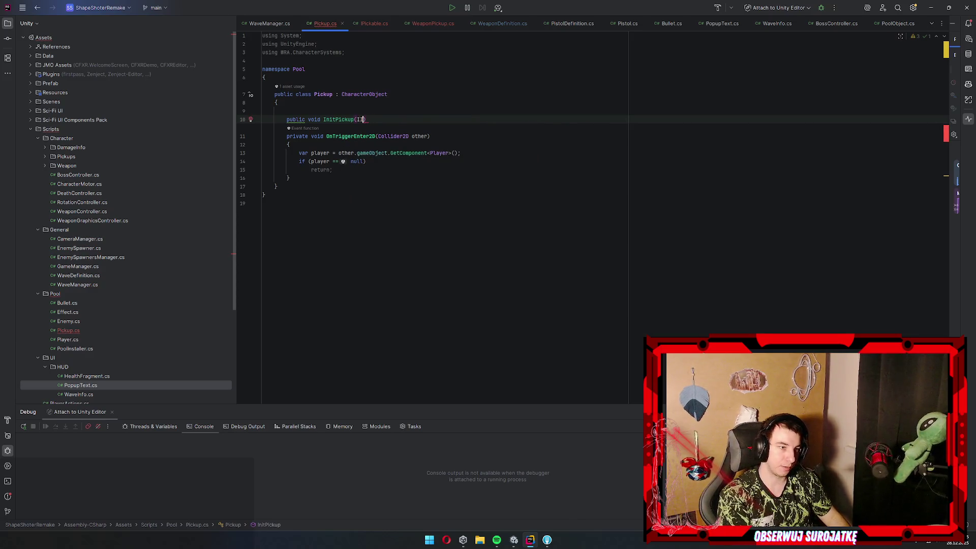
key("BackSpace")
type("ck")
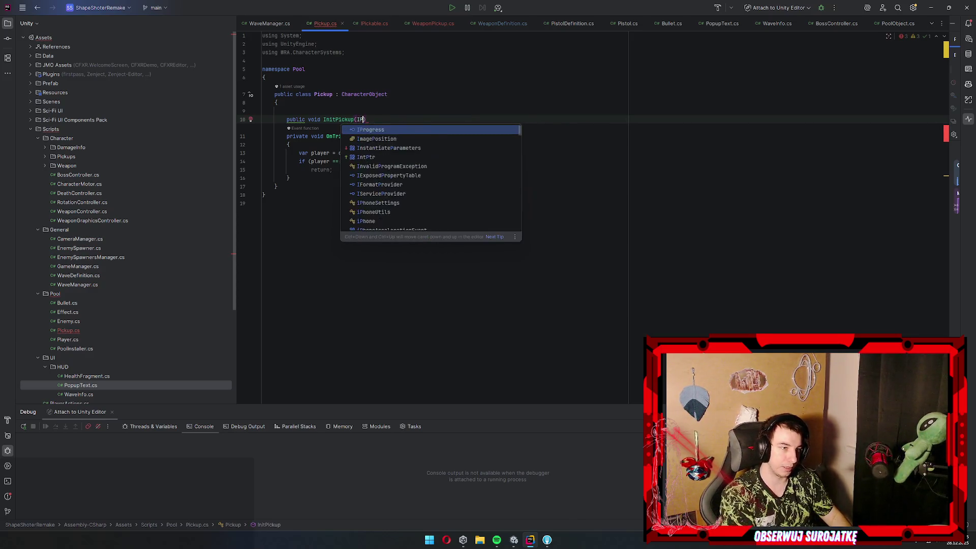
key("Return")
key("Return")
key("End")
Add a private IPickable pickable field and assign it from the parameter in InitPickup
key("Return")
type("{")
key("Up")
key("Up")
key("Return")
type("private IPi")
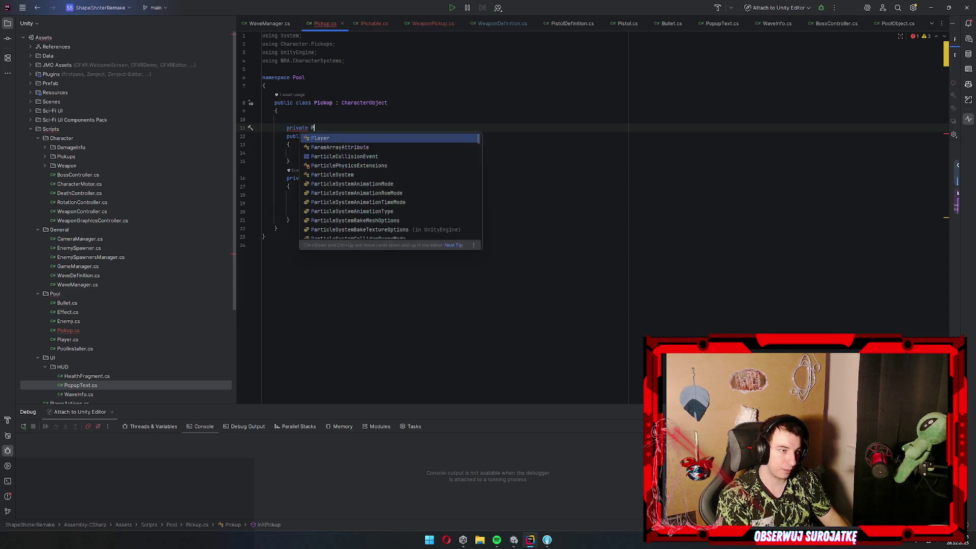
key("Return")
key("Return")
type(";")
key("Down")
key("Down")
key("Down")
type("this/.")
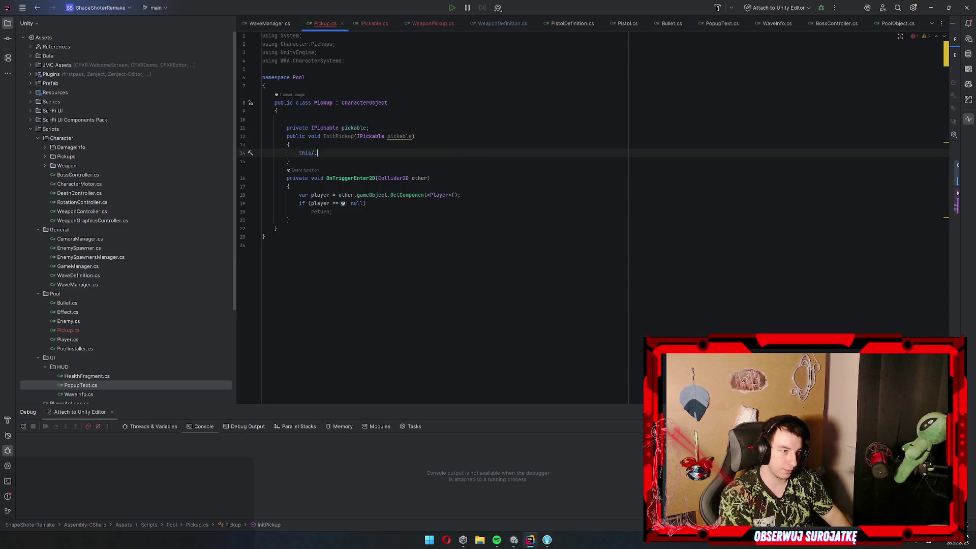
type(".")
key("Return")
type("= pickable")
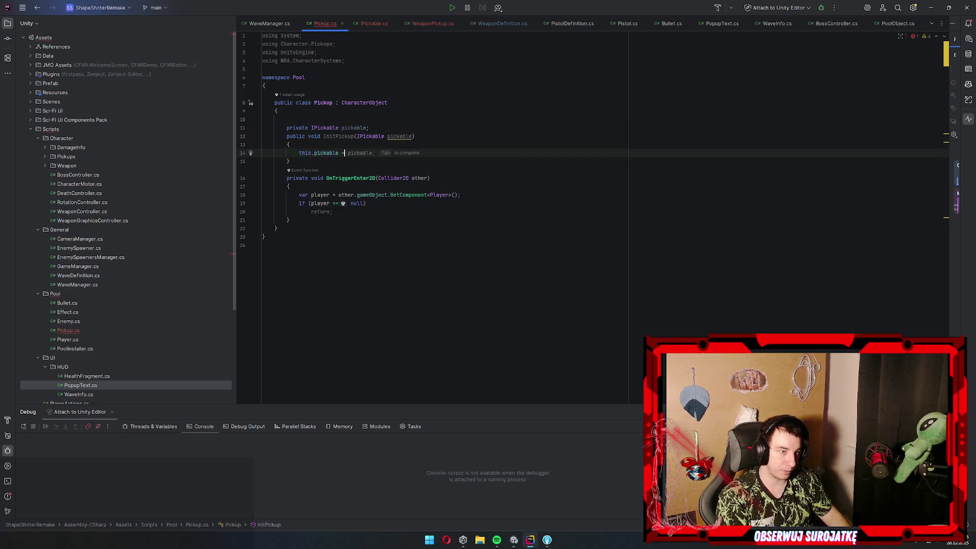
type(";")
Call pickable.PickUp(player) after the null-player check, then start a SerializeField attribute
left_click(342, 212)
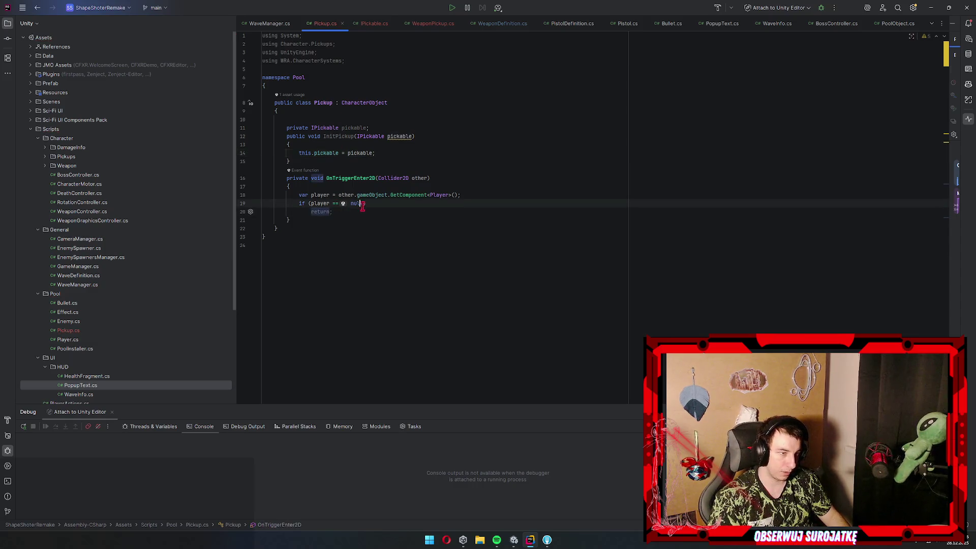
key("Return")
key("Return")
type("pickable.p")
key("Return")
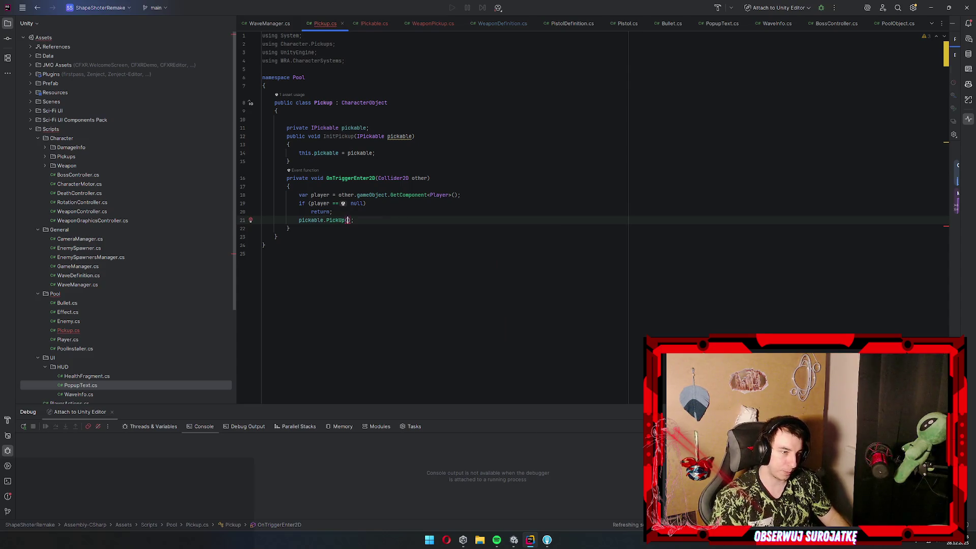
type("pla")
key("Return")
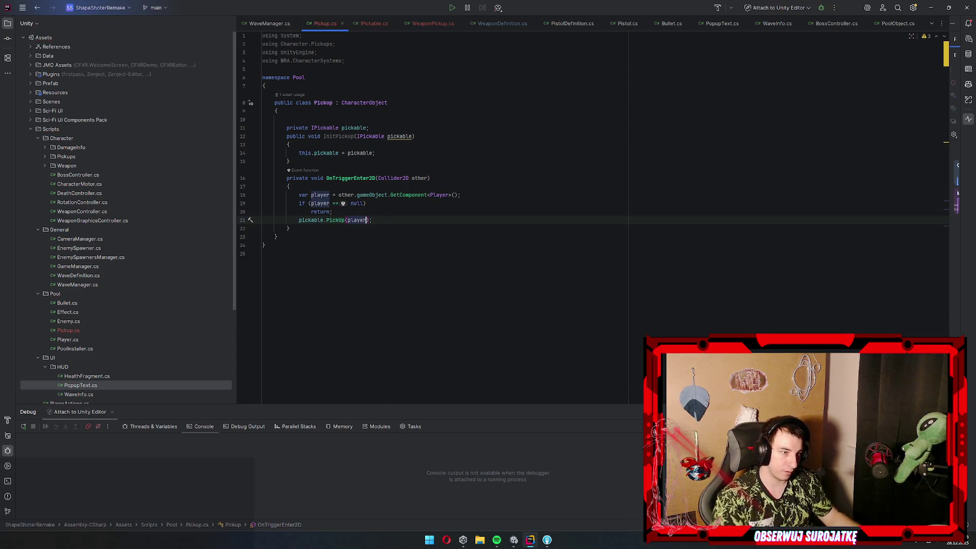
left_click(371, 120)
key("Return")
type("ser")
key("Return")
Add a serialized SpriteRenderer field and set spriteRenderer.sprite = pickable.Sprite in InitPickup
type("private Spritere")
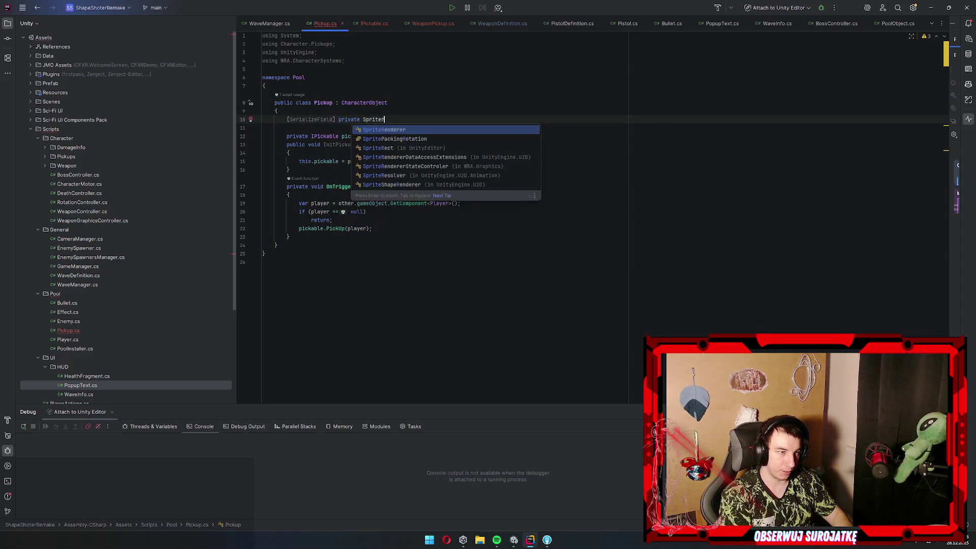
key("Return")
key("Return")
type(";")
key("Down")
key("Down")
key("Down")
key("Down")
key("End")
key("Return")
type("spriteRenderer.s")
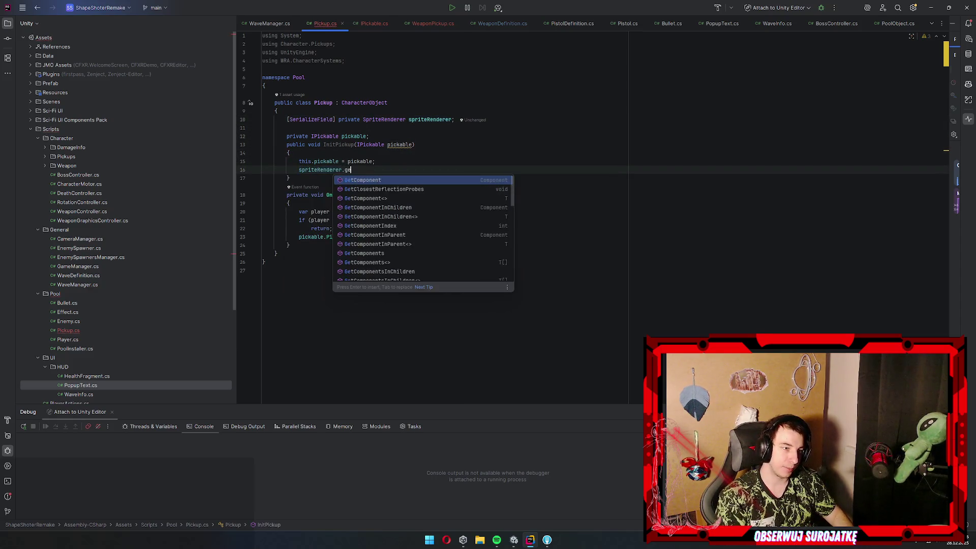
type("p")
key("Return")
type("= pickable.")
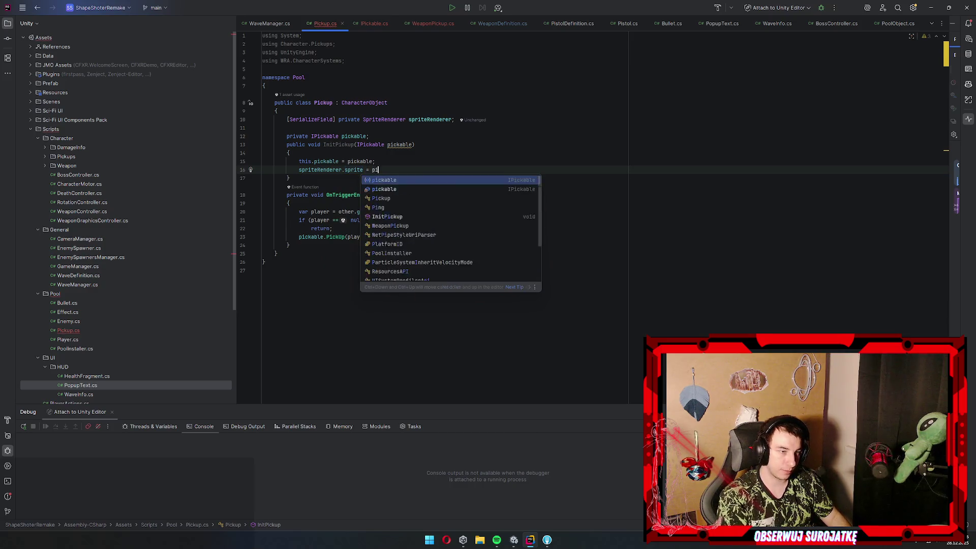
key("Return")
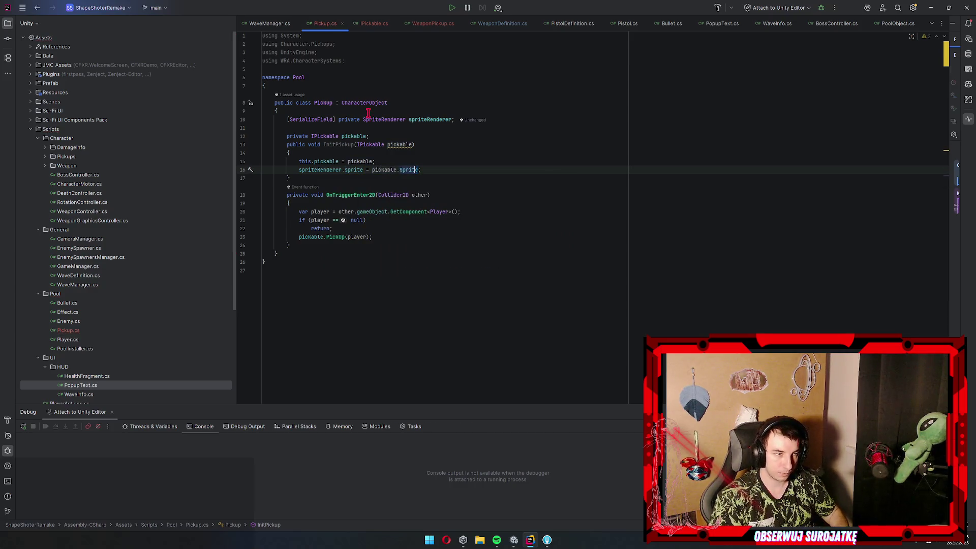
Move the pickable field under the serialized field and insert a blank line after InitPickup
left_click(383, 127)
key("alt+shift+Down")
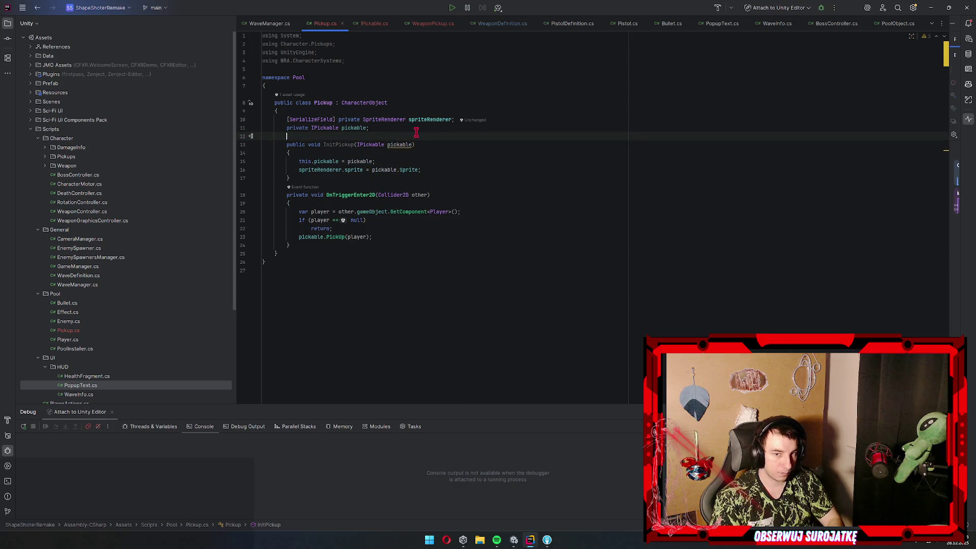
key("Down")
key("Down")
key("Down")
key("End")
key("Return")
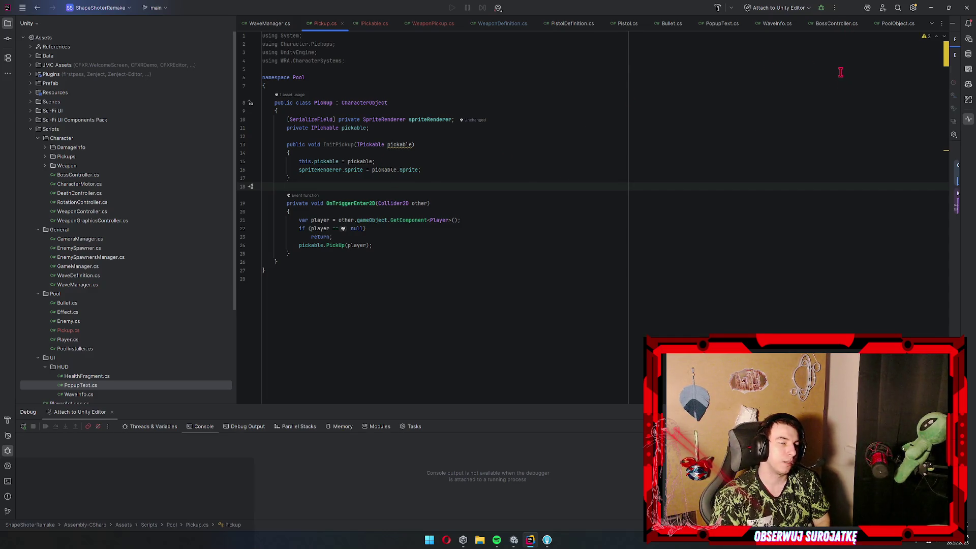
left_click(399, 97)
left_click(392, 91)
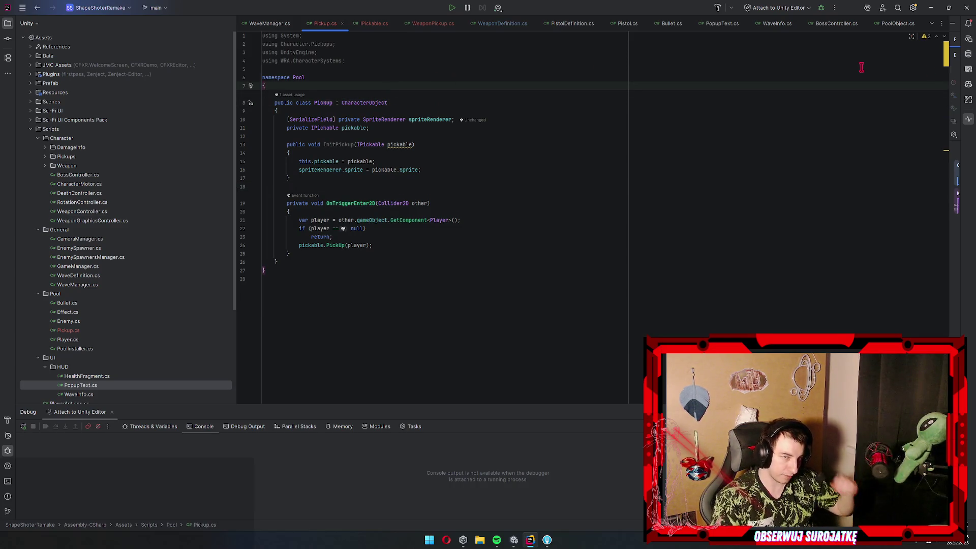
Assign Circle (1) to the Pickup's Sprite Renderer field and apply the override to the prefab
left_click(929, 10)
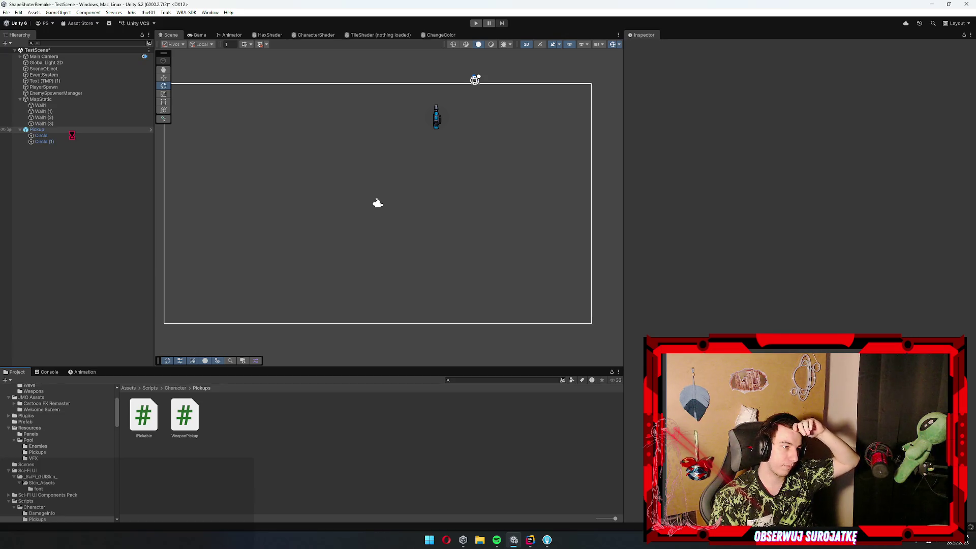
left_click(71, 130)
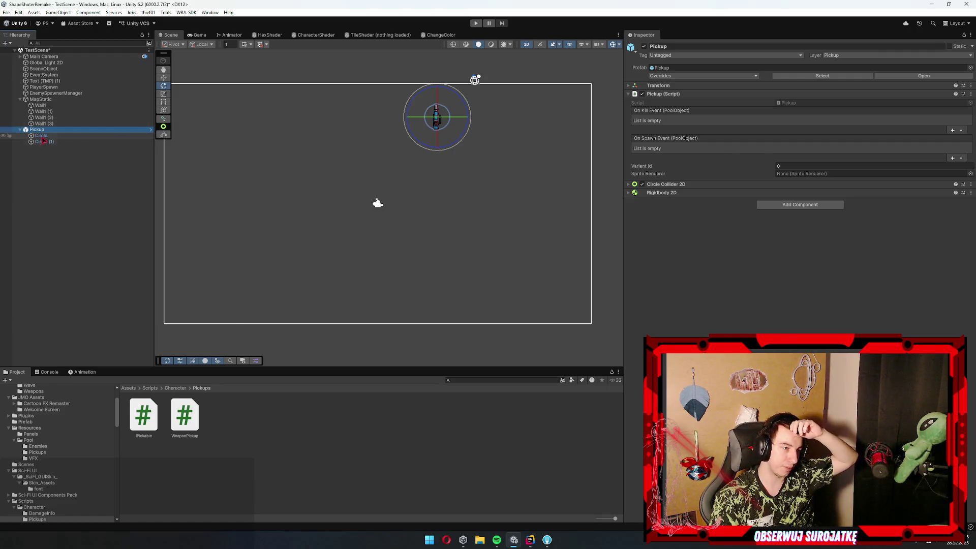
left_click(808, 174)
left_click_drag(812, 175, 793, 283)
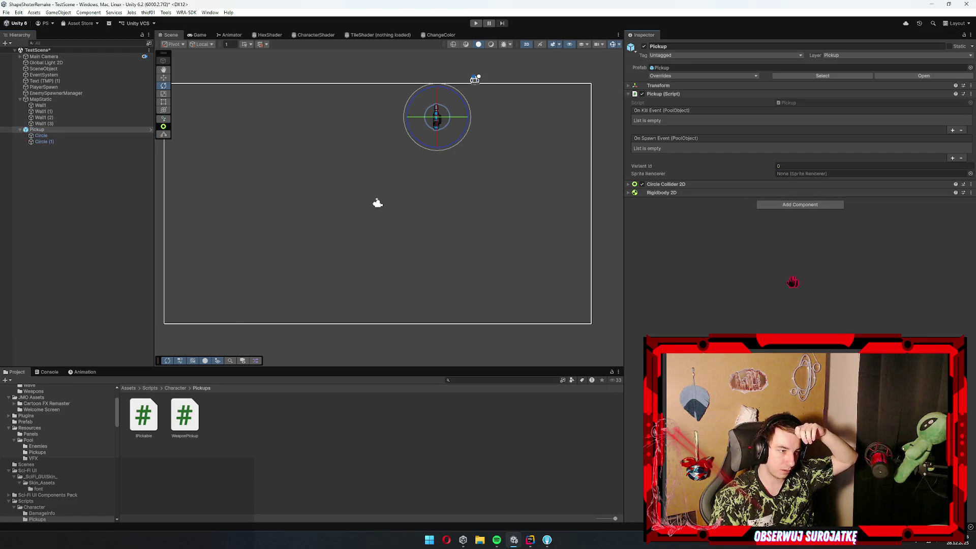
mouse_move(7, 131)
left_mouse_down()
mouse_move(288, 137)
mouse_move(820, 176)
left_mouse_up()
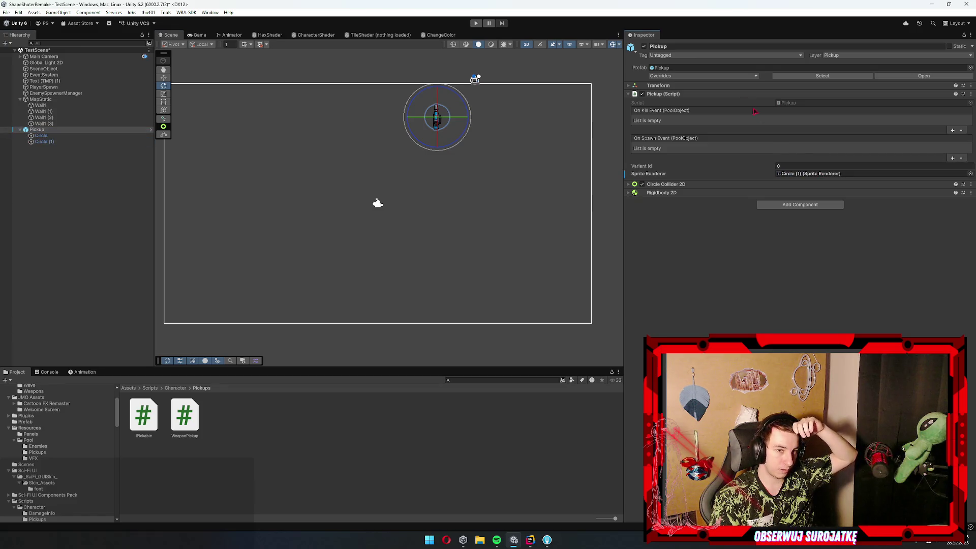
left_click(734, 77)
left_click(739, 122)
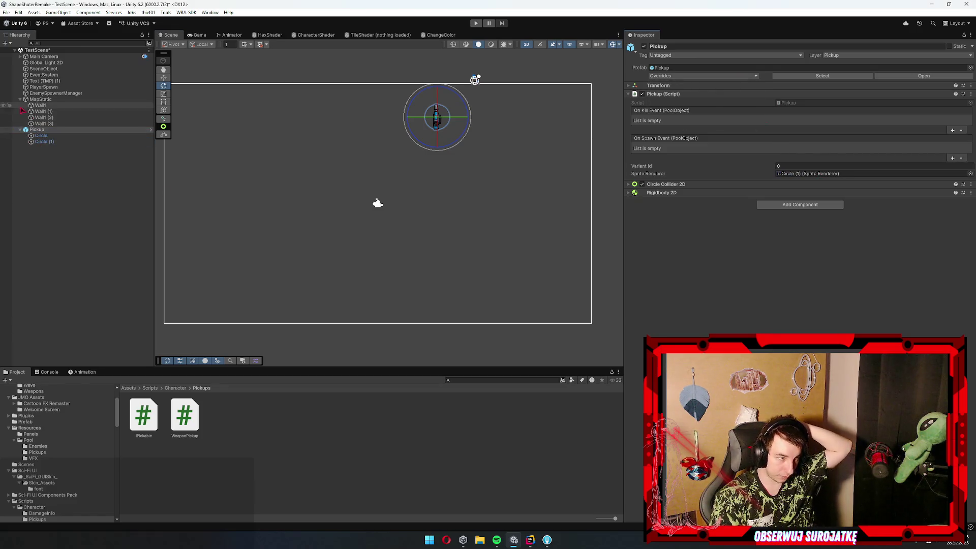
Delete the Pickup instance from the scene and return to Rider
left_click(44, 132)
key("Delete")
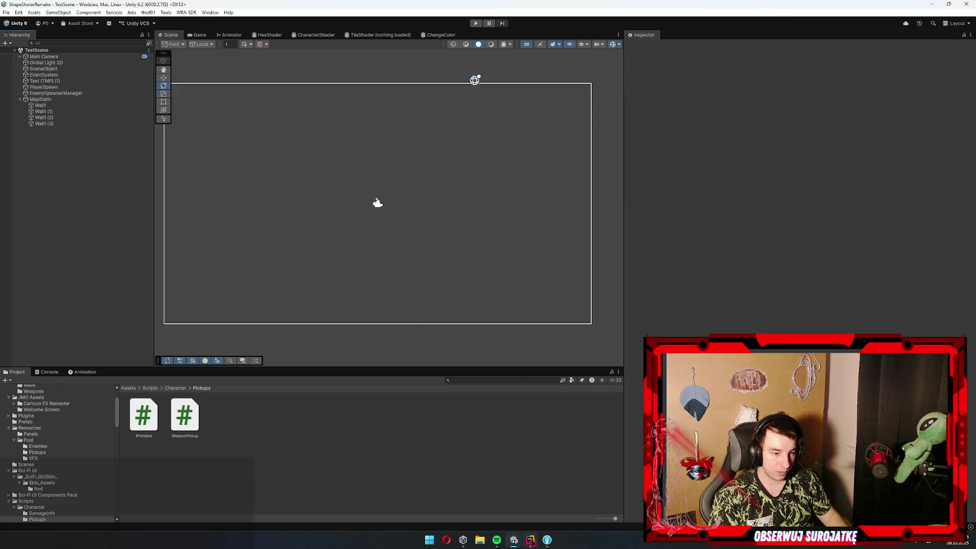
key("alt+Tab")
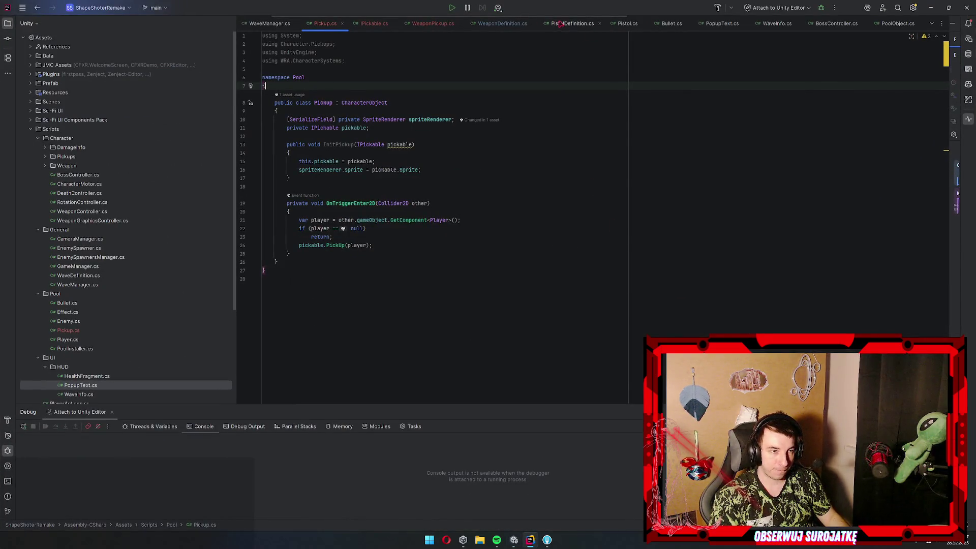
Close IPoolObject.cs and PoolObject.cs after looking through the other open file tabs
left_click(930, 25)
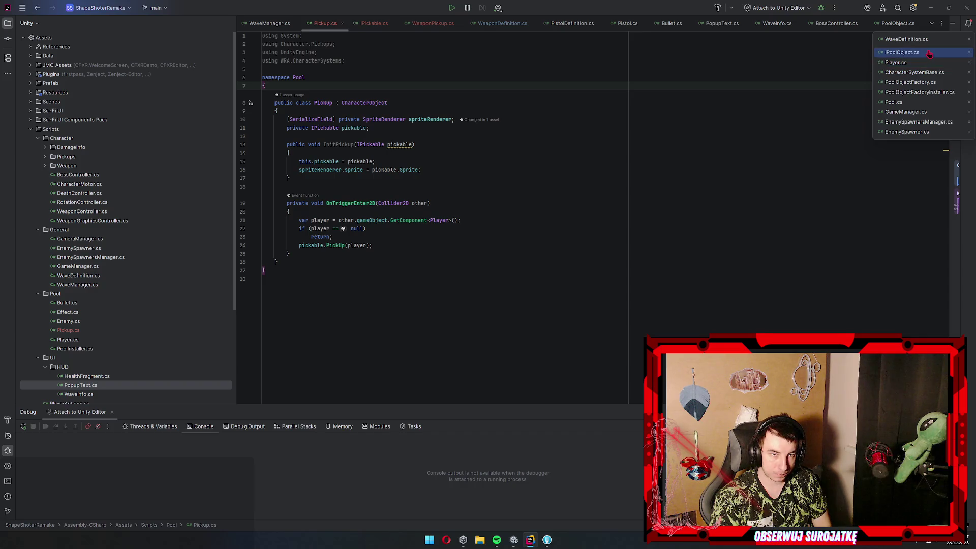
left_click(969, 53)
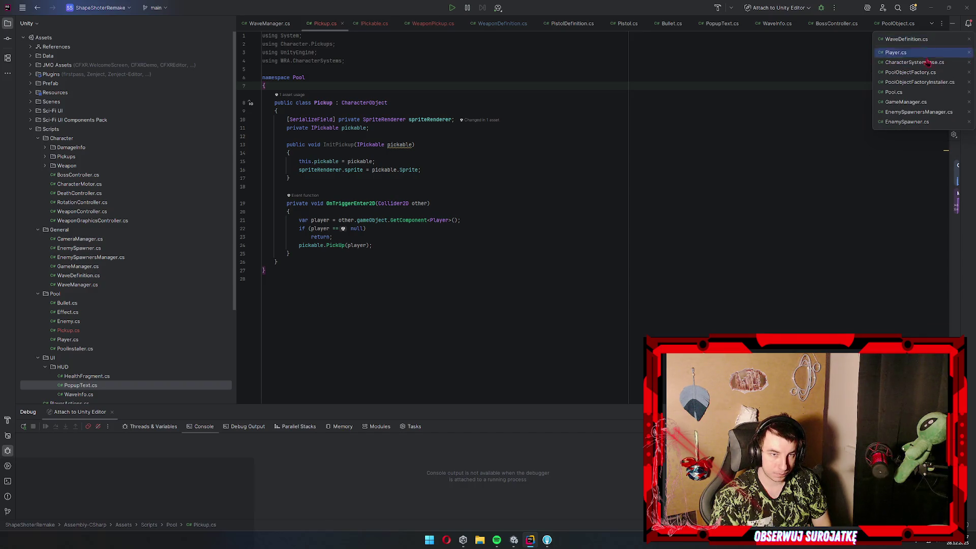
left_click(915, 72)
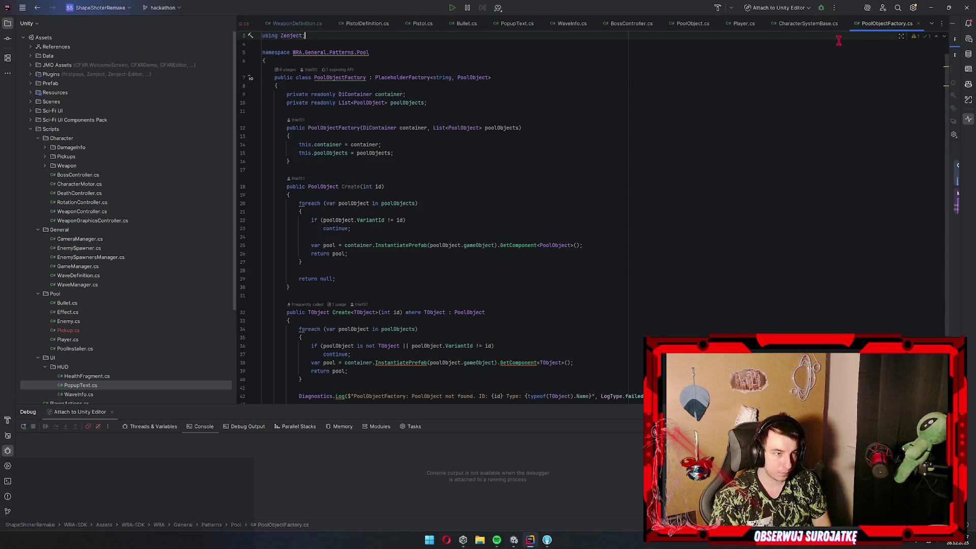
key("ctrl+minus")
key("ctrl+minus")
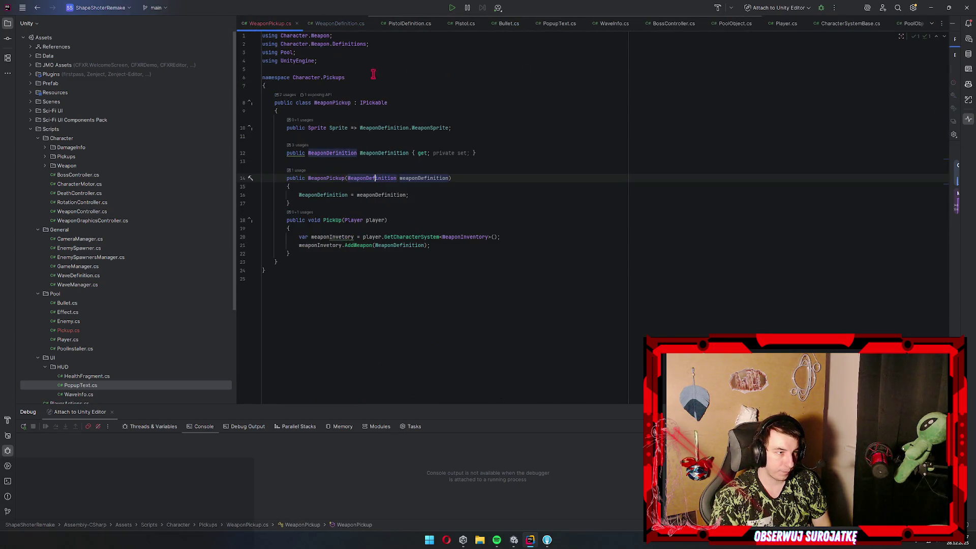
left_click(335, 23)
left_click(509, 23)
left_click(559, 24)
left_click(611, 24)
left_click(743, 25)
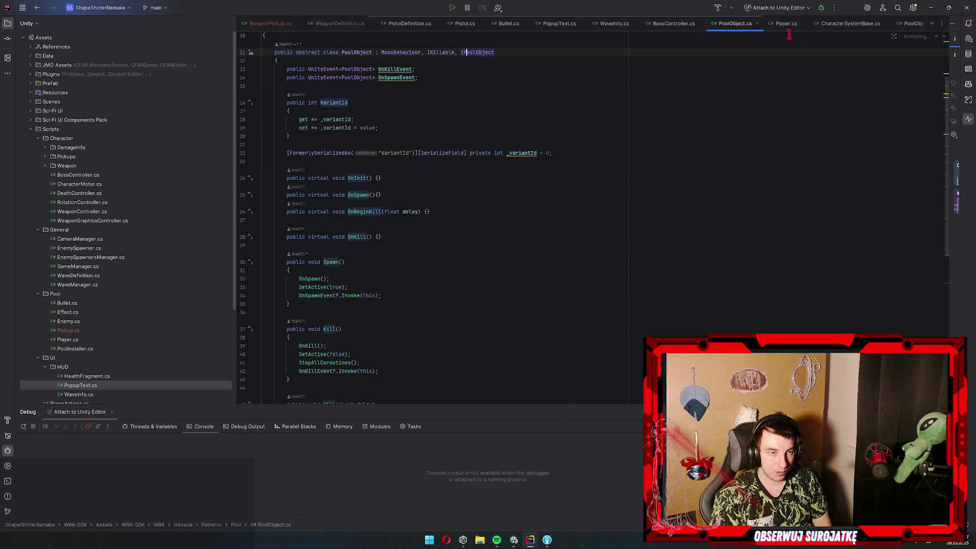
left_click(758, 23)
Jump to the Player usage in PoolInstaller.cs and place the caret after the Pool<Player> binding
scroll(457, 152, "up", 10)
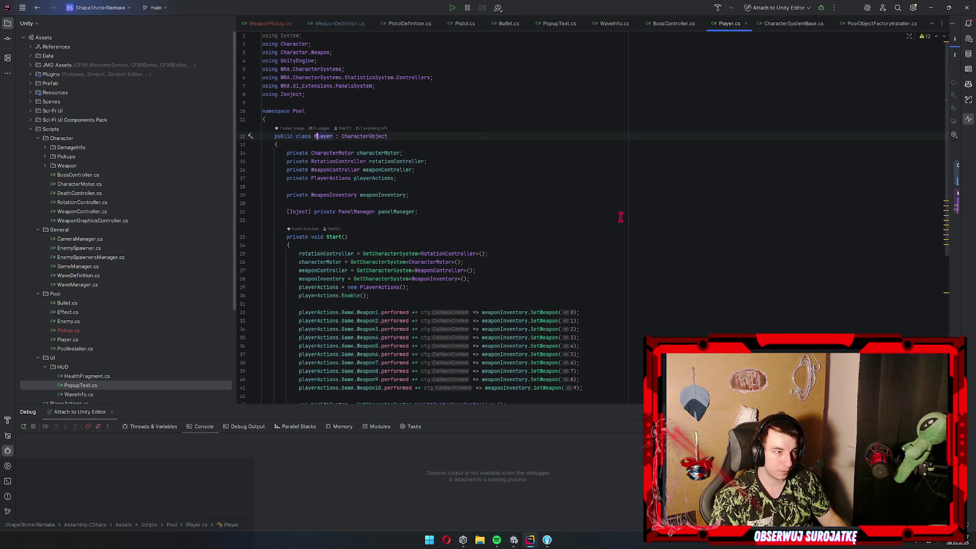
left_click(317, 137, "ctrl")
key("Down")
key("Down")
key("Down")
key("Return")
left_click(514, 152)
Add Container.Bind<Pool<Pickup>>().AsSingle(); below the Player binding using autocomplete
key("Return")
type("Container.b")
key("Return")
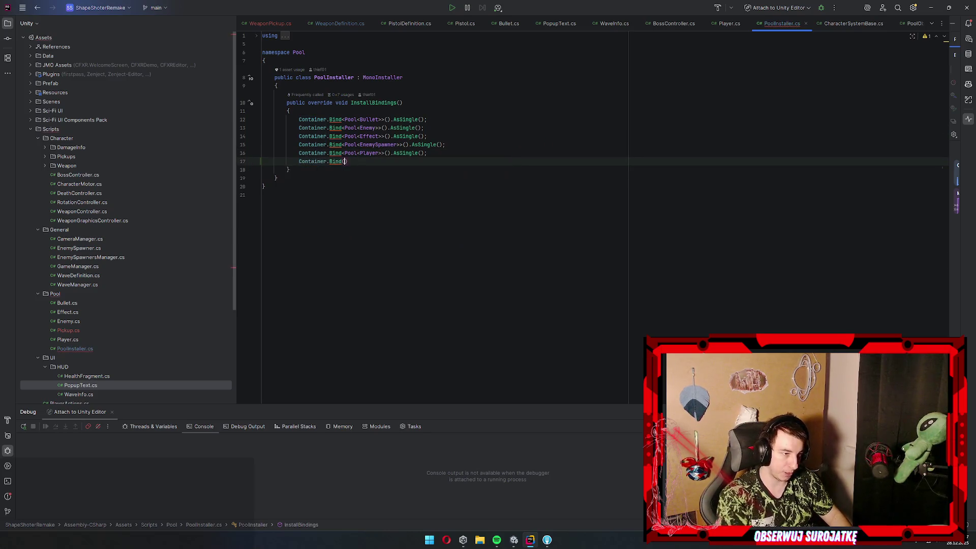
key("Escape")
key("BackSpace")
type("<Poo")
key("Down")
key("Return")
type("Pic")
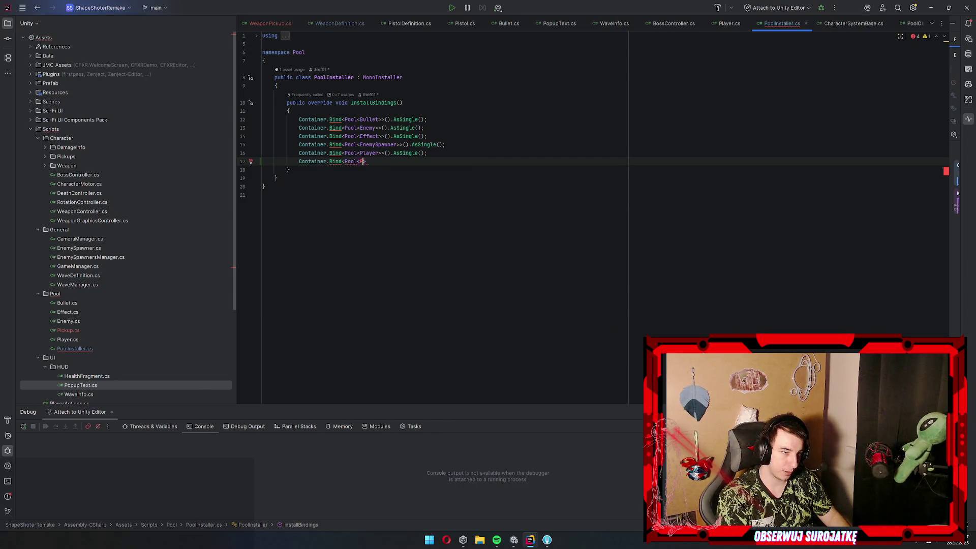
key("Return")
key("Tab")
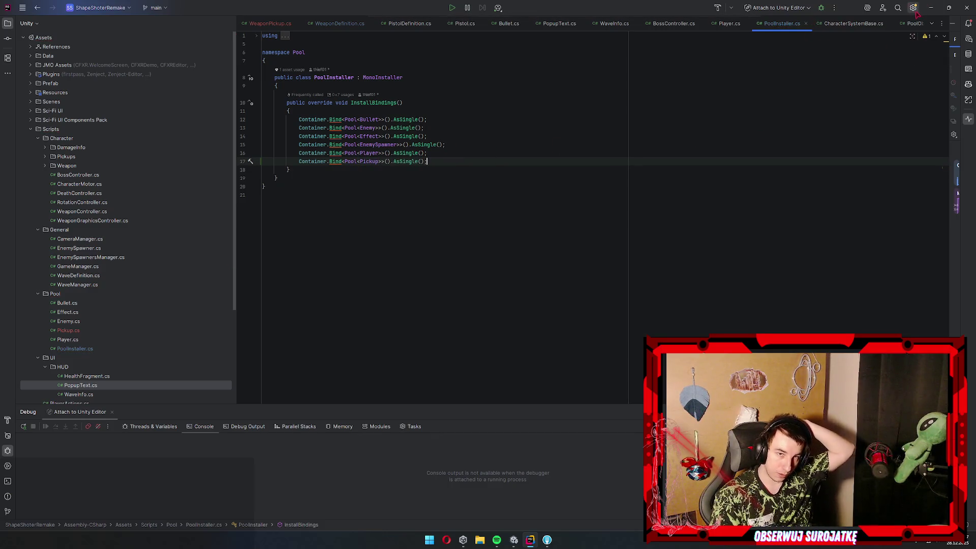
Close the CharacterSystemBase.cs and PoolInstaller.cs tabs and switch to Unity
left_click(889, 23)
left_click(806, 23)
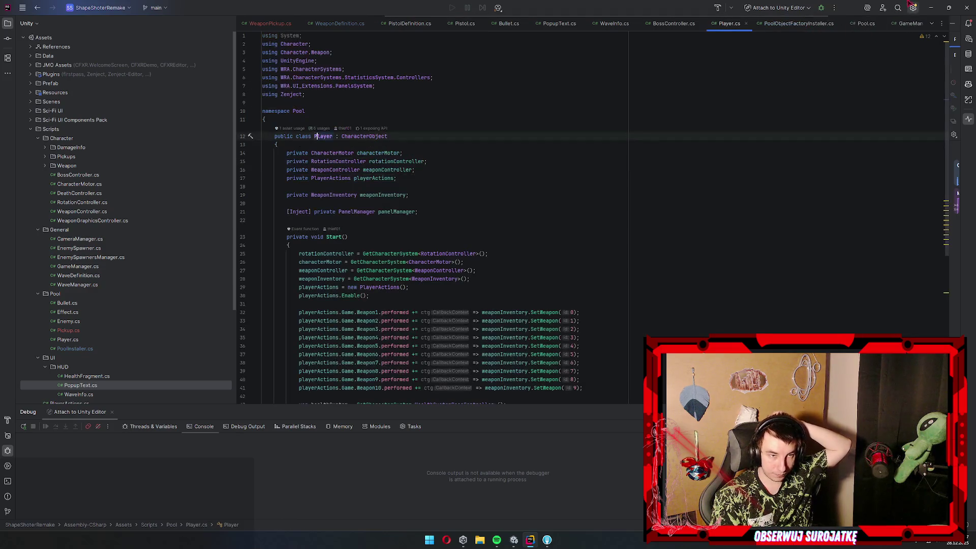
left_click(931, 7)
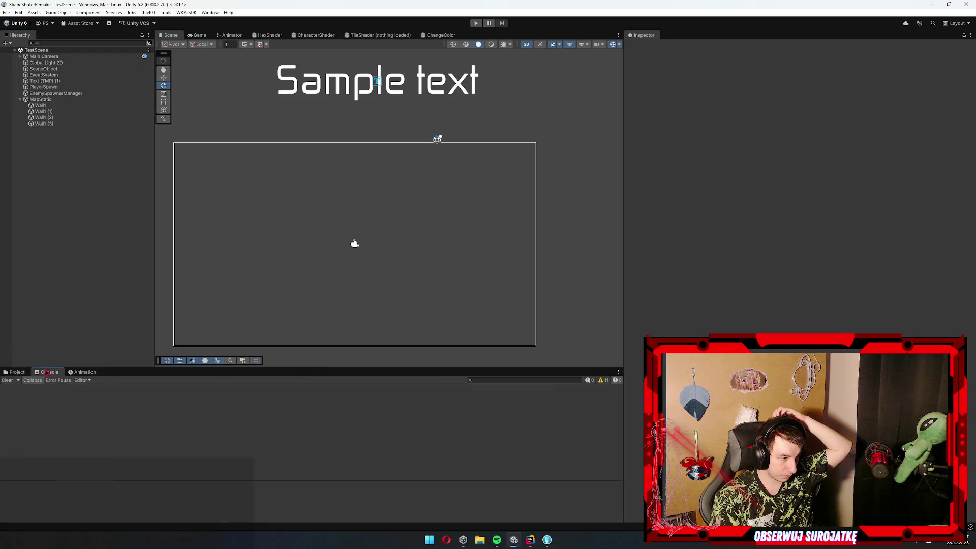
Select the Pickup prefab in Resources/Pool/Pickups
left_click(31, 428)
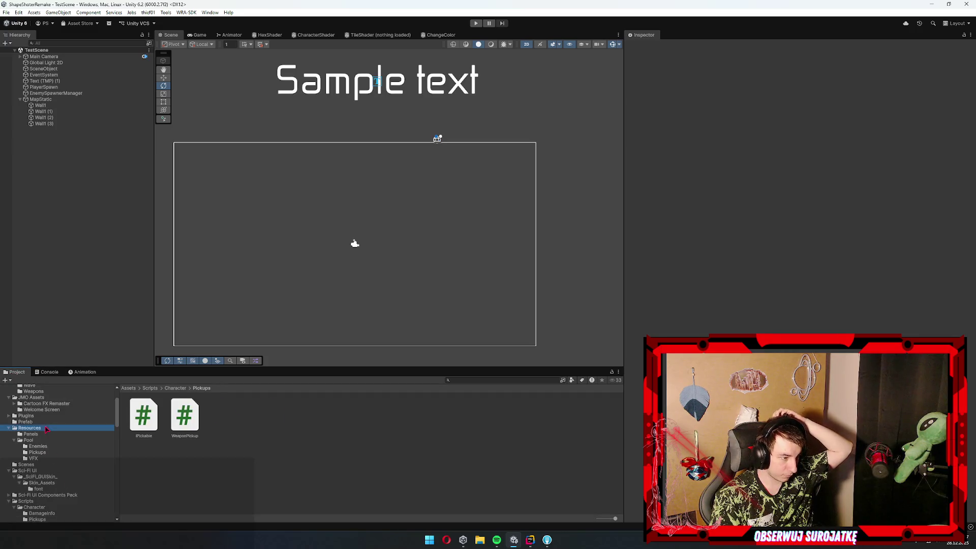
left_click(31, 446)
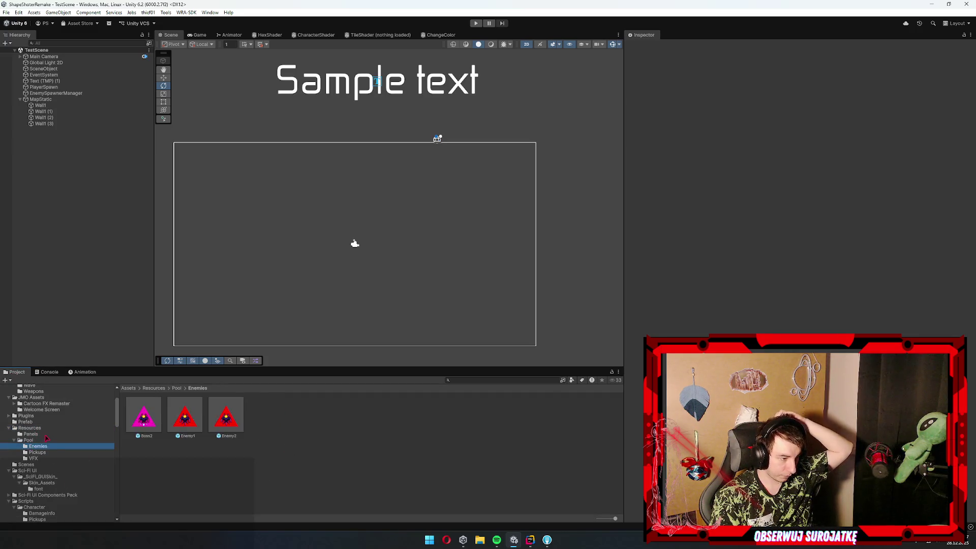
left_click(37, 452)
left_click(147, 413)
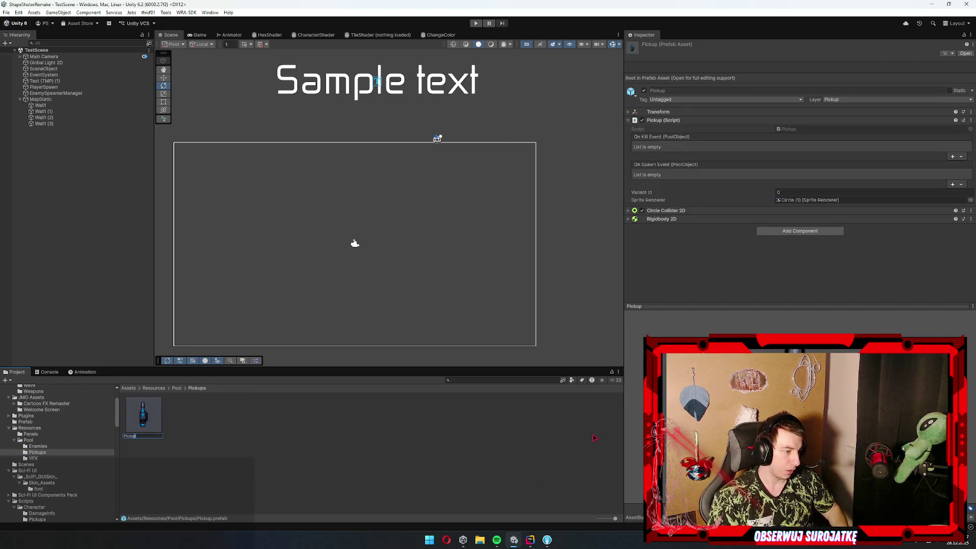
Inspect the Enemy1 prefab in Resources/Pool/Enemies for comparison
left_click(38, 446)
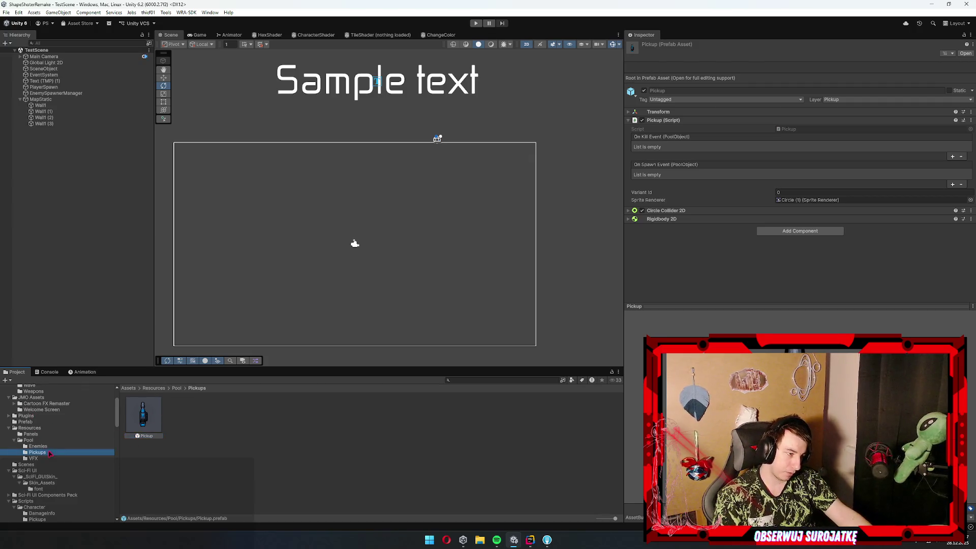
left_click(185, 416)
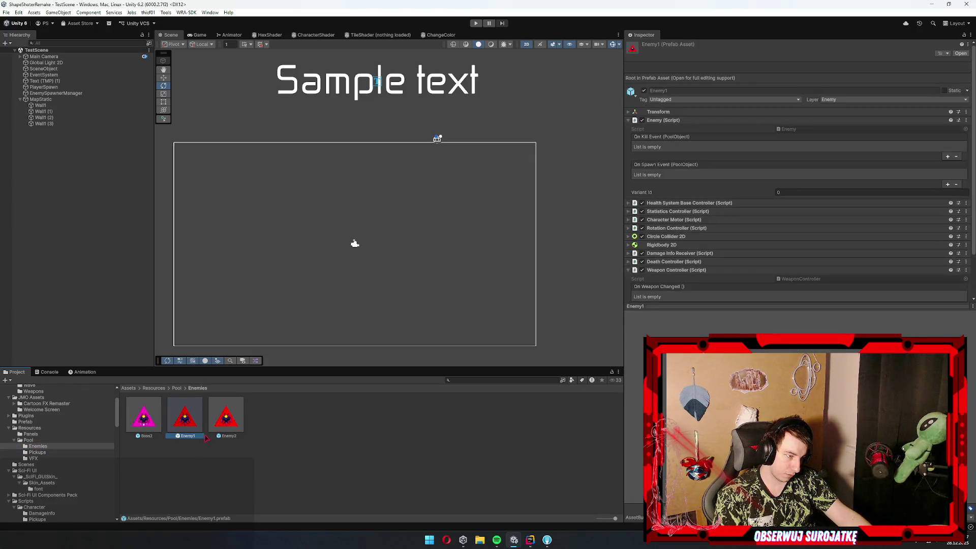
scroll(786, 259, "down", 3)
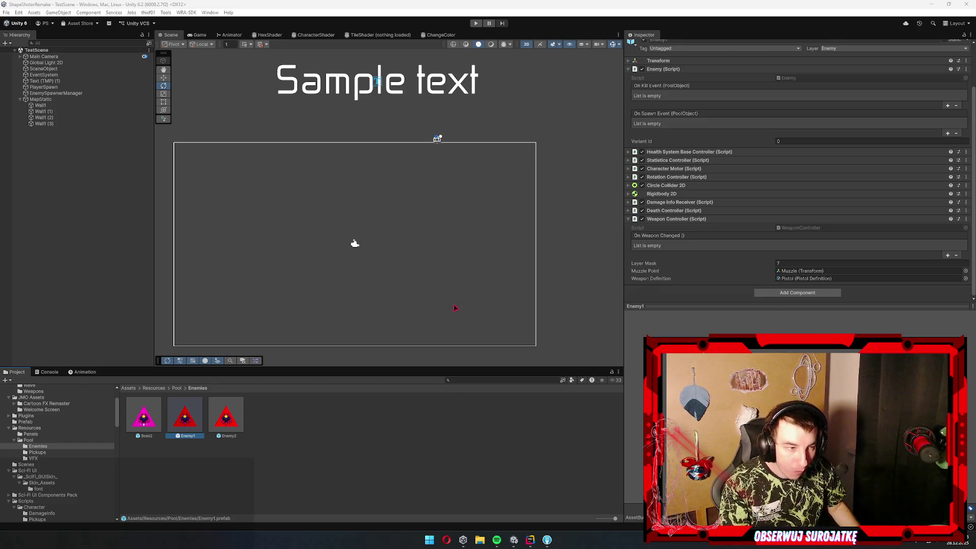
Scroll through Enemy1's Inspector components, then bring Rider's Player.cs back to the front
scroll(463, 270, "down", 3)
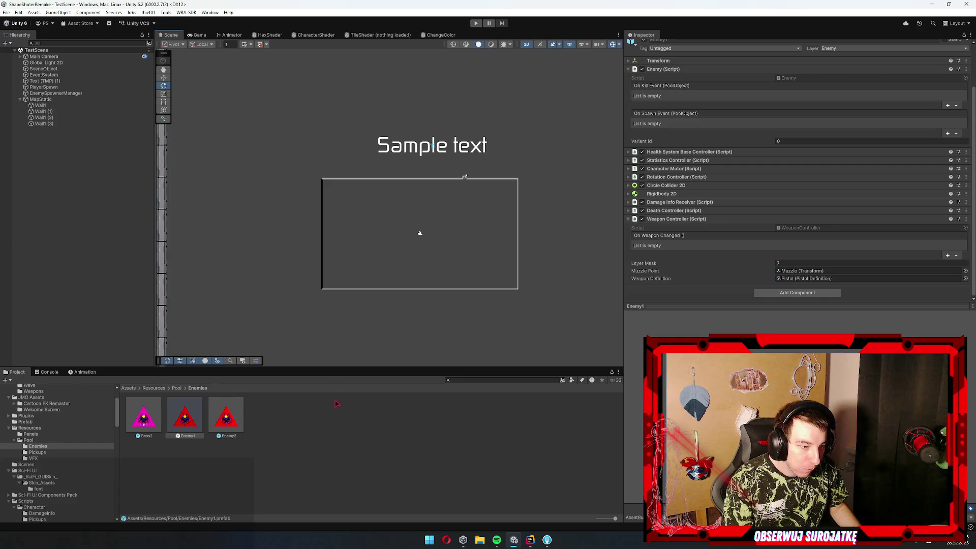
left_click(531, 541)
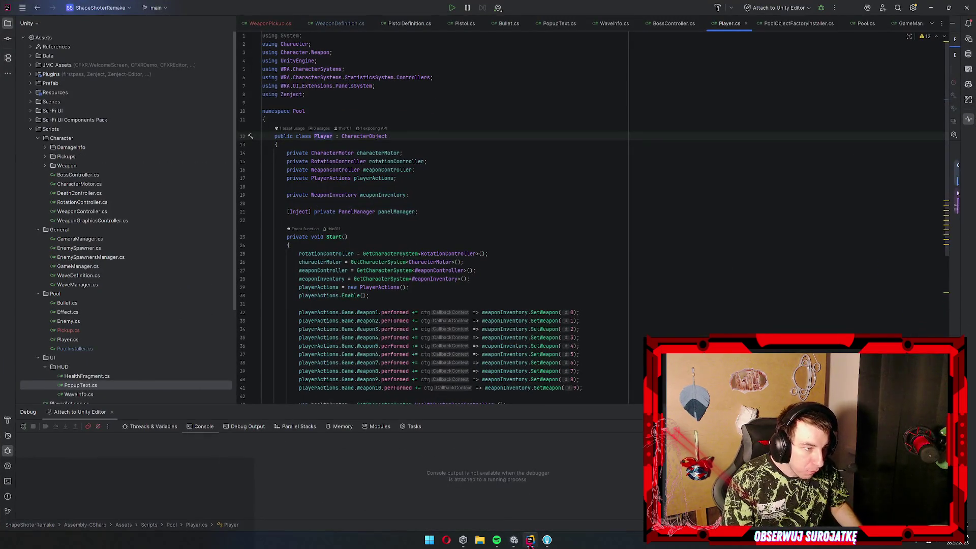
left_click(530, 541)
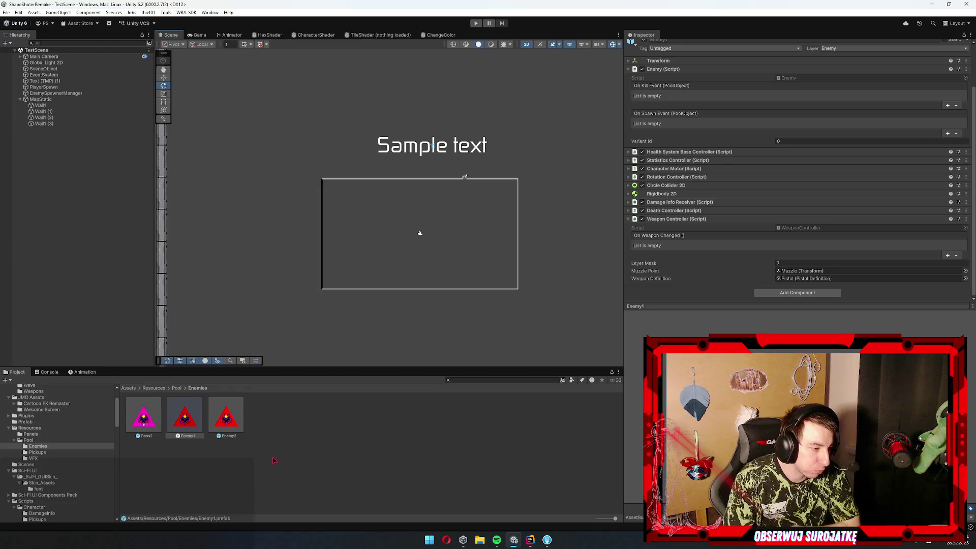
left_click(144, 416)
left_click(173, 418)
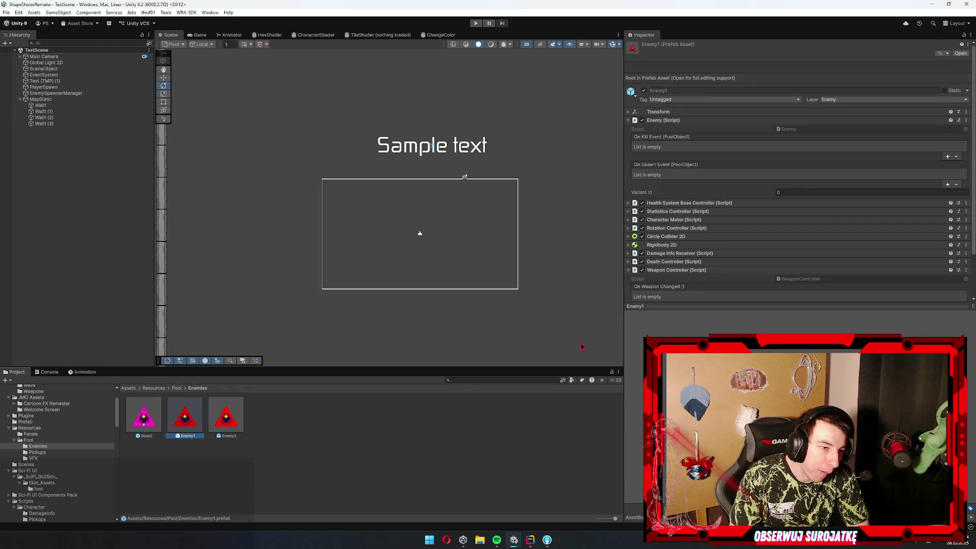
scroll(702, 224, "down", 2)
left_click(701, 221)
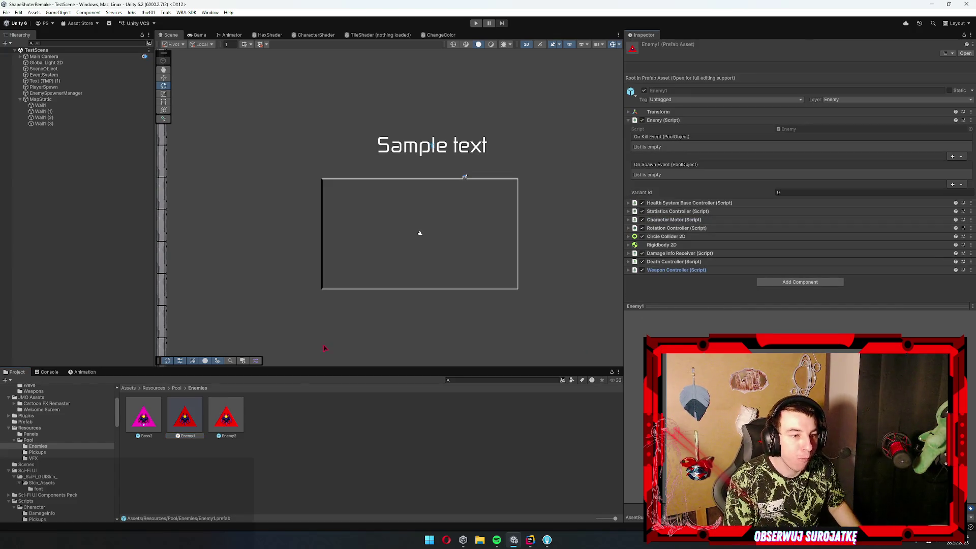
left_click(238, 419)
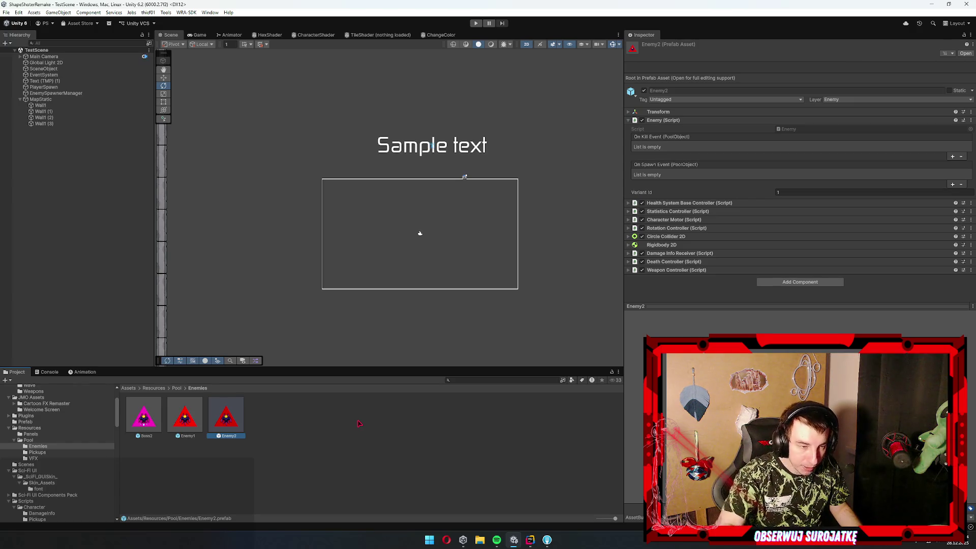
left_click(151, 429, "shift")
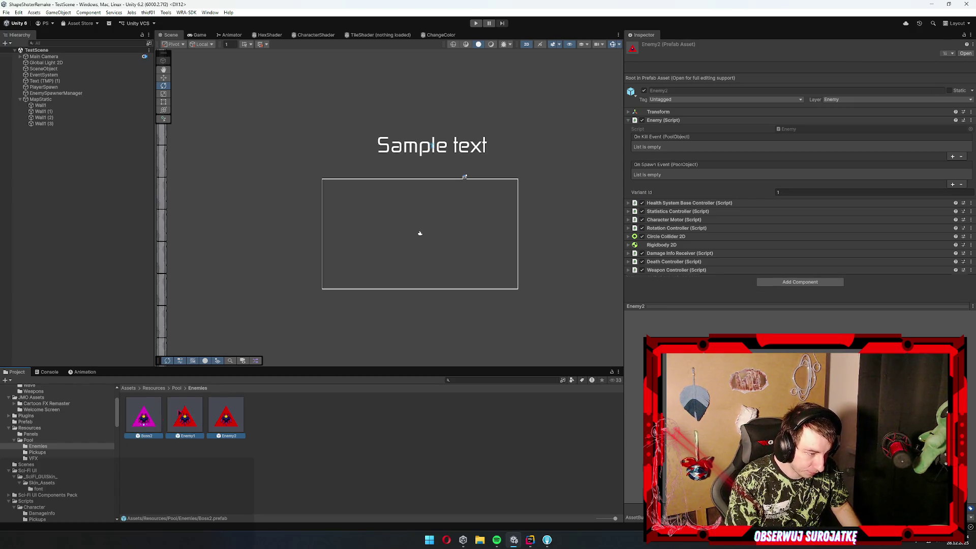
left_click(788, 288)
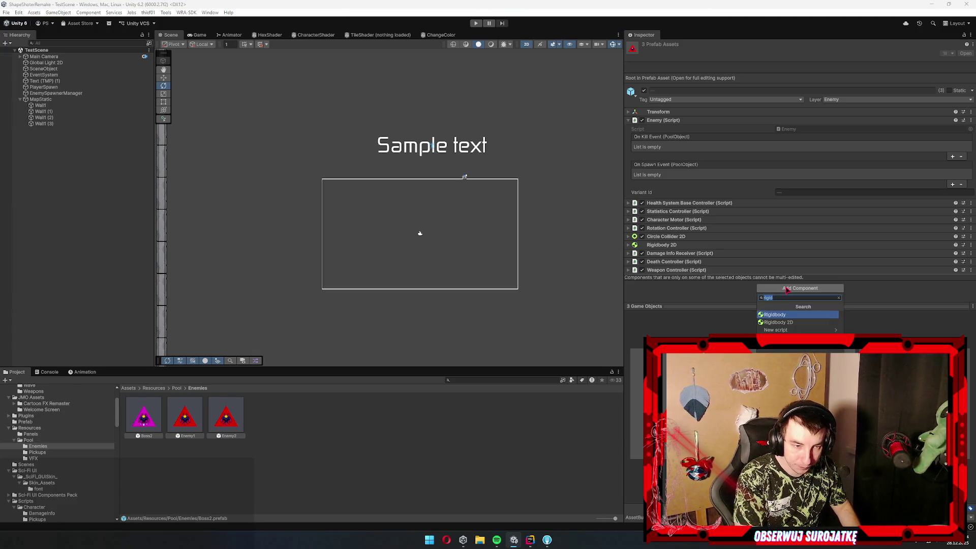
left_click(327, 473)
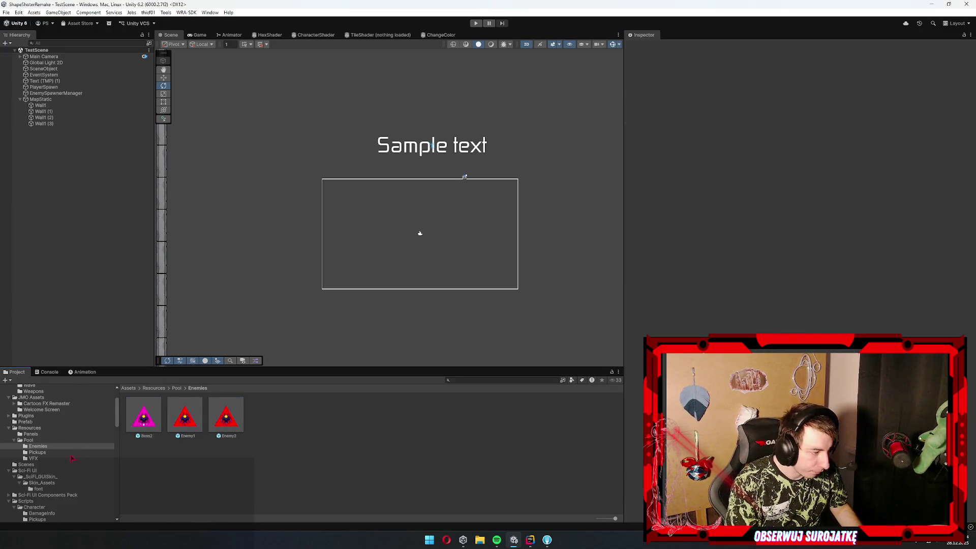
Create a MonoBehaviour script named PickupController in Scripts/Character/Pickups
scroll(72, 447, "down", 3)
scroll(51, 447, "up", 3)
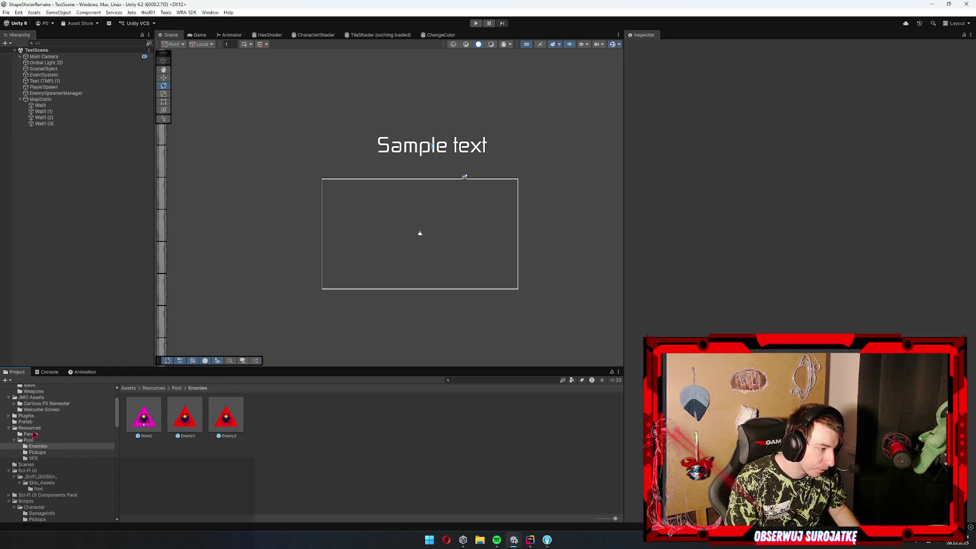
scroll(34, 434, "up", 3)
scroll(44, 458, "down", 6)
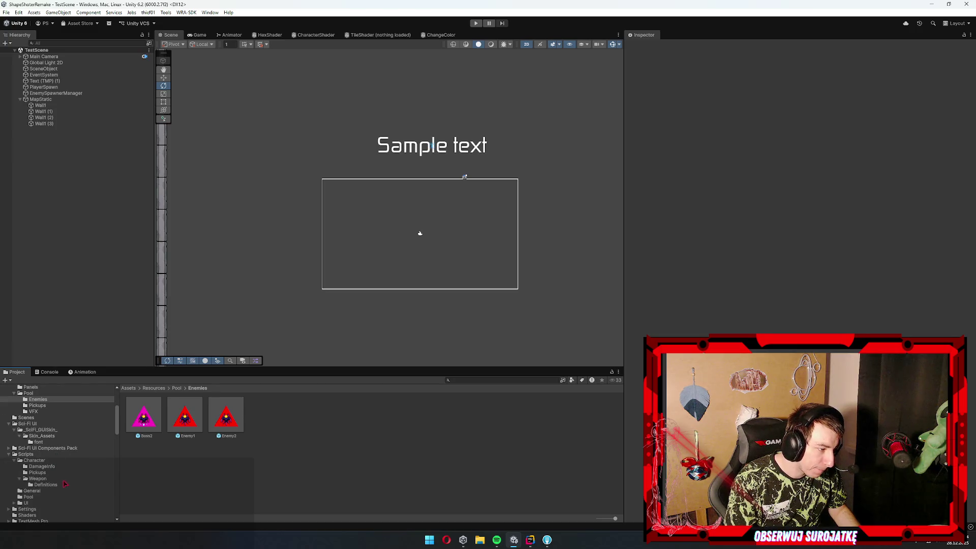
left_click(37, 472)
right_click(278, 461)
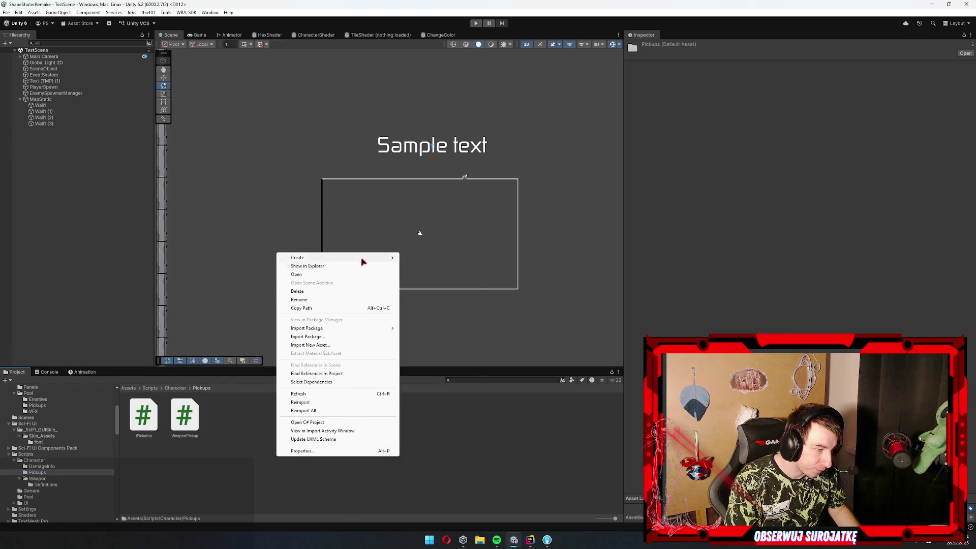
mouse_move(363, 261)
left_click(450, 275)
type("PickupController")
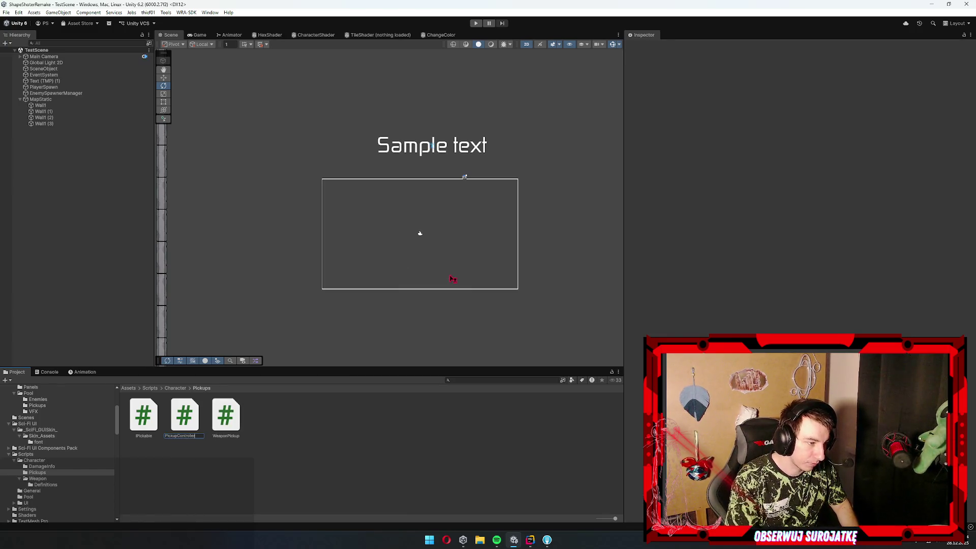
key("Return")
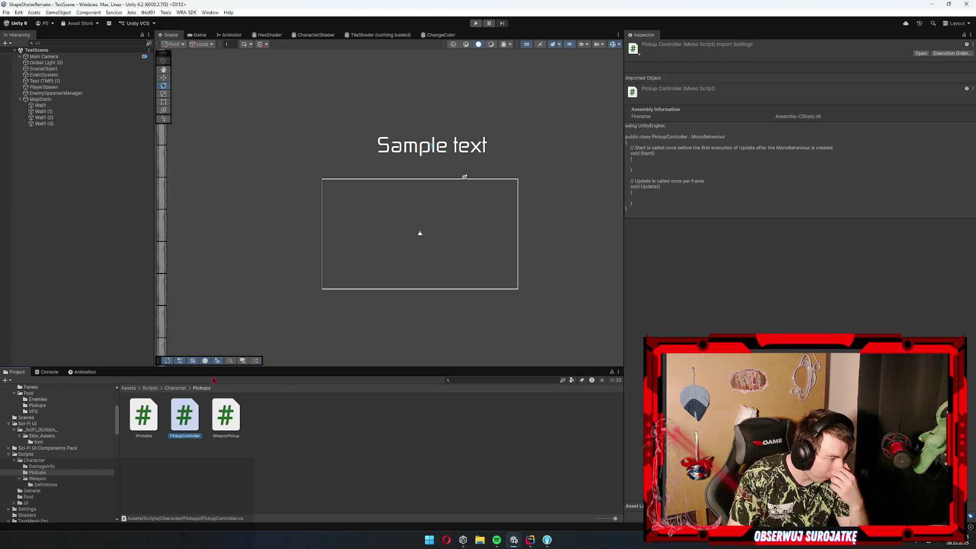
Glance at Fork, then select PickupController to preview its template code
left_click(301, 474)
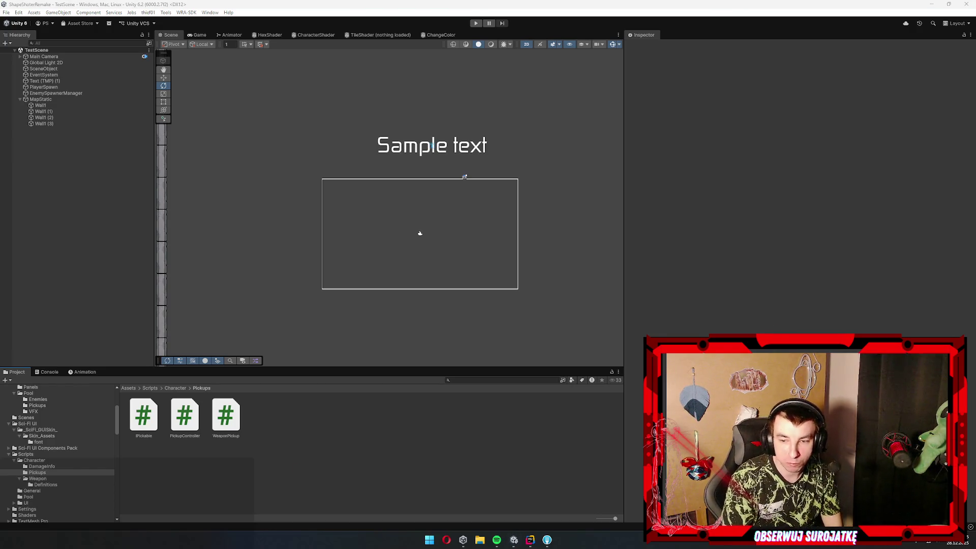
left_click(548, 540)
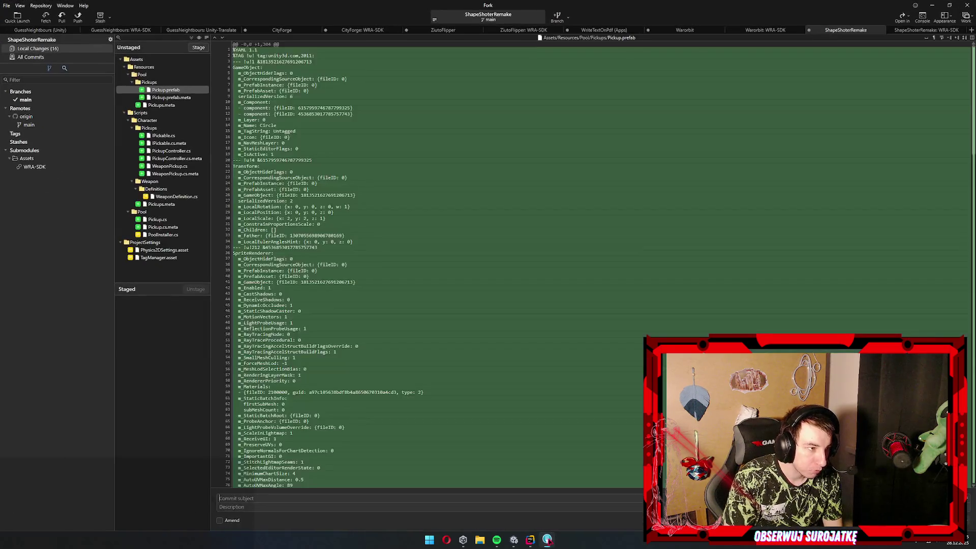
left_click(549, 540)
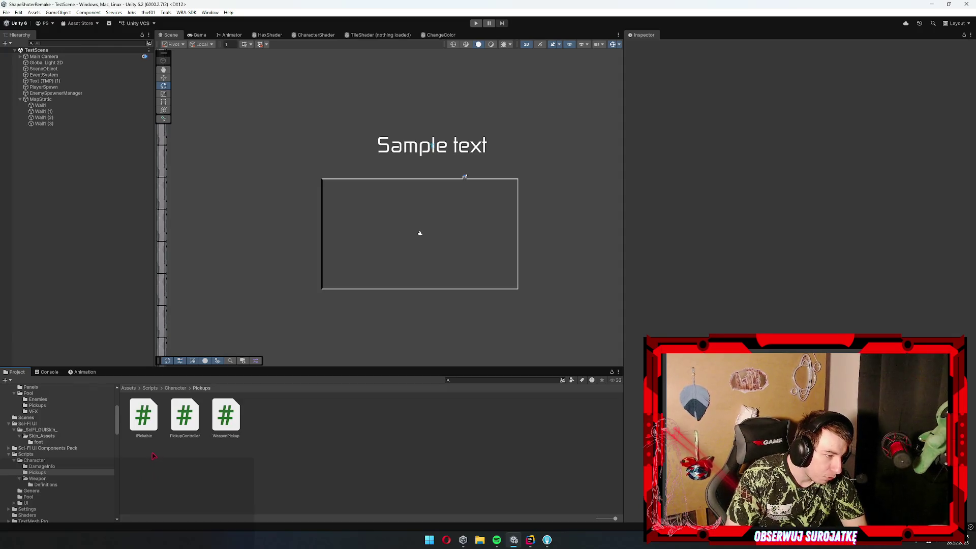
left_click(186, 417)
Preview the IPickable, PickupController and WeaponPickup code in the Inspector, then open WeaponPickup.cs in Rider
left_click(143, 417)
left_click(189, 425)
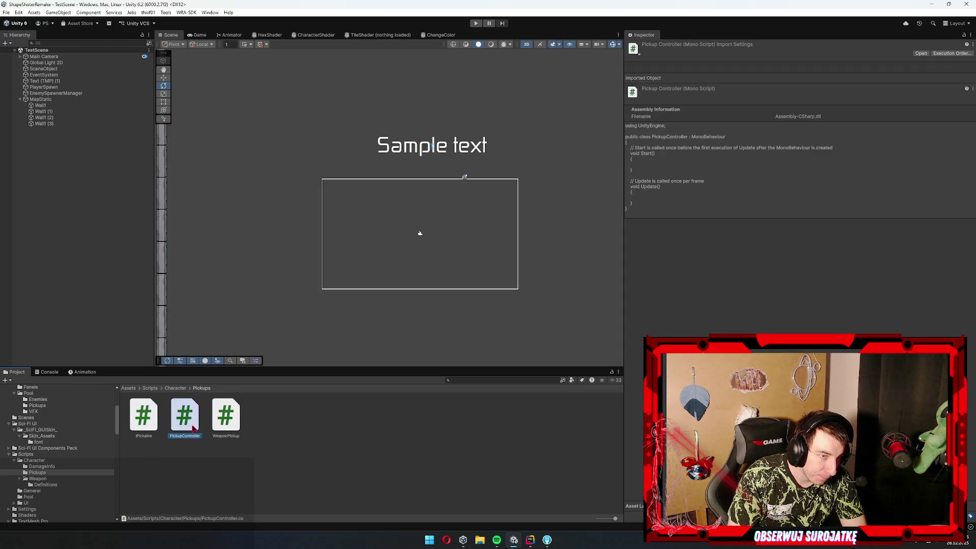
left_click(155, 436)
left_click(144, 416)
left_click(226, 416)
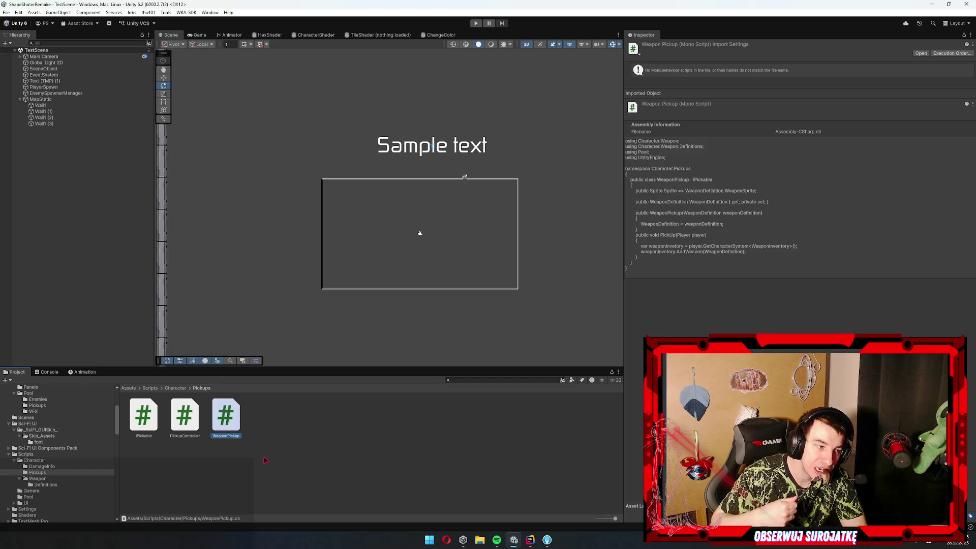
left_click(153, 424)
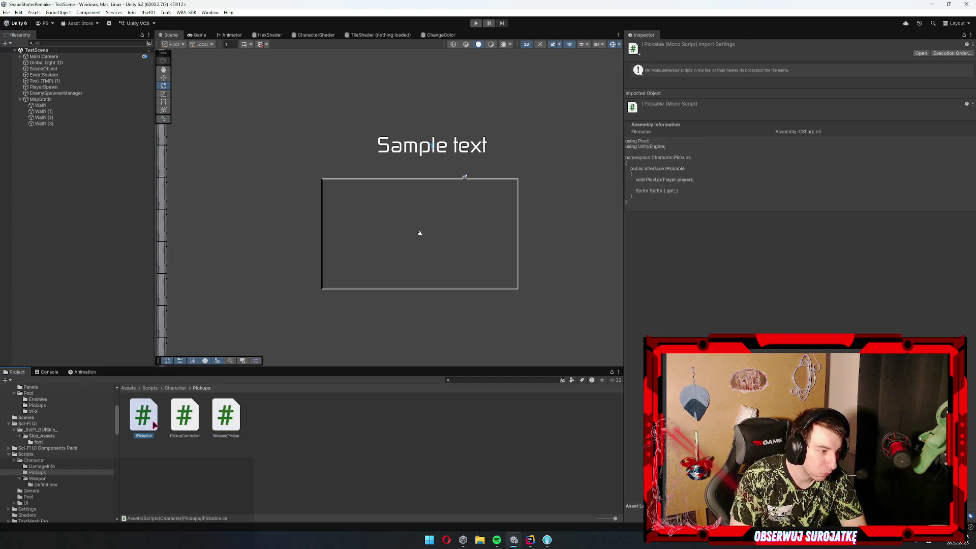
left_click(191, 405)
left_click(231, 421)
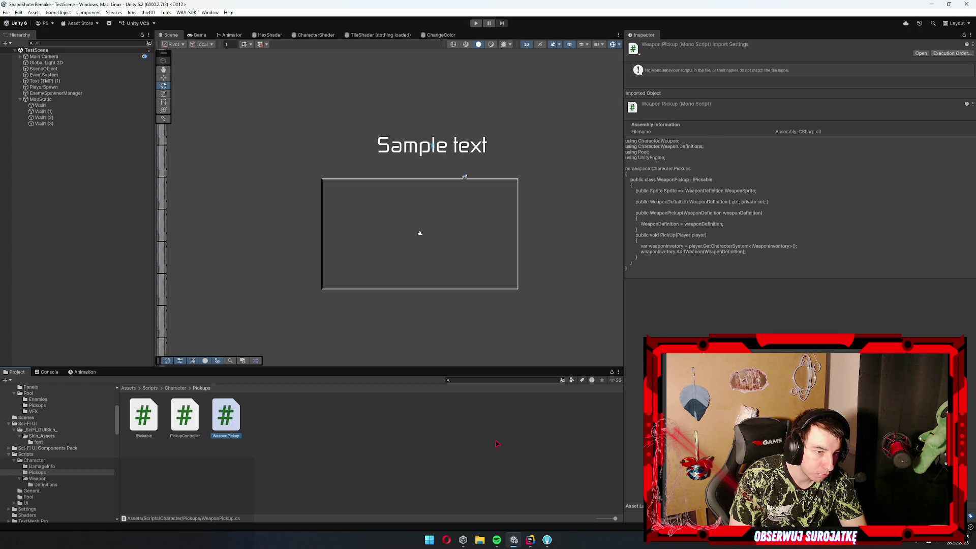
left_click(196, 417)
key("alt+Tab")
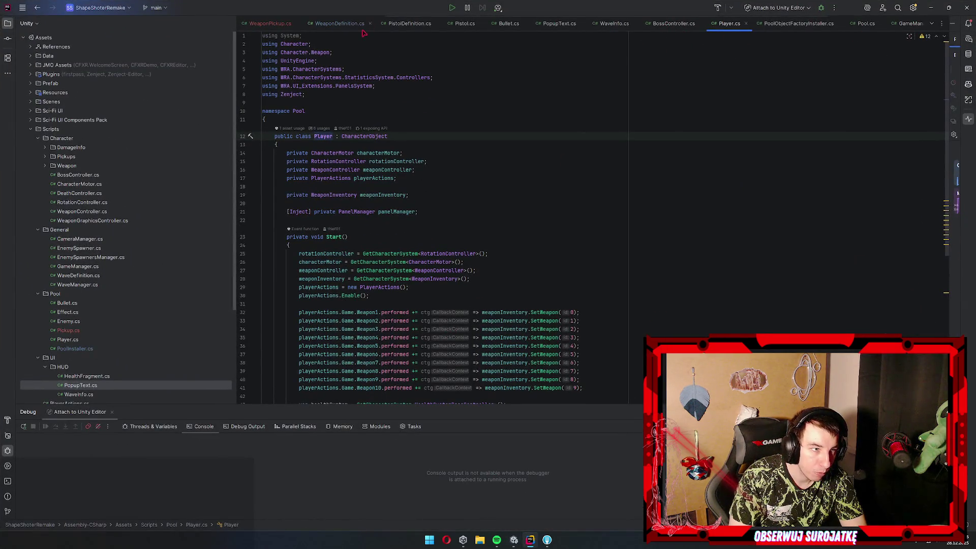
left_click(274, 28)
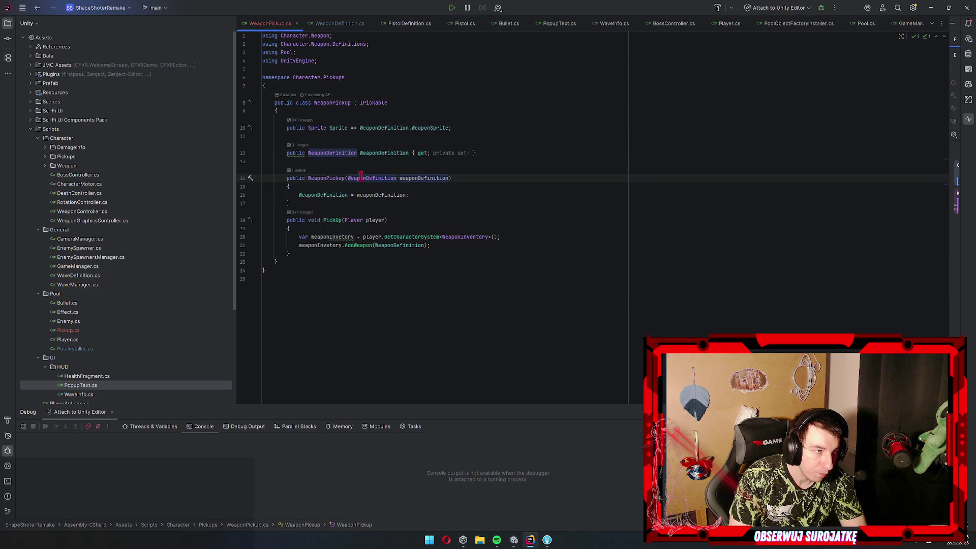
Navigate from WeaponPickup.cs to the WeaponDefinition declaration to see its GetWeaponPickup method
left_click(328, 178)
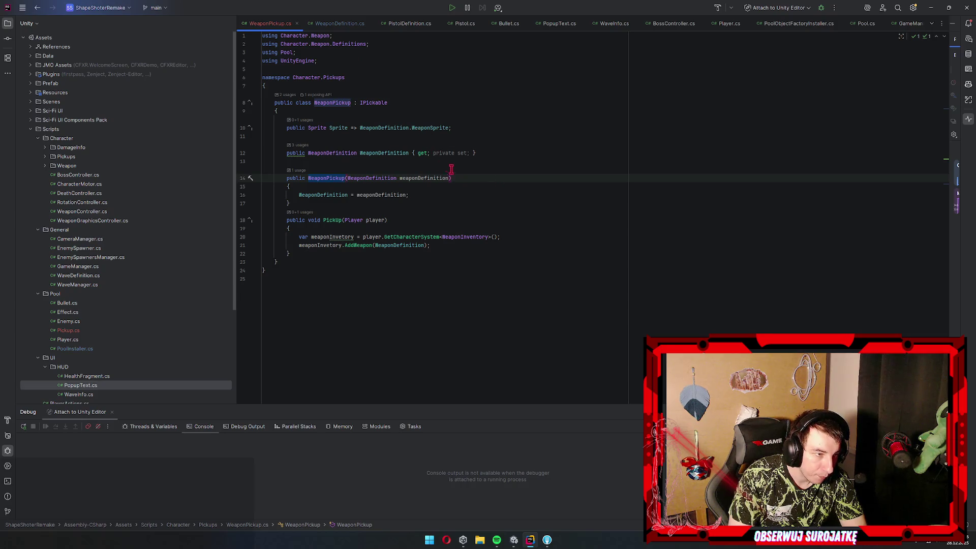
left_click(349, 154, "ctrl")
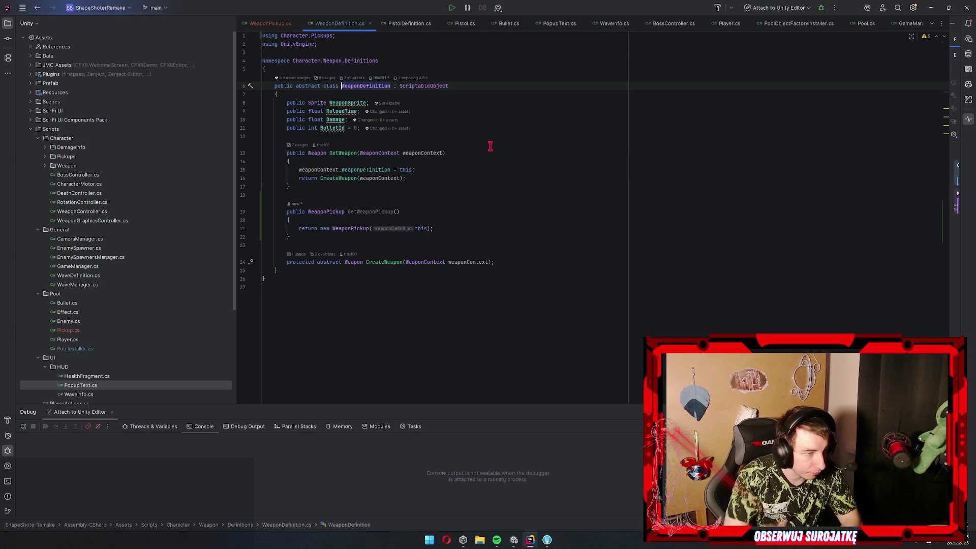